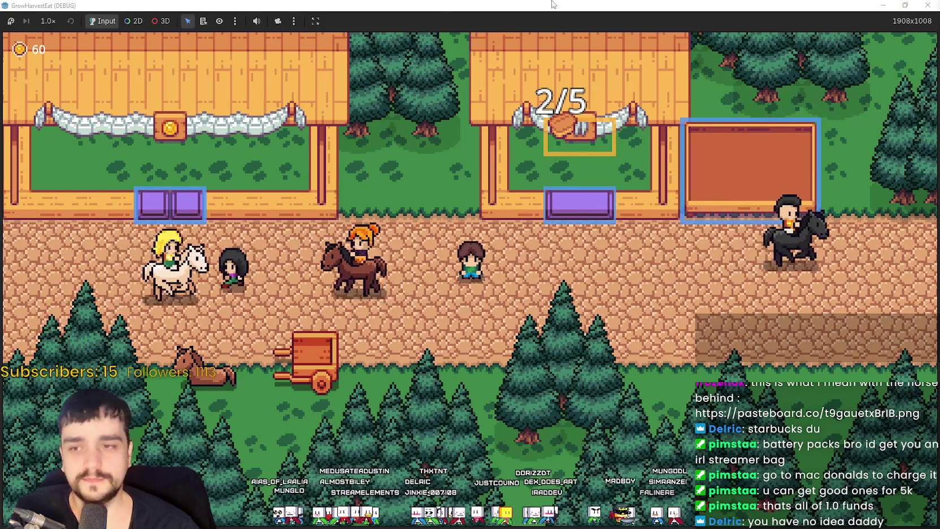
Stop the running game and tidy the Scene dock tree around Stage_1 and SelectionConfirmation
key("super+Down")
left_click(732, 17)
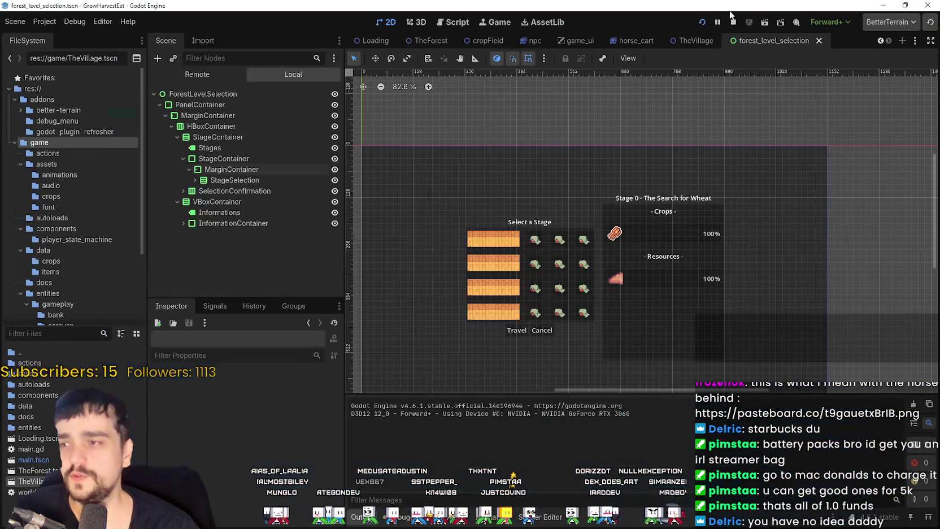
scroll(698, 279, "up", 1)
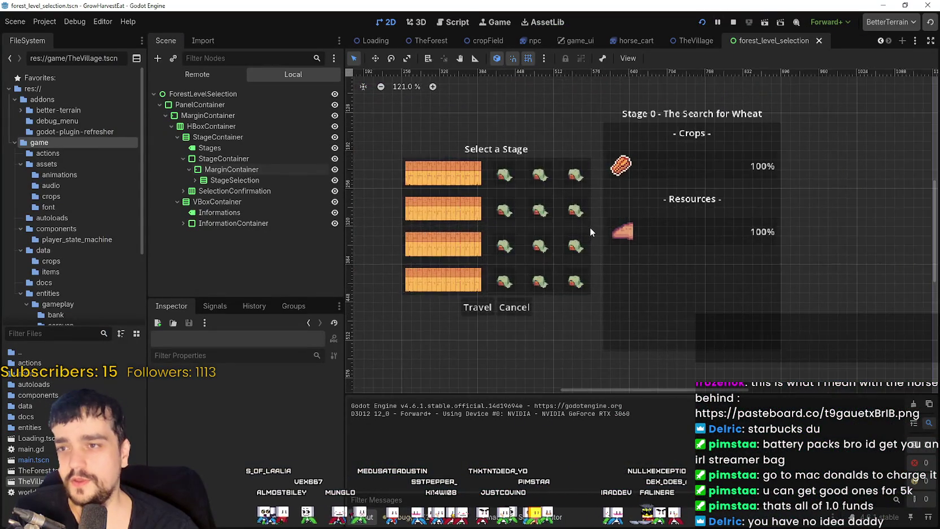
scroll(586, 230, "up", 2)
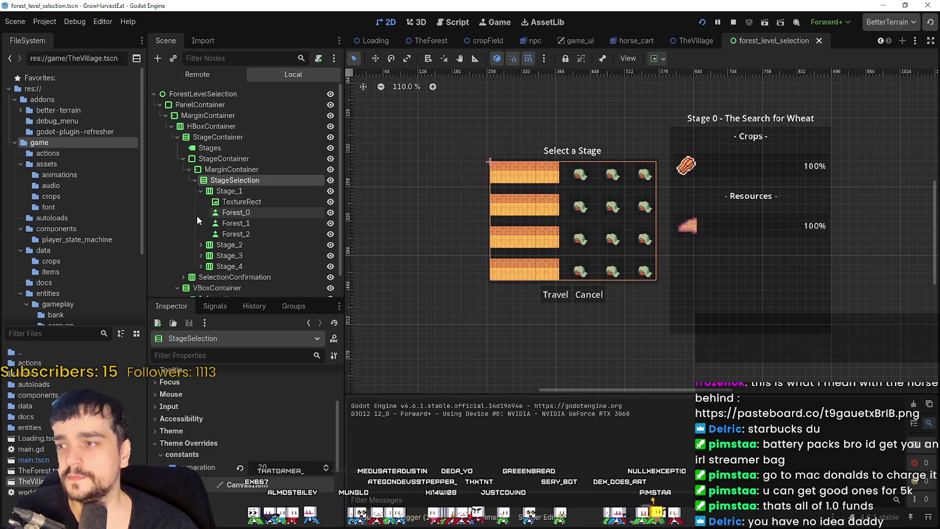
left_click(200, 190)
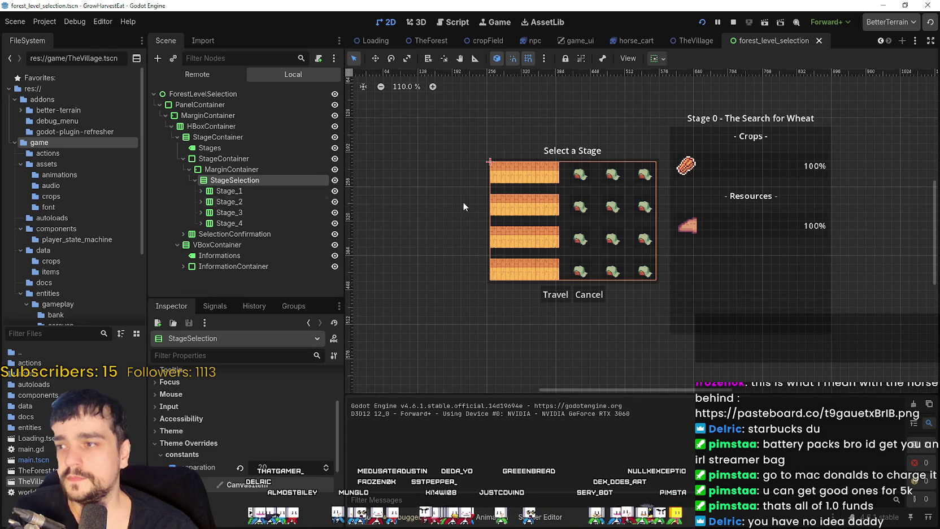
scroll(688, 244, "up", 1)
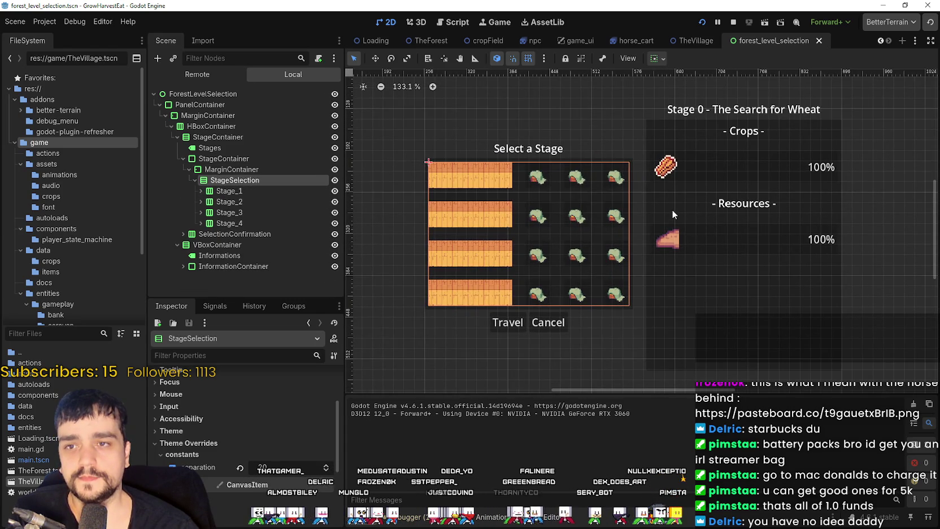
scroll(672, 209, "down", 1)
left_click_drag(795, 220, 787, 207)
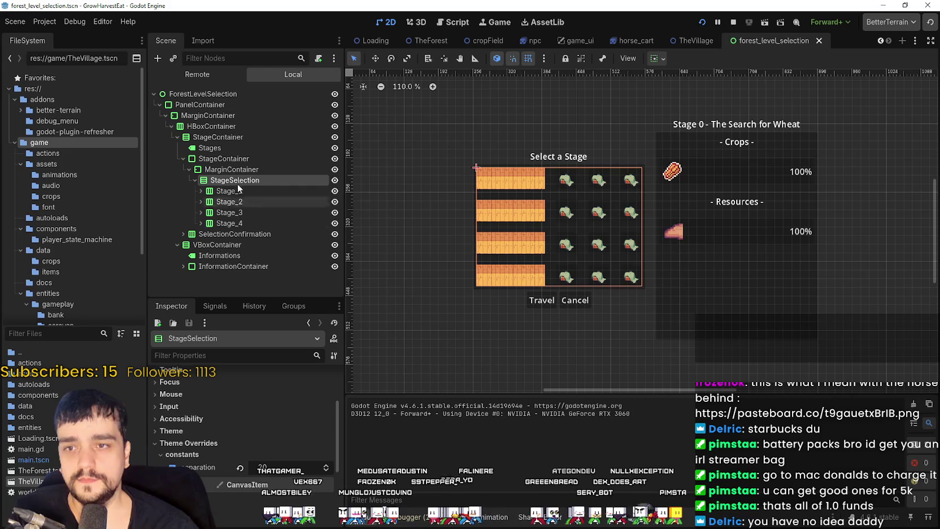
left_click(183, 233)
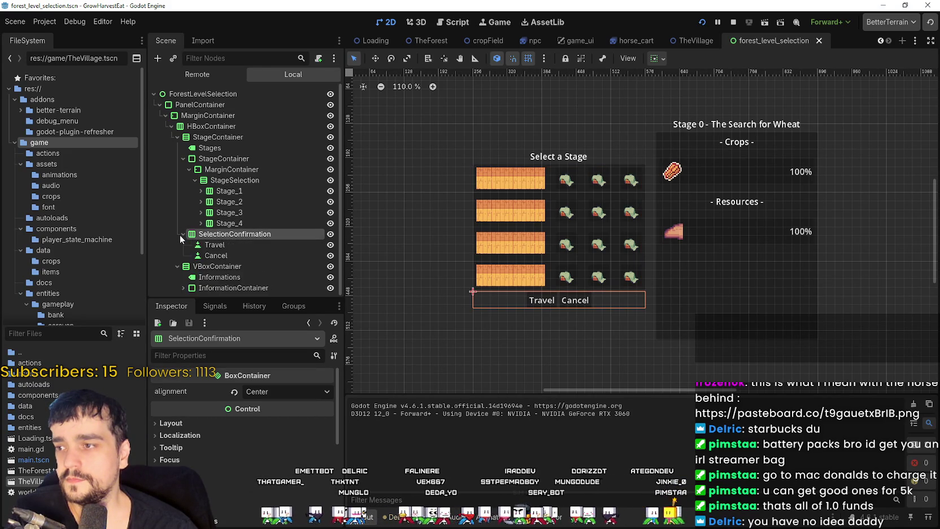
left_click(183, 233)
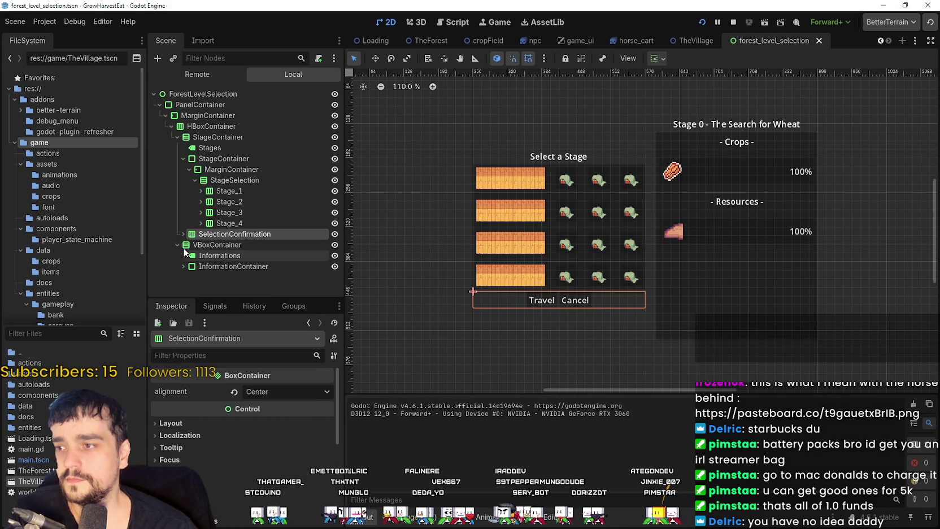
Expand Stage_1 and InformationContainer, then select Resource_1 and inspect its atlas texture
left_click(201, 191)
scroll(176, 279, "down", 1)
left_click(182, 285)
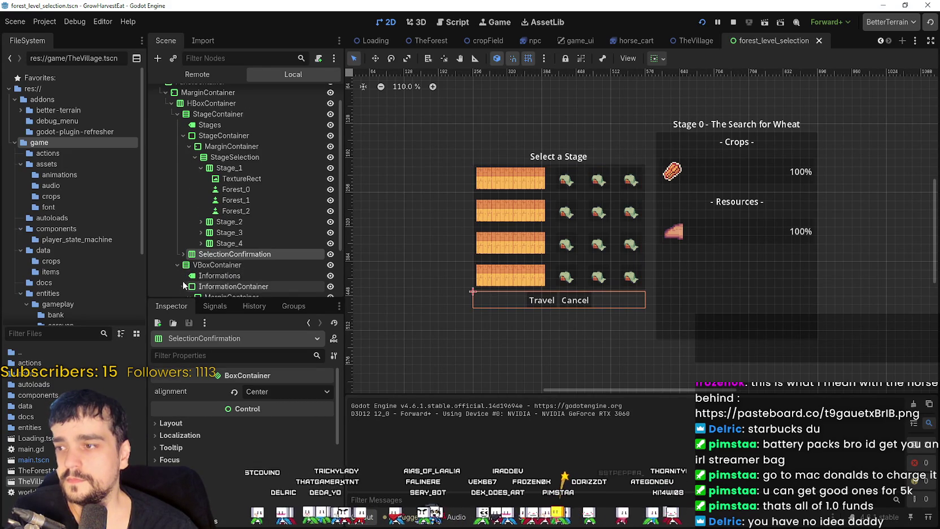
scroll(186, 274, "down", 2)
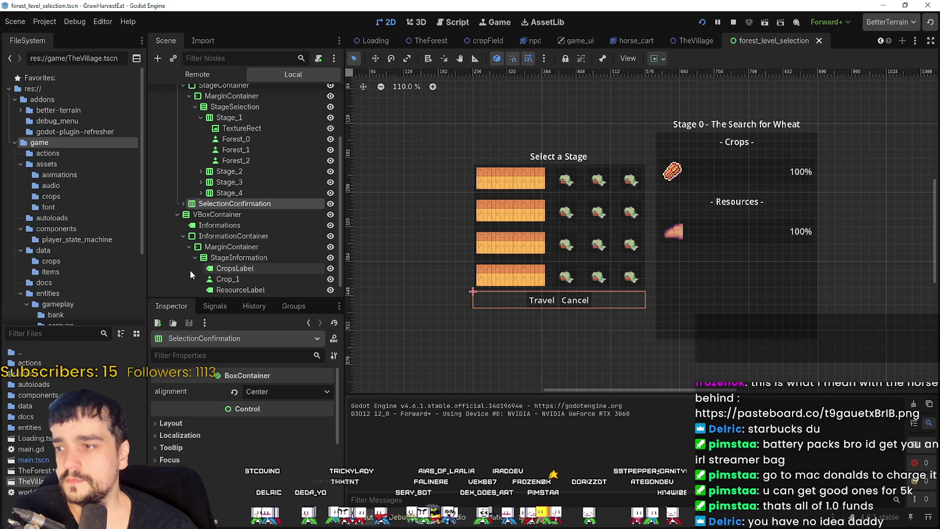
left_click(238, 278)
scroll(223, 292, "down", 1)
left_click(225, 285)
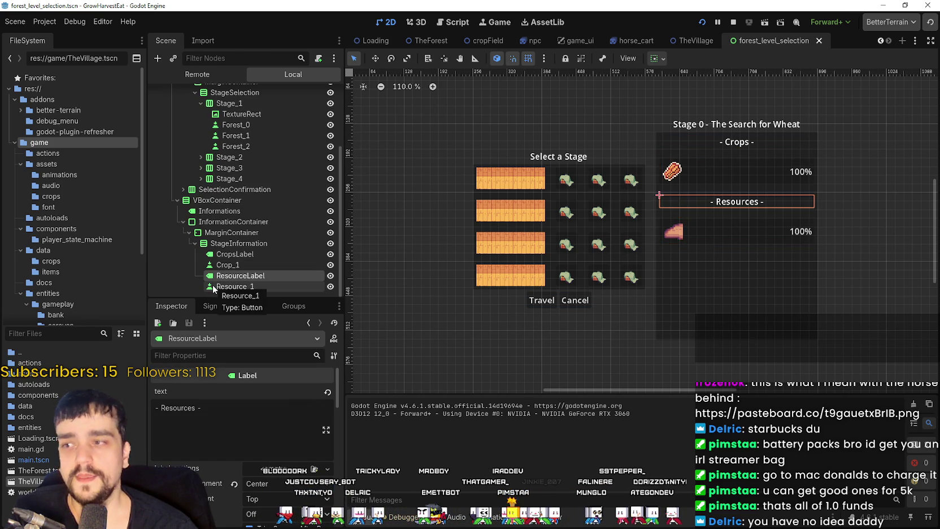
left_click(215, 286)
left_click(243, 403)
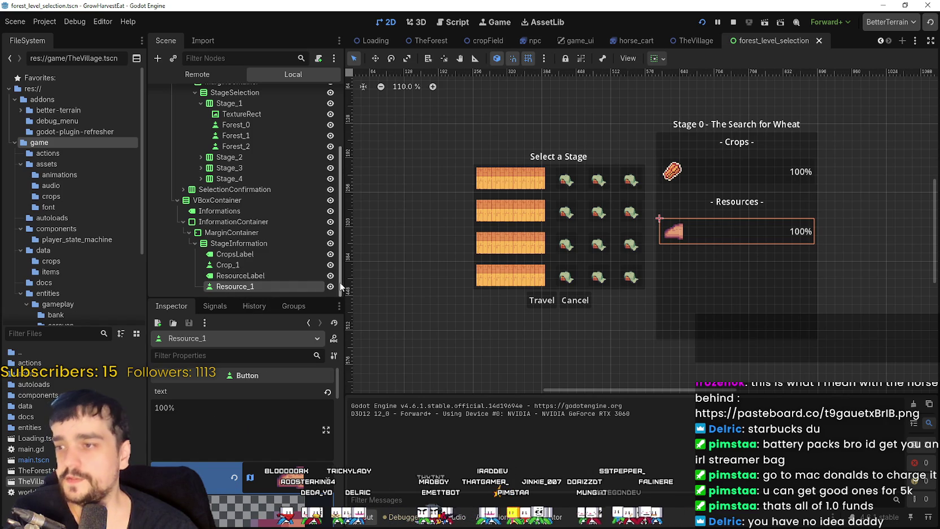
Save the scene, run the game maximized to check the stage screen, then stop it
key("F8")
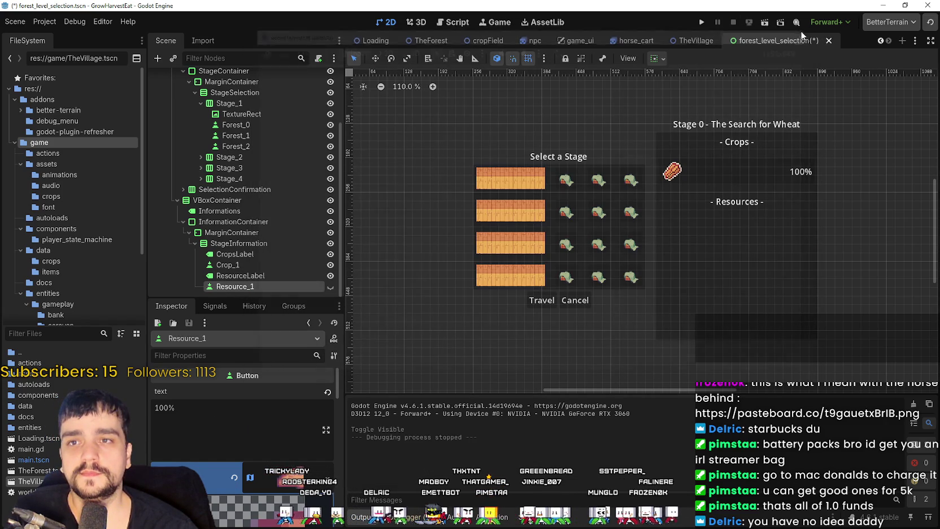
left_click(777, 24)
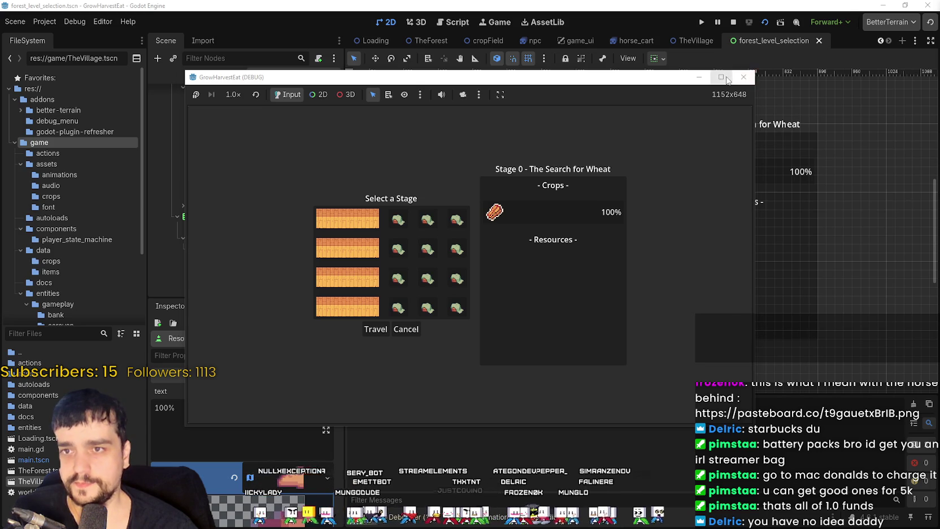
left_click(725, 79)
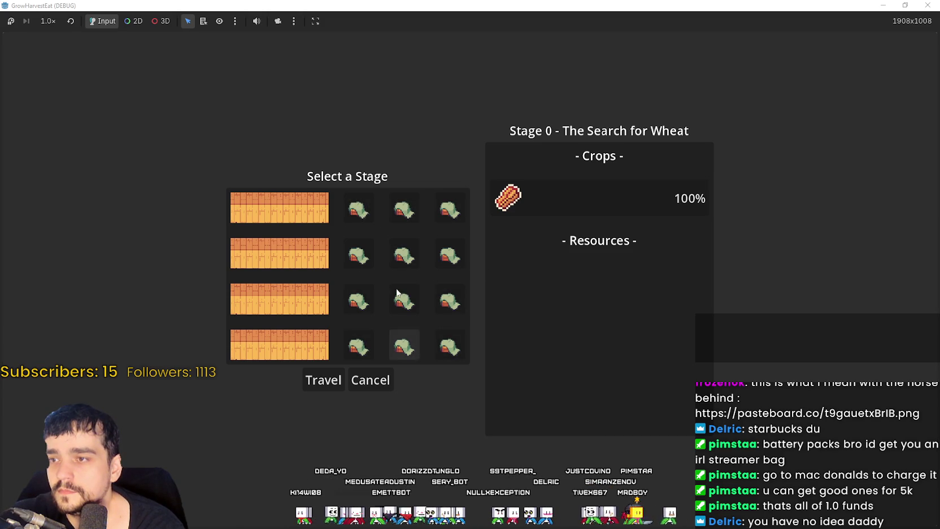
double_click(394, 5)
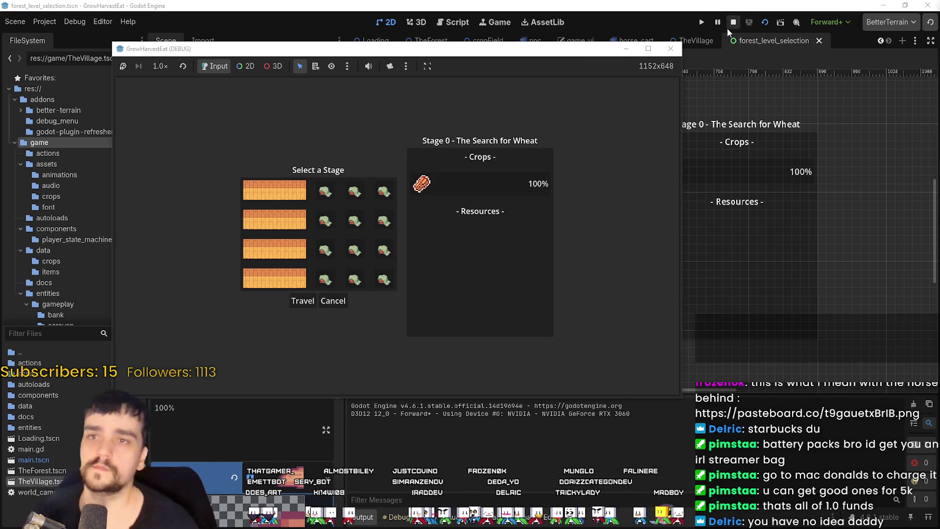
key("F8")
Attach a new forest_level_selection.gd script extending Control to the ForestLevelSelection root node
scroll(254, 191, "up", 3)
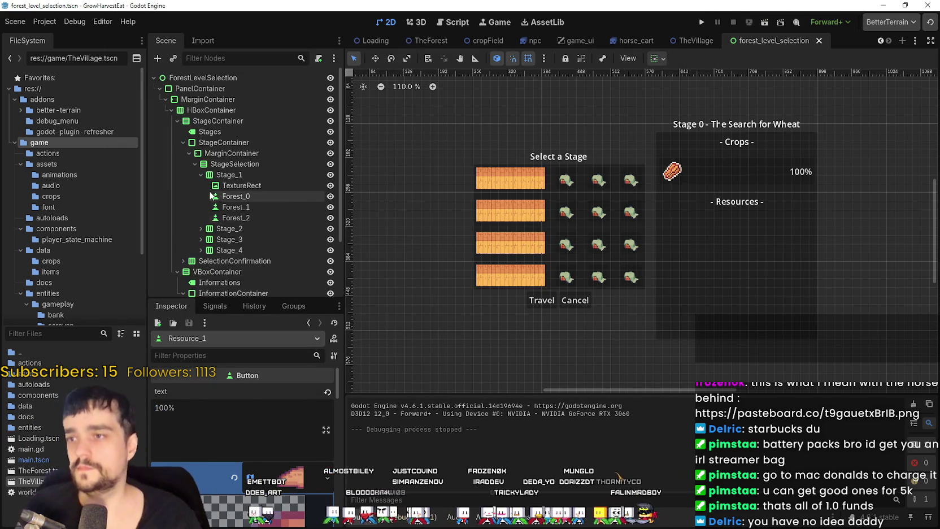
left_click(160, 88)
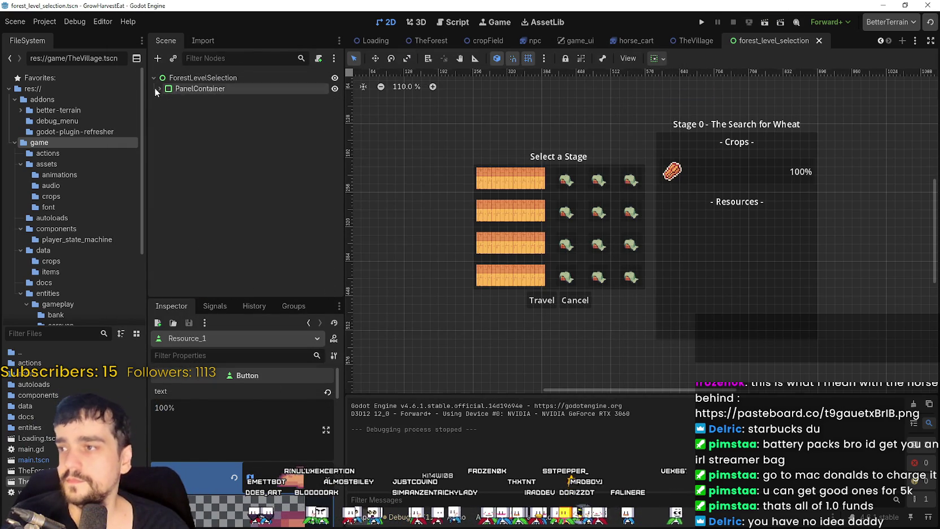
left_click(246, 77)
scroll(562, 122, "down", 5)
scroll(678, 96, "up", 2)
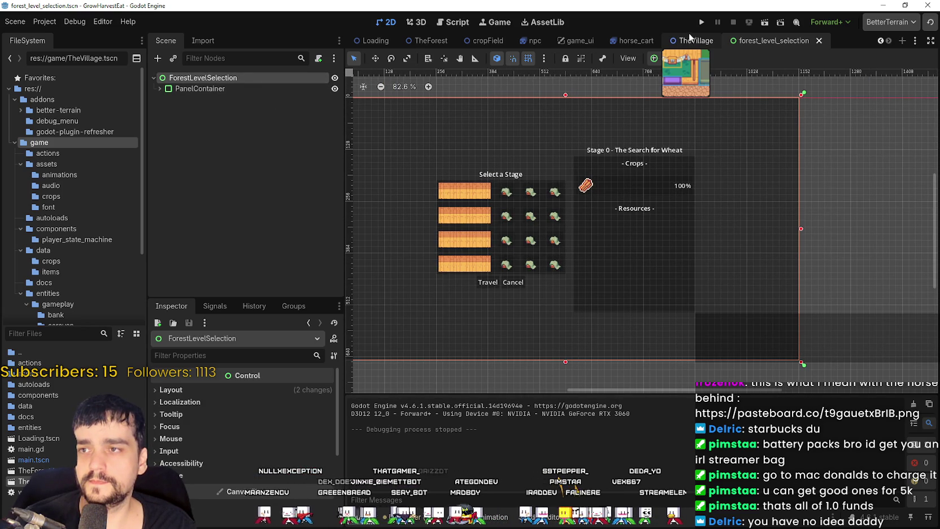
right_click(232, 83)
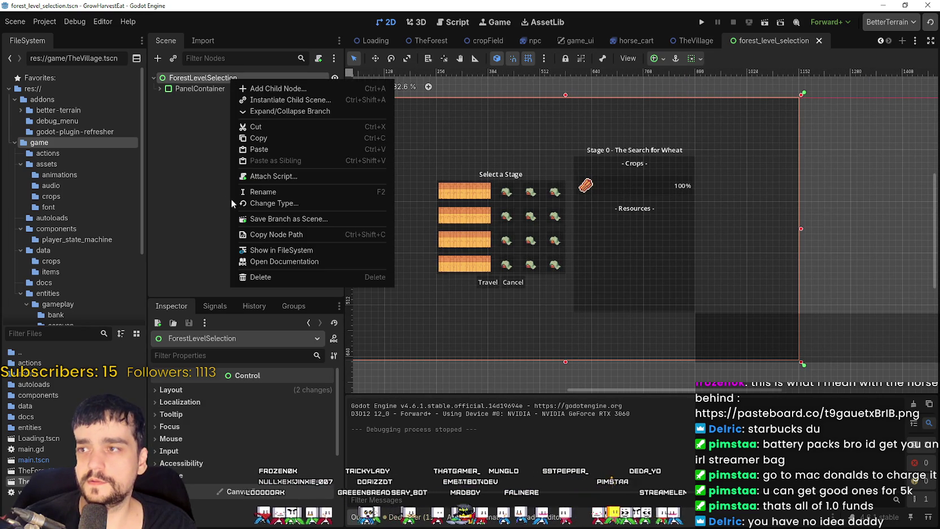
left_click(265, 107)
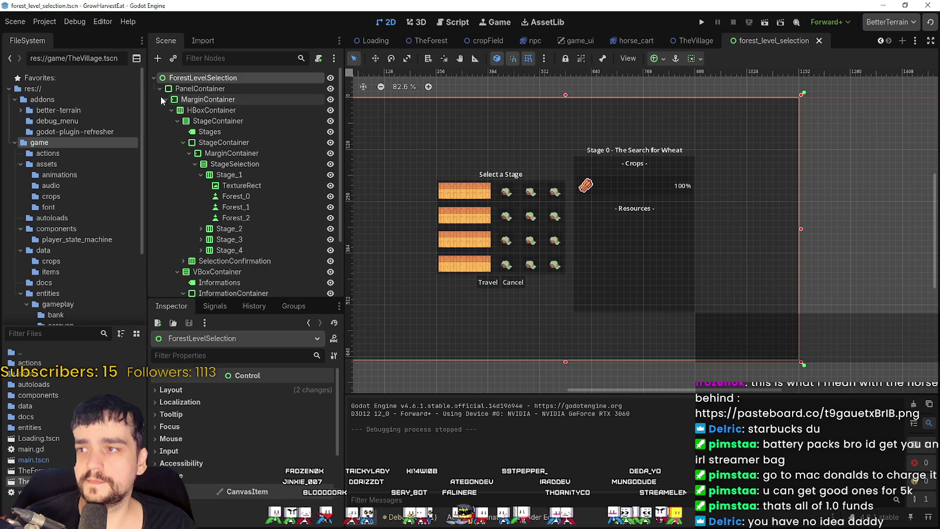
left_click(165, 99)
right_click(240, 79)
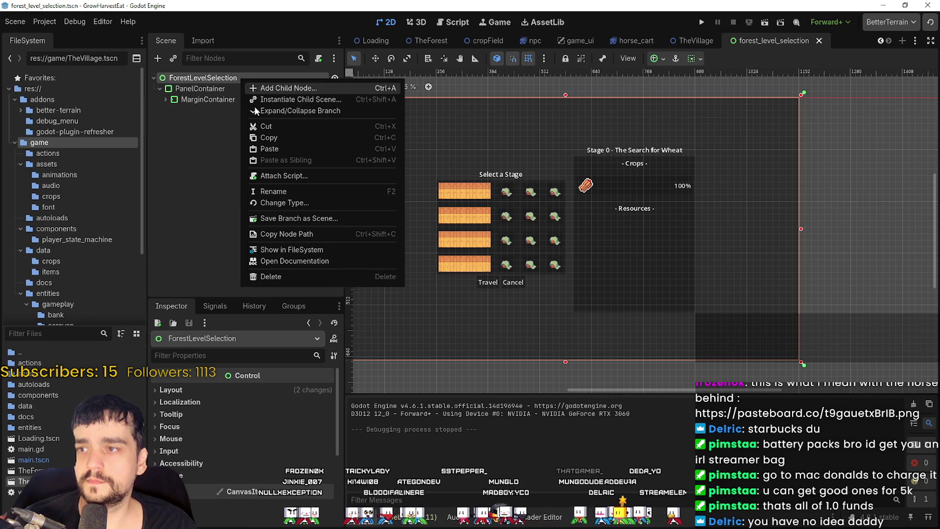
key("Escape")
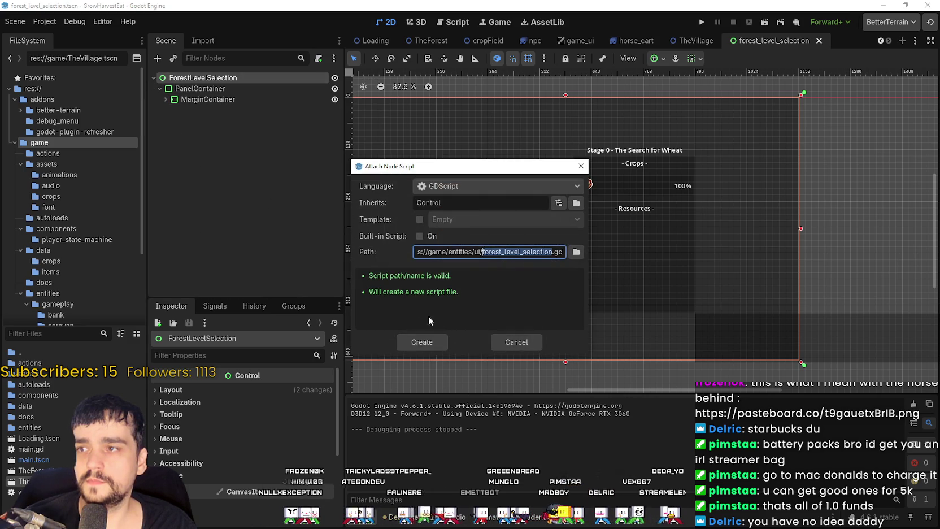
left_click(405, 342)
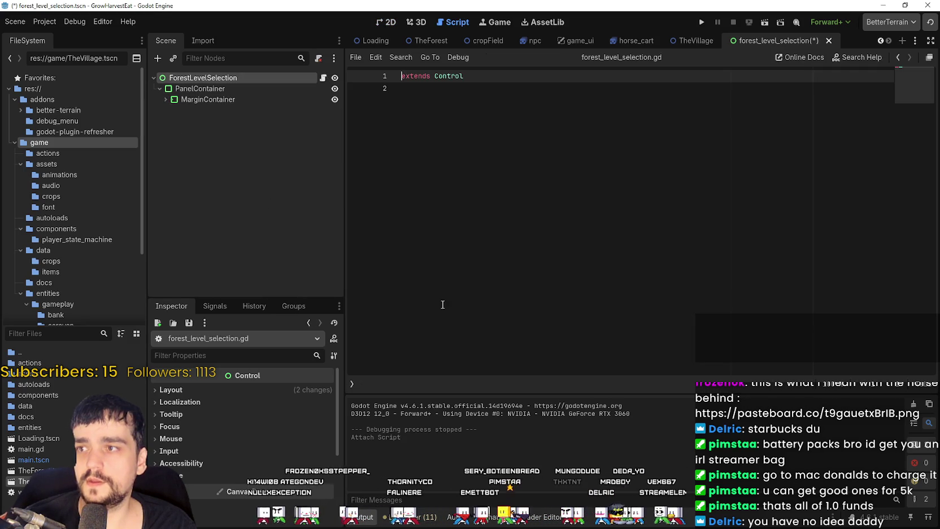
Expand MarginContainer and SelectionConfirmation to review the Travel and Cancel nodes
left_click(165, 100)
scroll(218, 260, "down", 3)
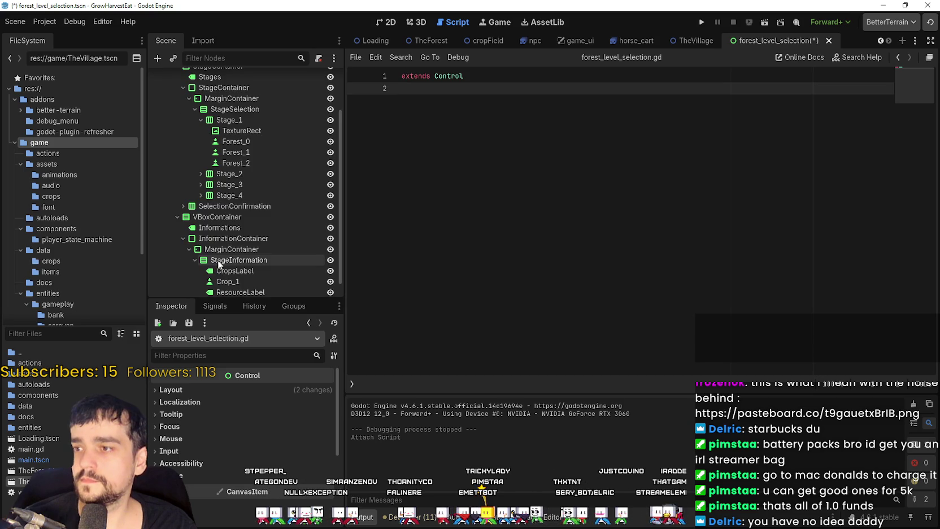
left_click(201, 120)
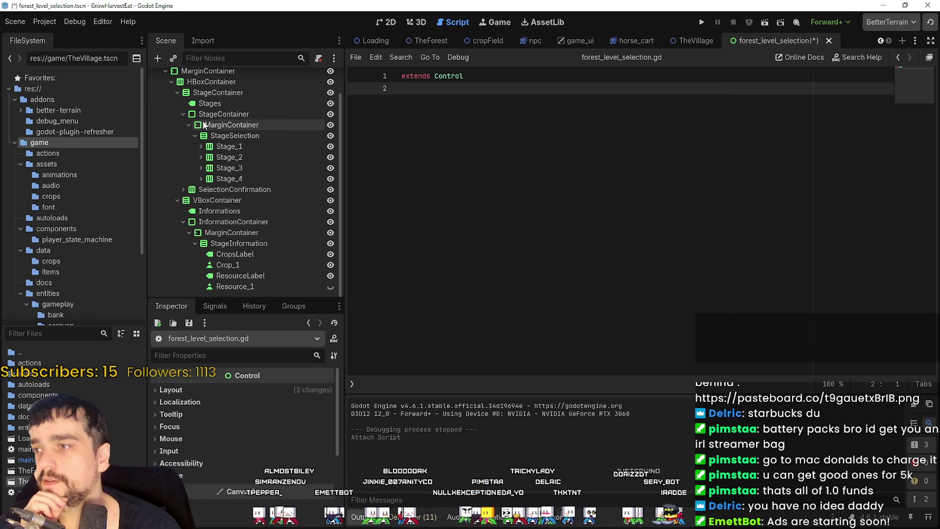
left_click(183, 189)
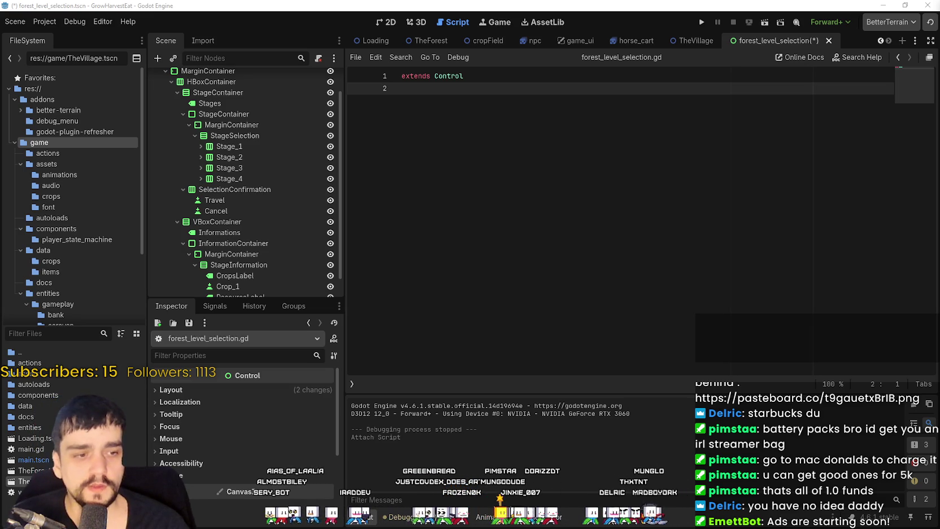
Delete the script's blank second line, then save and run the game
left_click(681, 134)
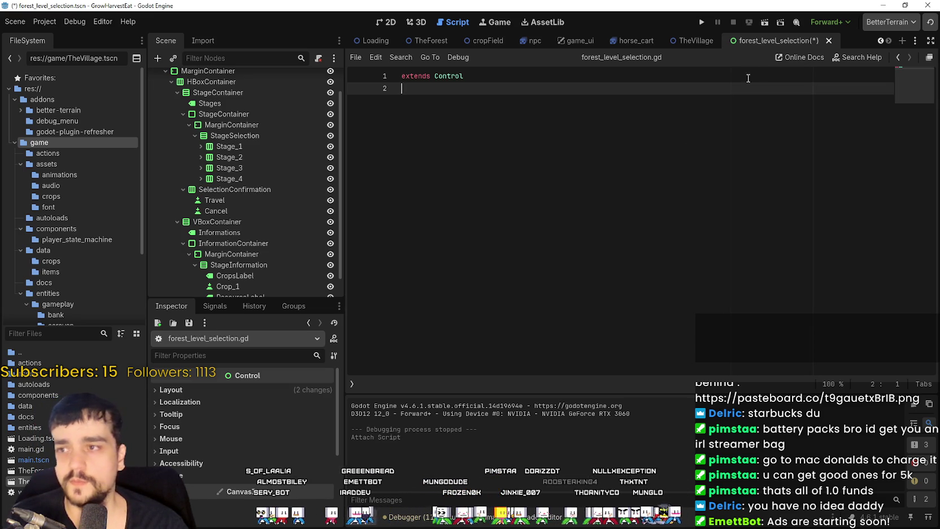
key("BackSpace")
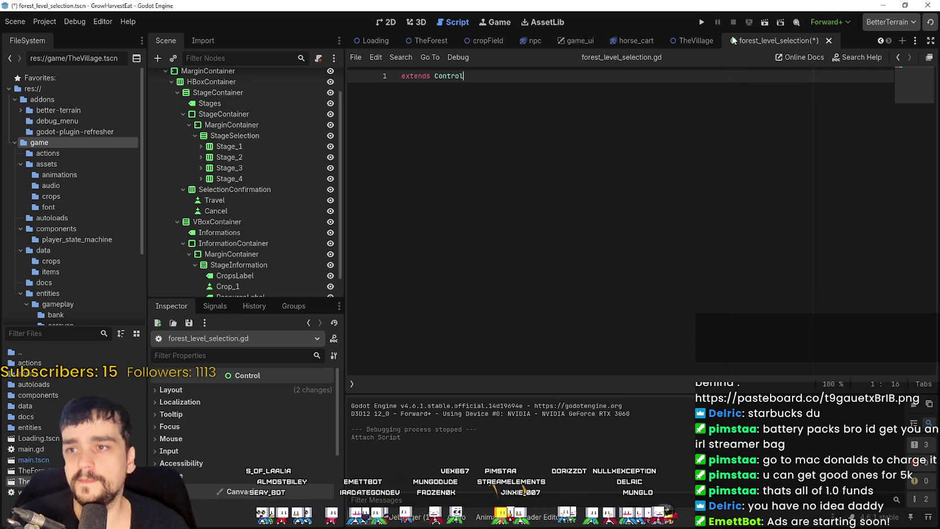
left_click(701, 22)
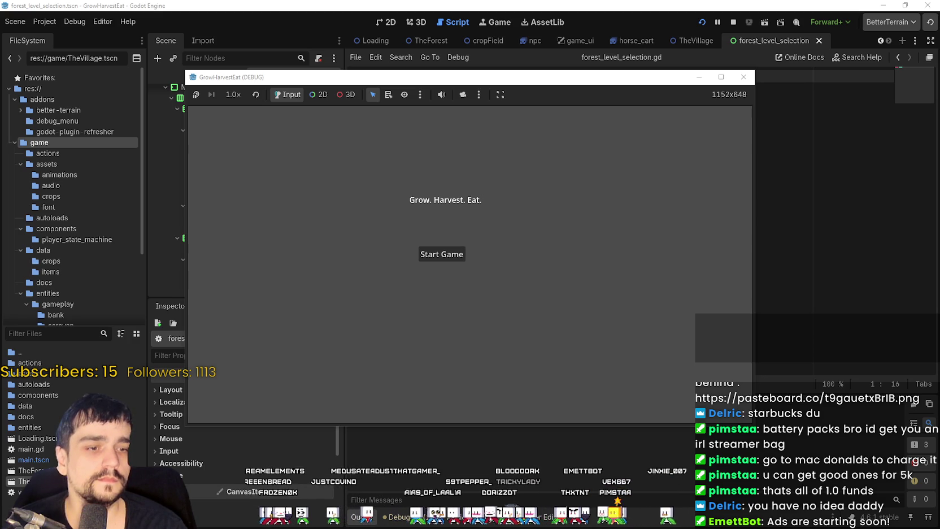
Choose Start Game on the title screen, then switch to the browser's YouTube results
left_click(441, 254)
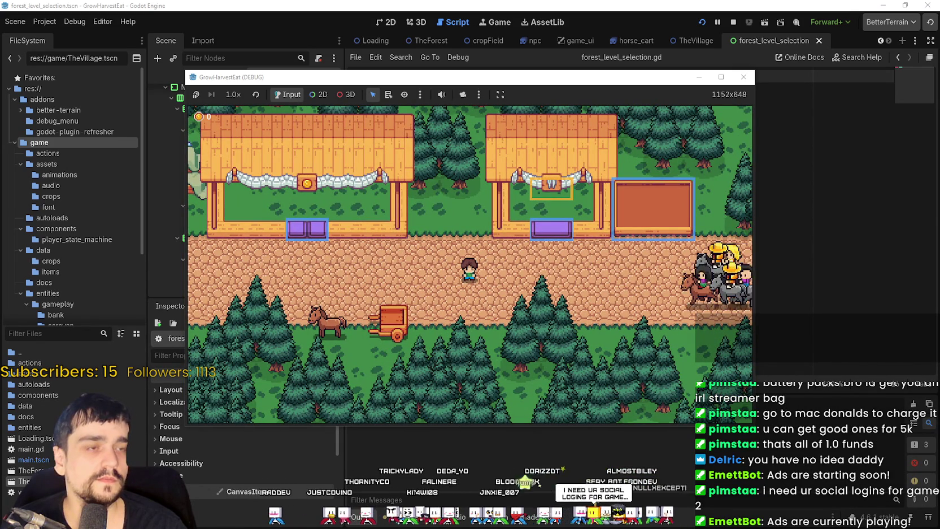
key("alt+Tab")
Open the Crossing Channel and Lu Tanuki channels in new tabs
scroll(538, 342, "down", 1)
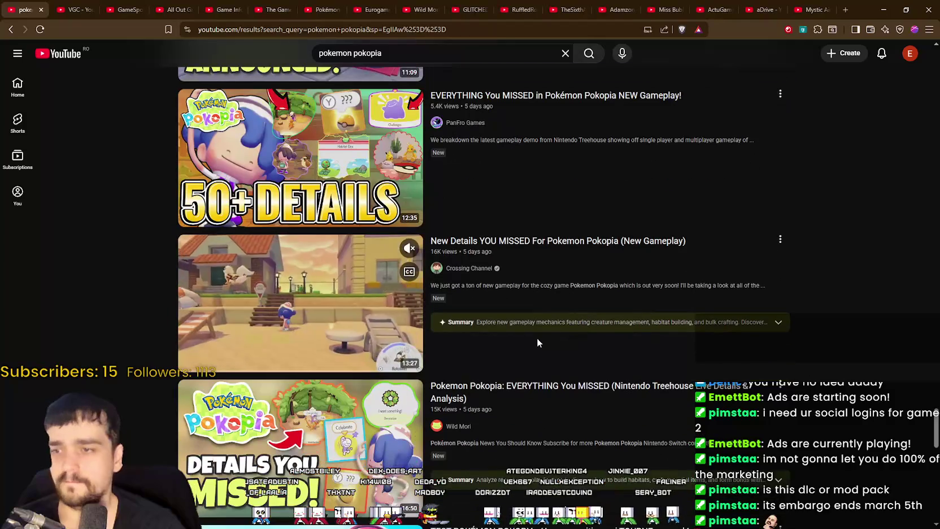
right_click(479, 270)
left_click(497, 281)
scroll(503, 309, "down", 2)
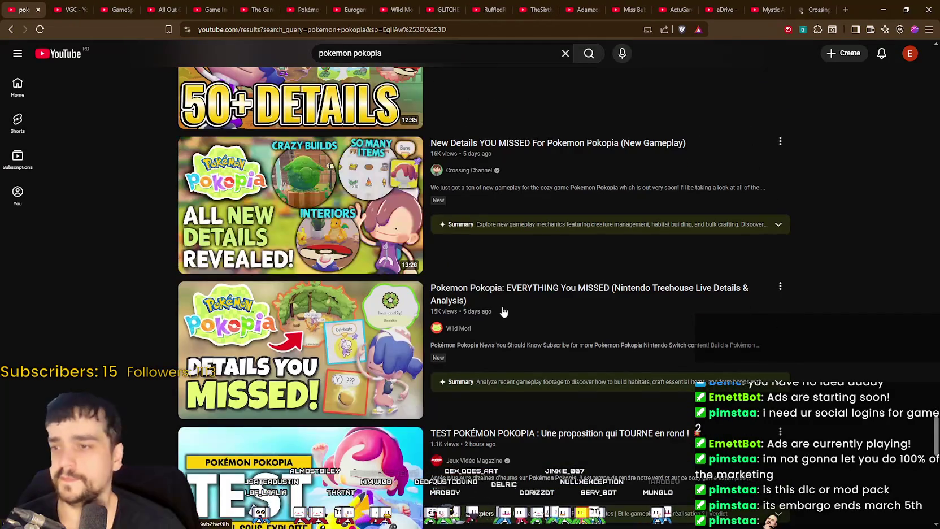
scroll(500, 307, "down", 2)
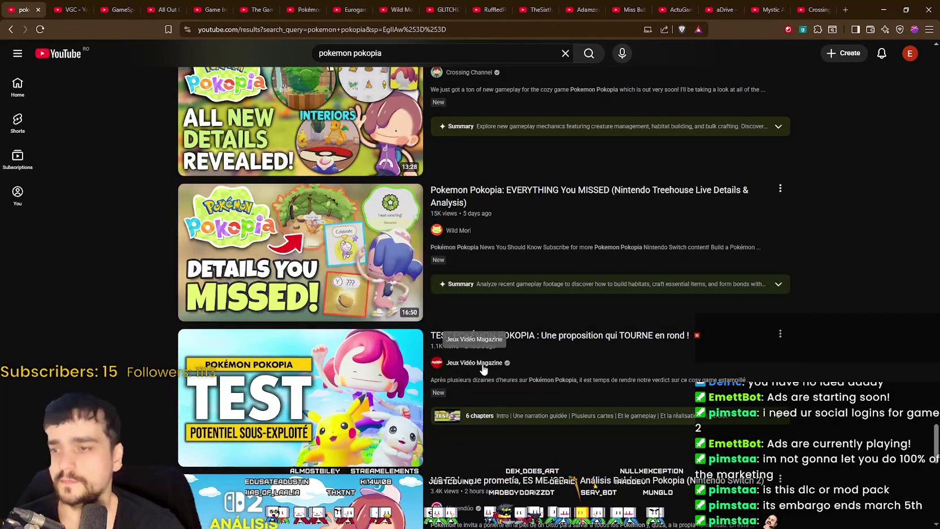
scroll(487, 357, "down", 4)
scroll(488, 359, "down", 4)
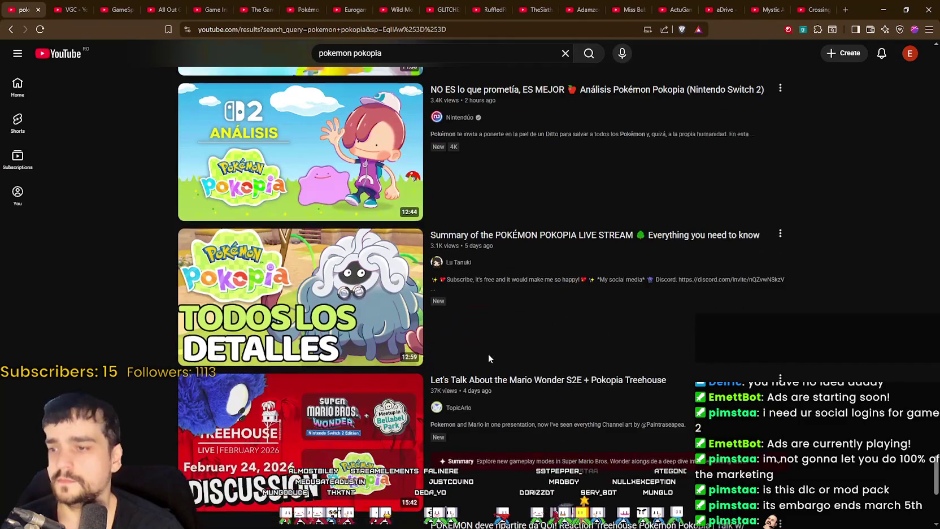
right_click(467, 261)
left_click(481, 269)
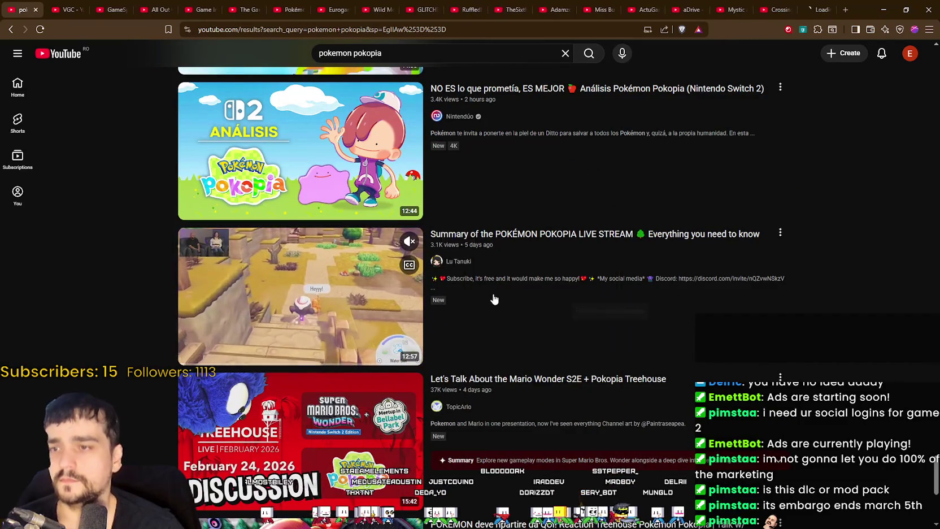
Scroll through the rest of the 'pokemon pokopia' search results
scroll(493, 297, "down", 4)
scroll(486, 296, "down", 2)
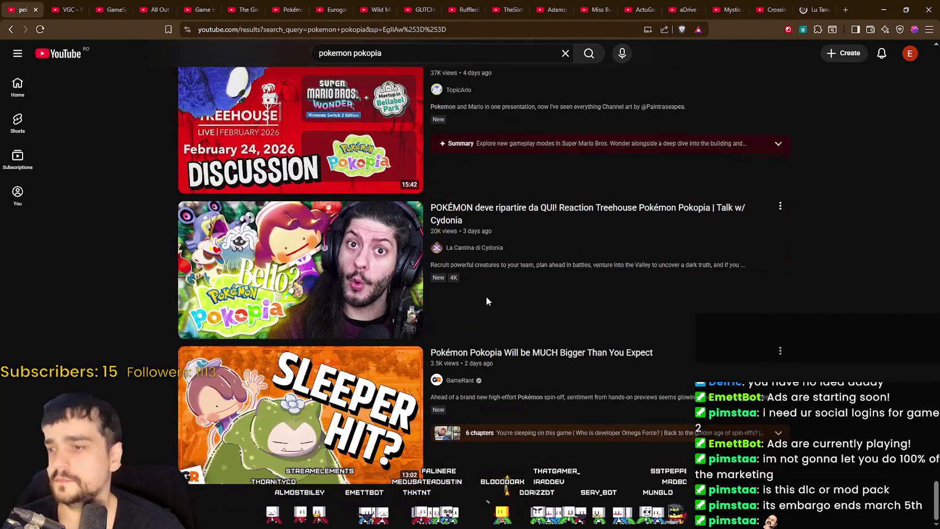
scroll(483, 280, "down", 2)
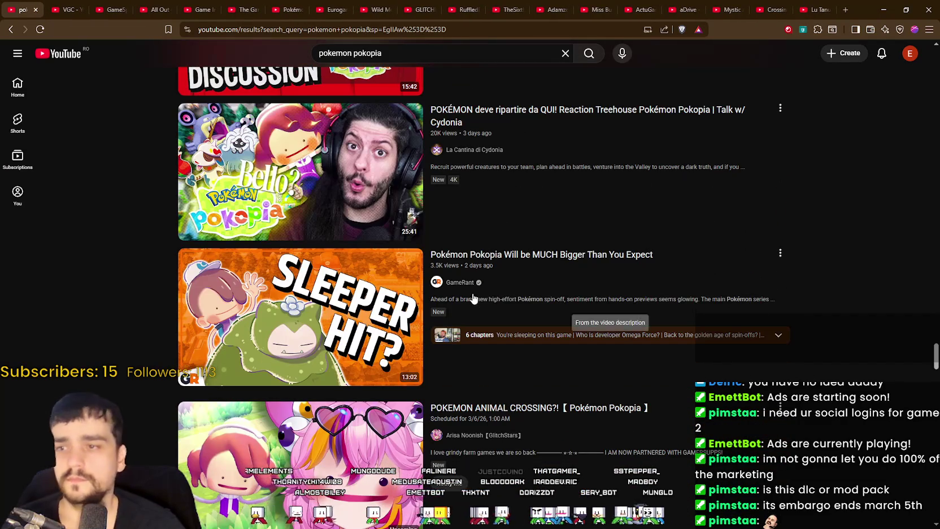
scroll(470, 286, "down", 2)
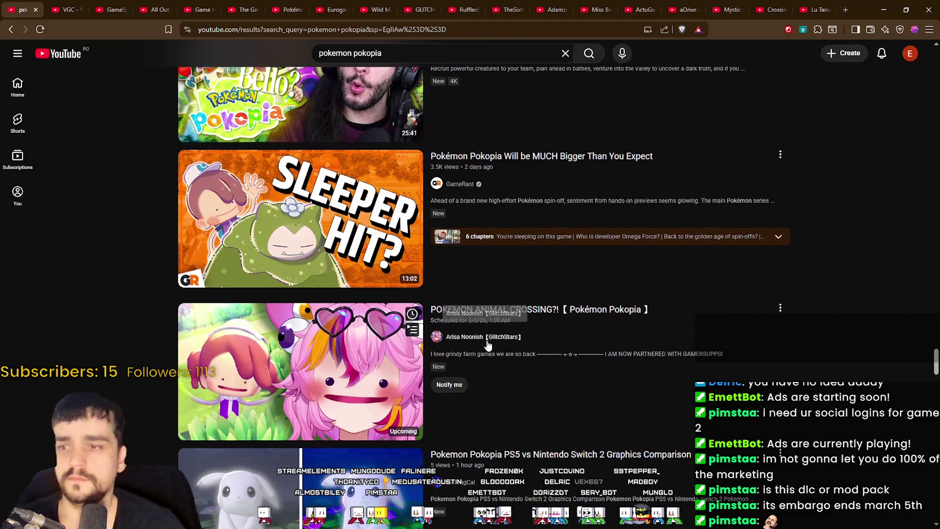
scroll(485, 333, "down", 12)
scroll(487, 332, "down", 20)
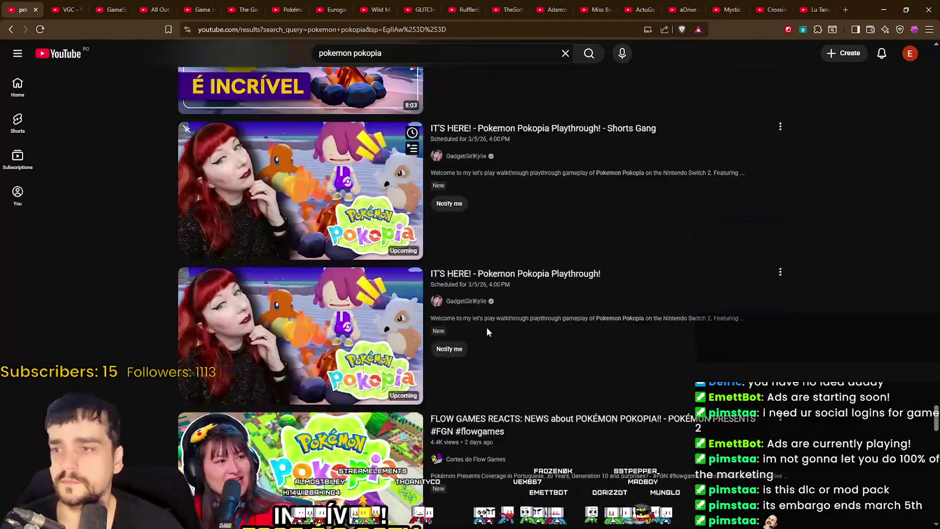
scroll(487, 328, "down", 3)
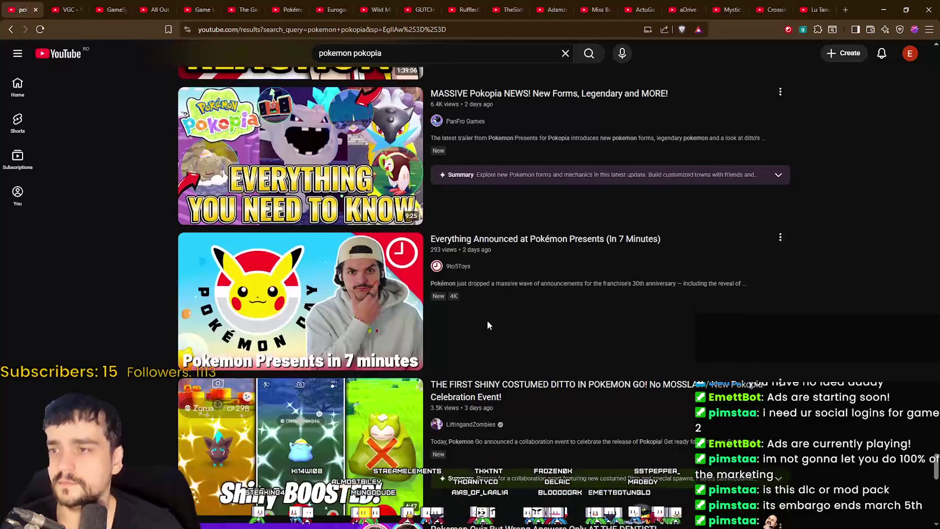
scroll(488, 326, "down", 4)
scroll(488, 325, "down", 4)
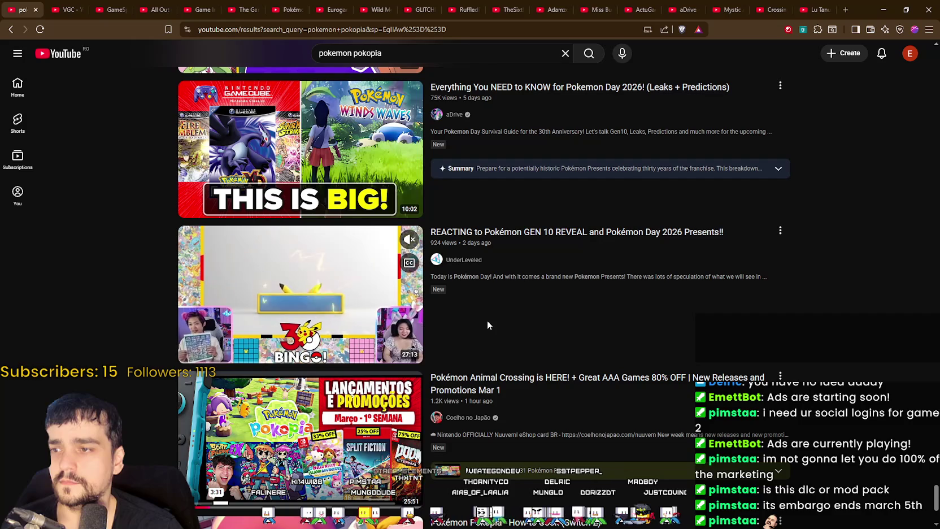
scroll(487, 320, "down", 3)
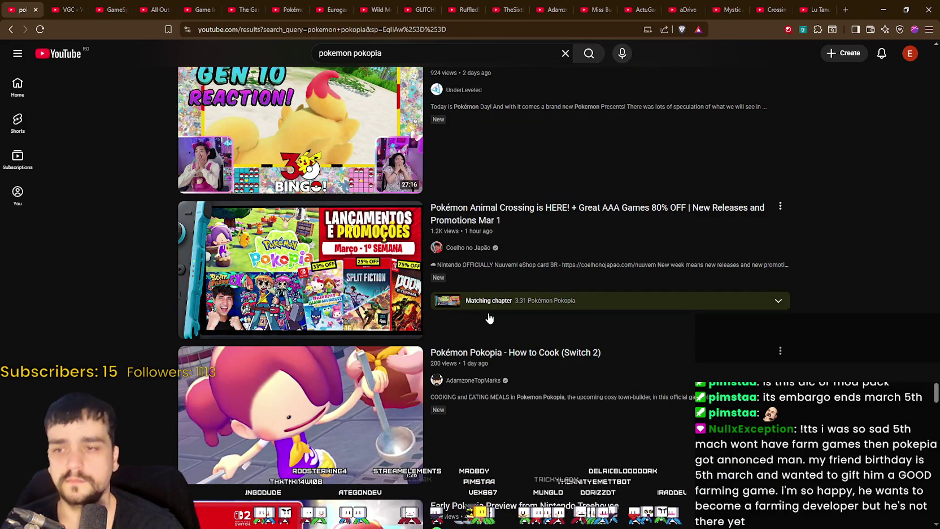
mouse_move(483, 321)
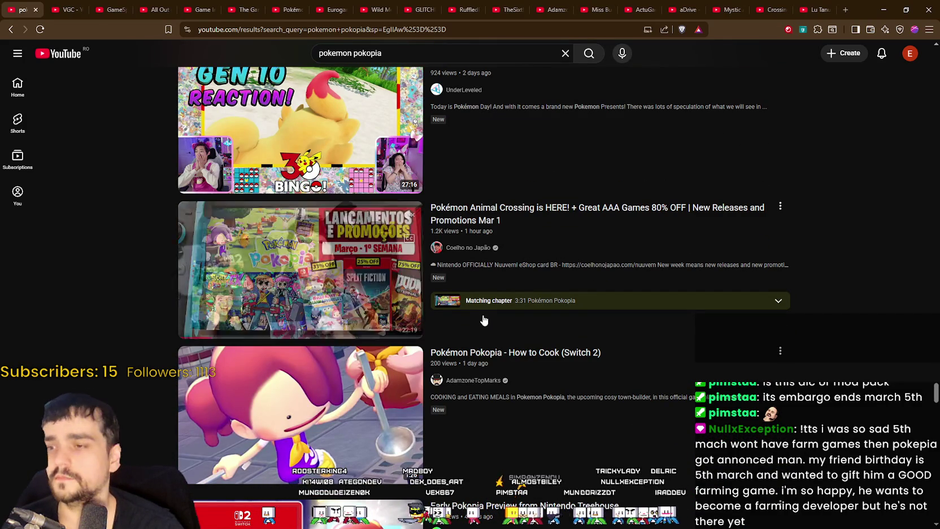
scroll(528, 340, "down", 3)
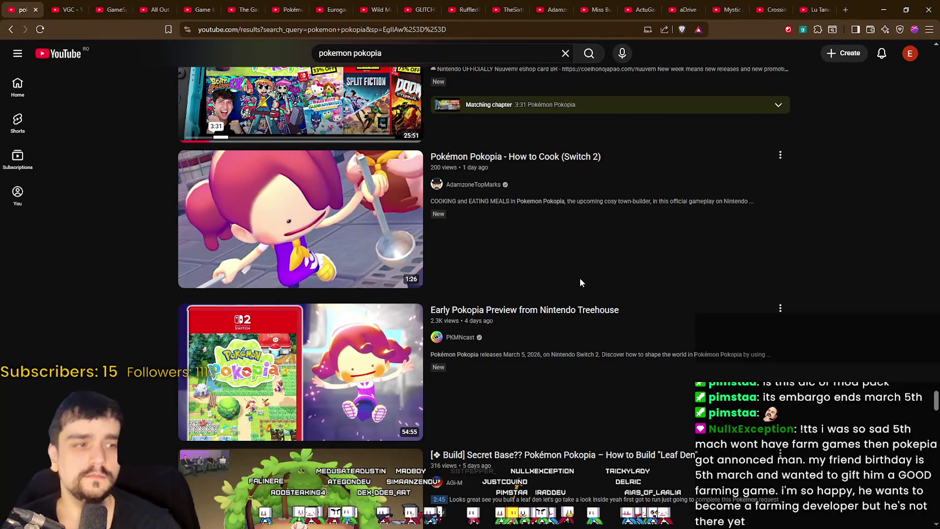
mouse_move(580, 279)
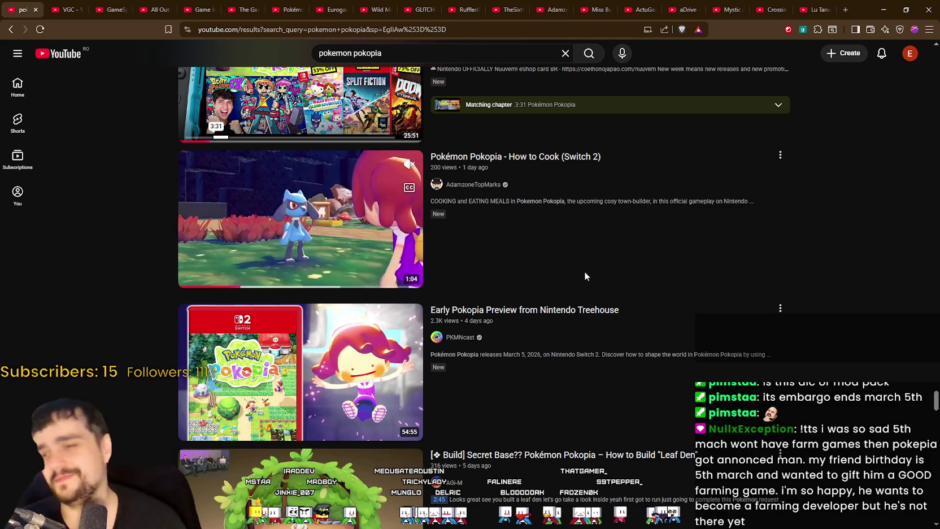
scroll(584, 272, "down", 3)
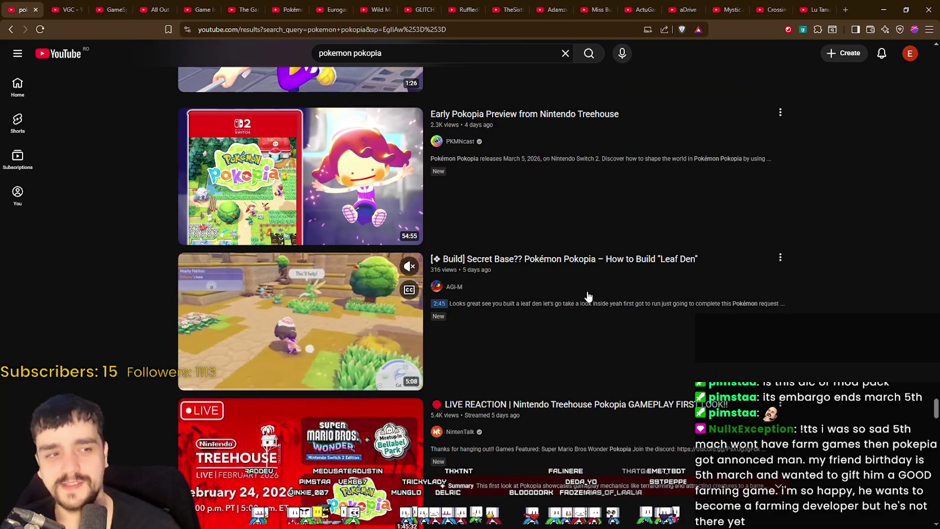
scroll(588, 297, "down", 1)
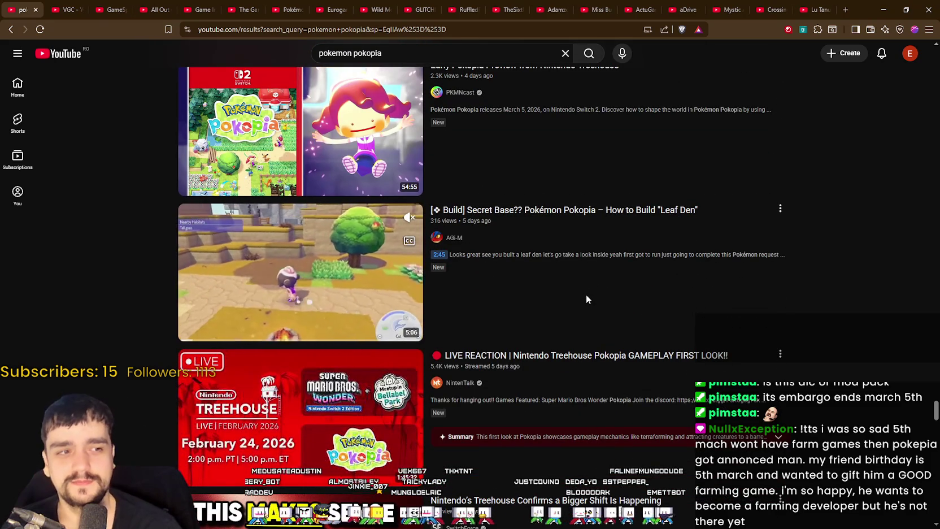
scroll(580, 291, "down", 4)
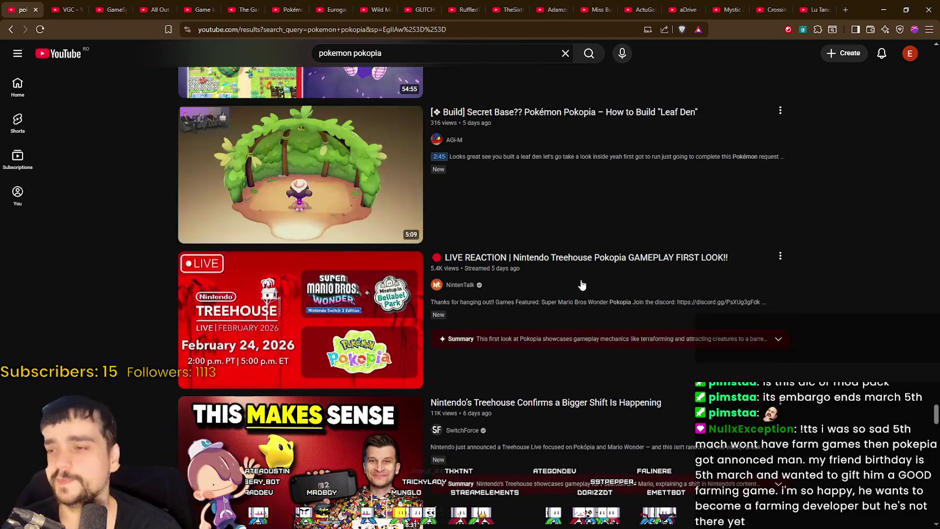
scroll(566, 293, "down", 4)
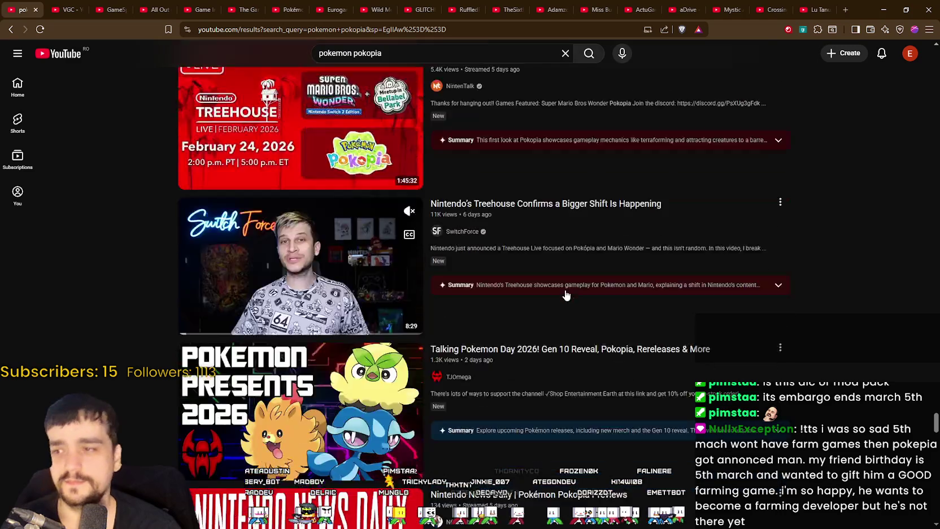
scroll(563, 294, "down", 4)
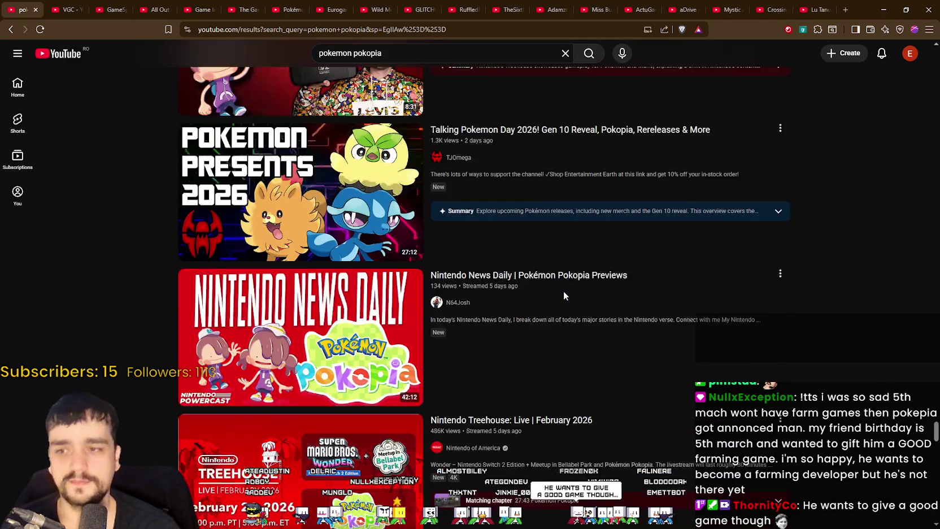
scroll(560, 303, "down", 4)
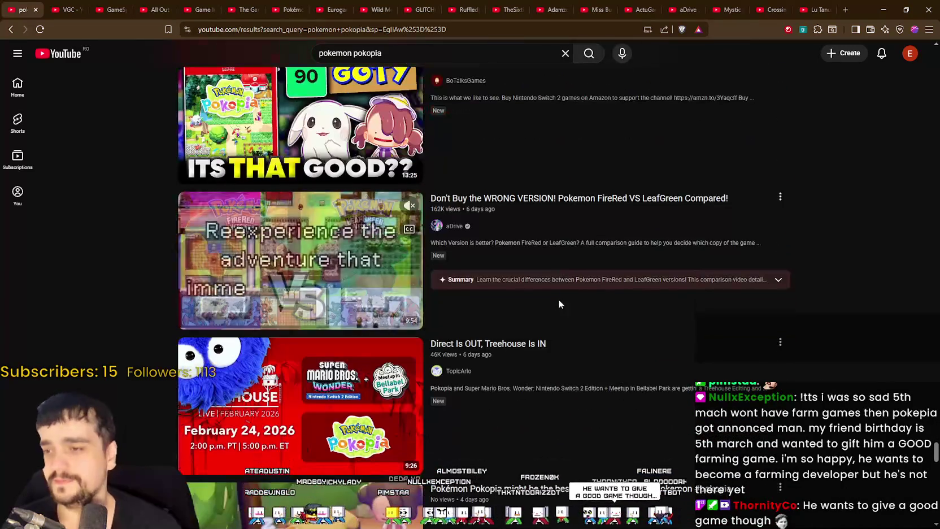
scroll(558, 298, "down", 3)
scroll(539, 290, "down", 1)
scroll(537, 291, "down", 13)
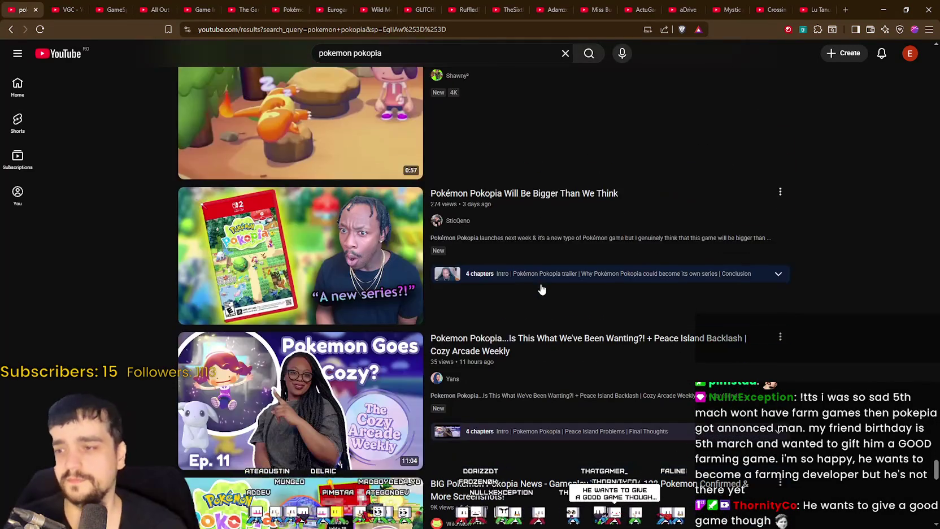
scroll(540, 293, "down", 3)
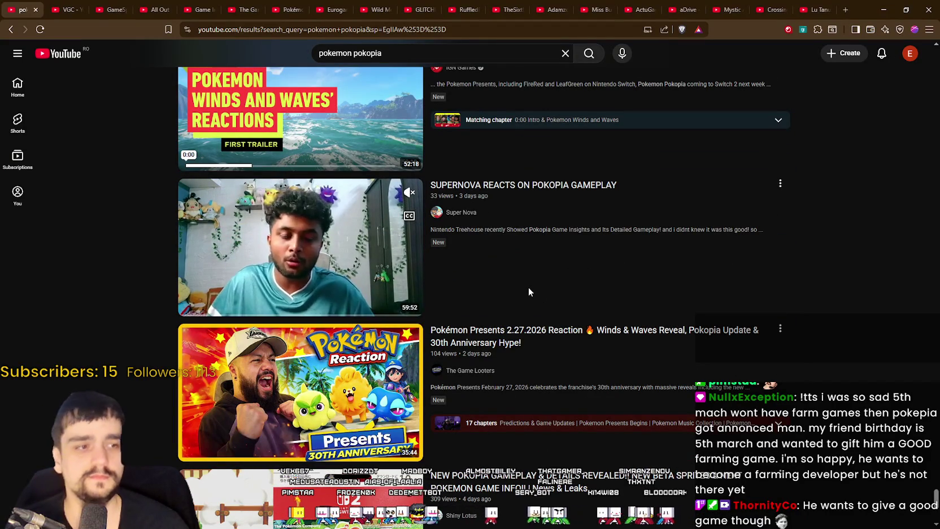
Browse the VGC channel's video list, then close its tab
left_click(68, 9)
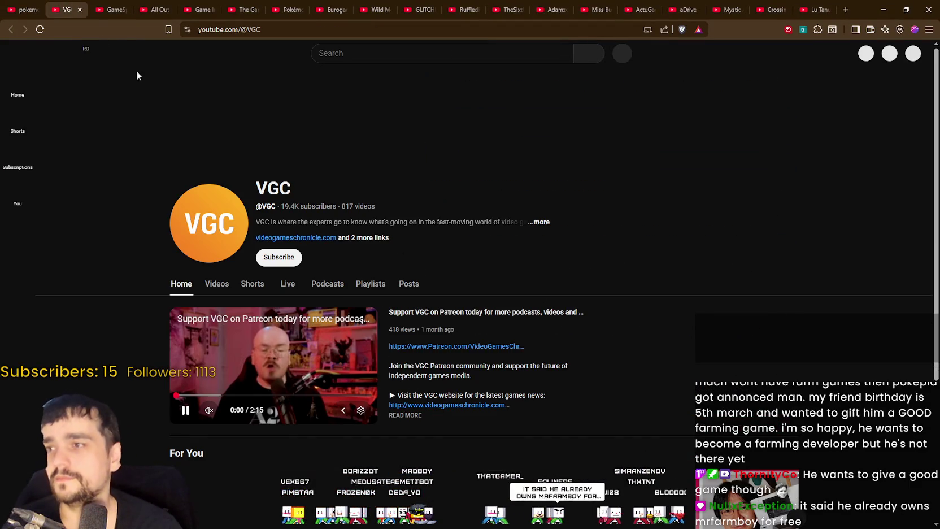
left_click(217, 285)
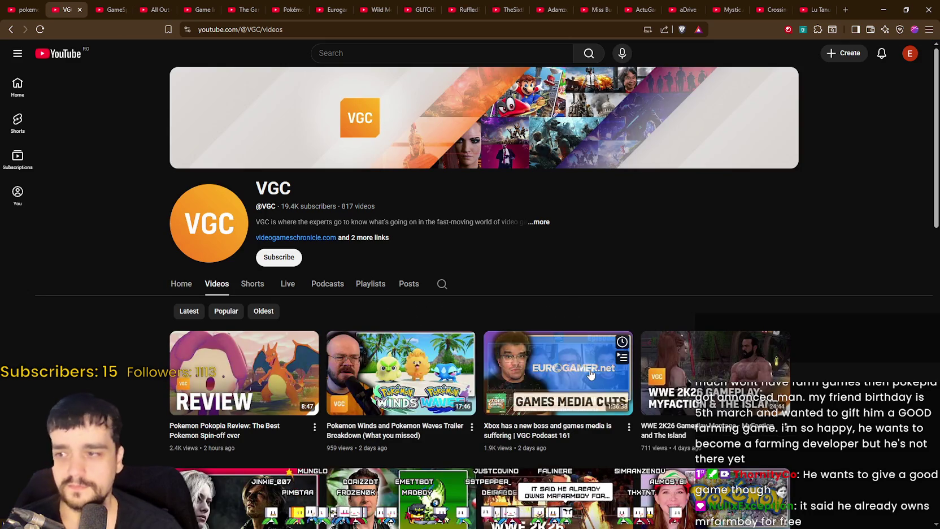
scroll(591, 379, "down", 3)
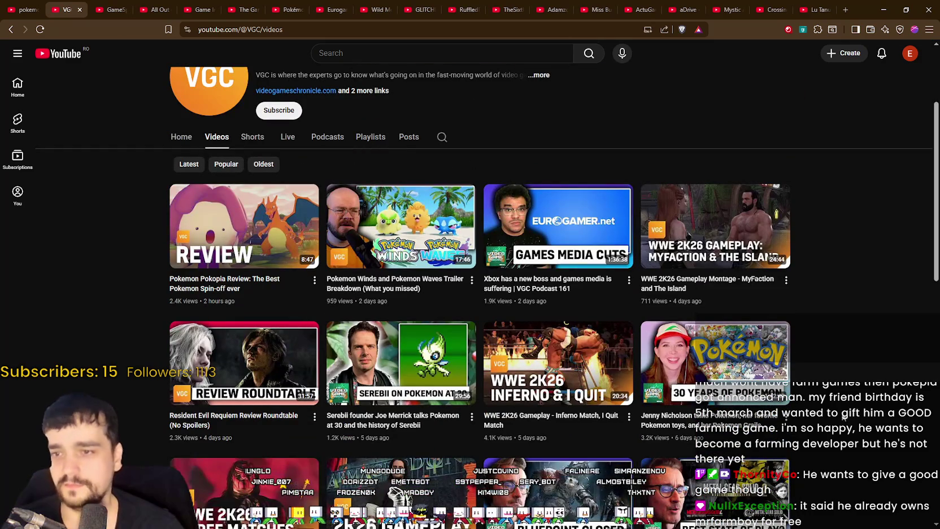
scroll(841, 412, "down", 3)
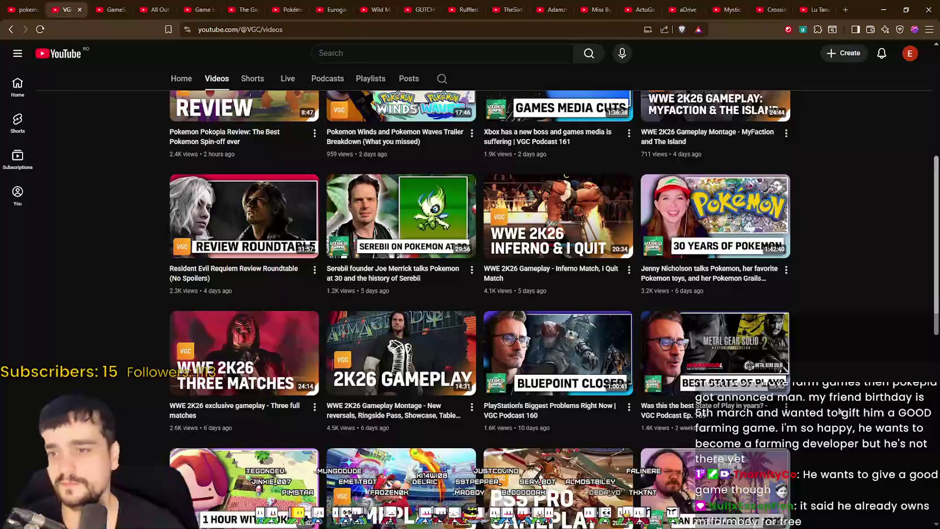
scroll(840, 411, "down", 5)
scroll(838, 410, "up", 10)
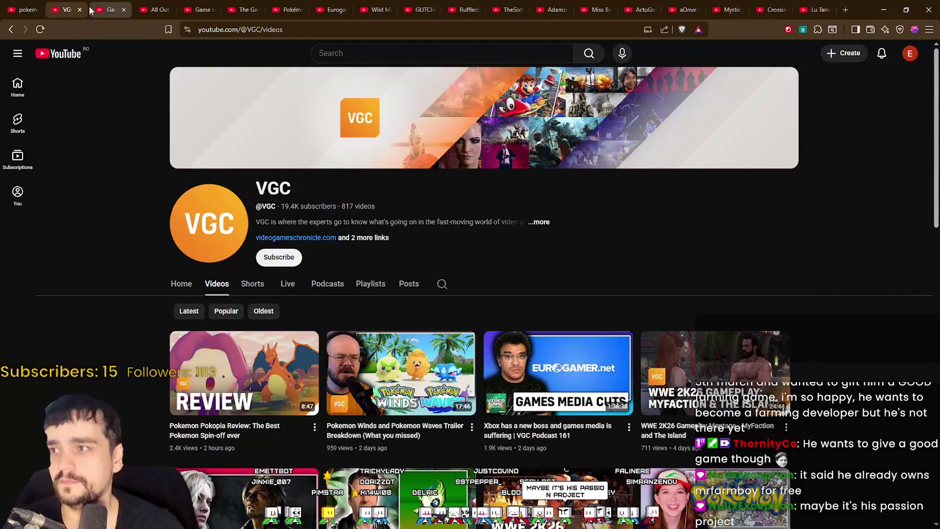
left_click(79, 11)
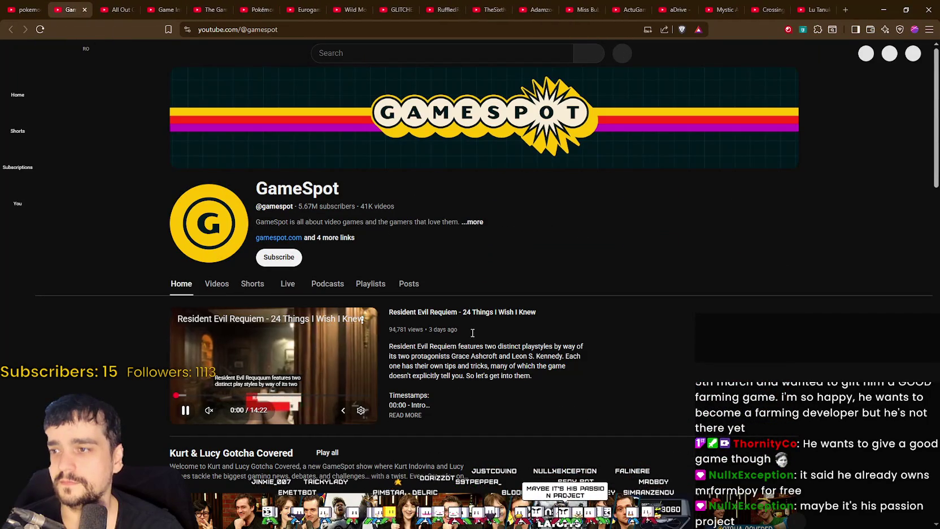
Browse GameSpot's uploaded videos, then close its tab
left_click(217, 284)
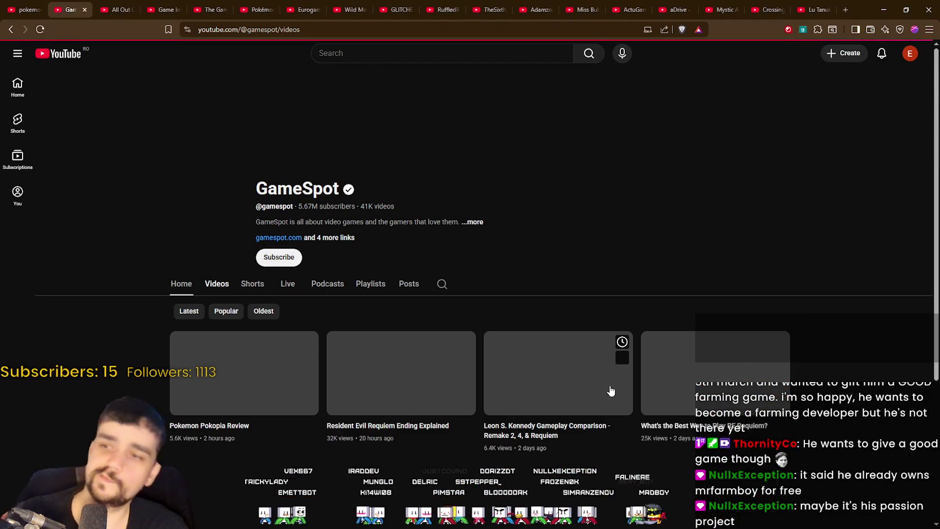
scroll(611, 390, "down", 3)
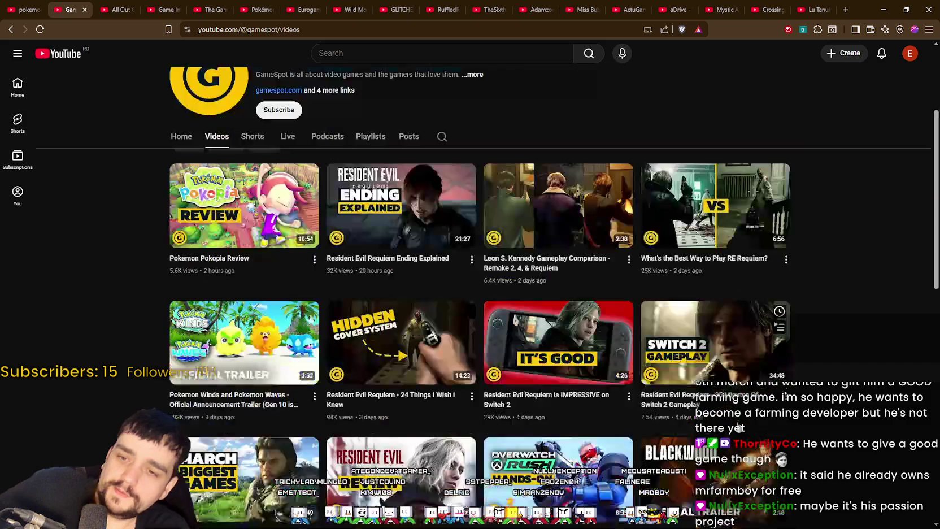
scroll(786, 396, "down", 1)
scroll(736, 406, "down", 7)
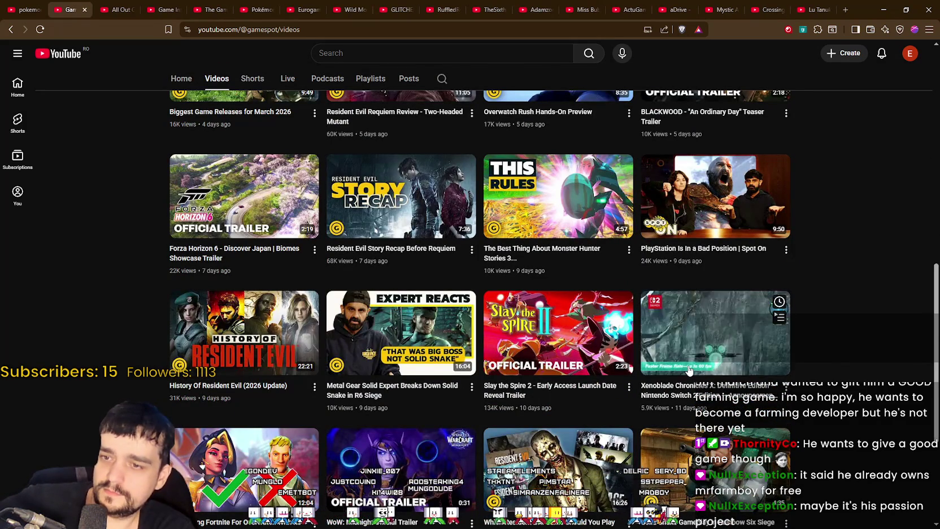
scroll(686, 366, "down", 3)
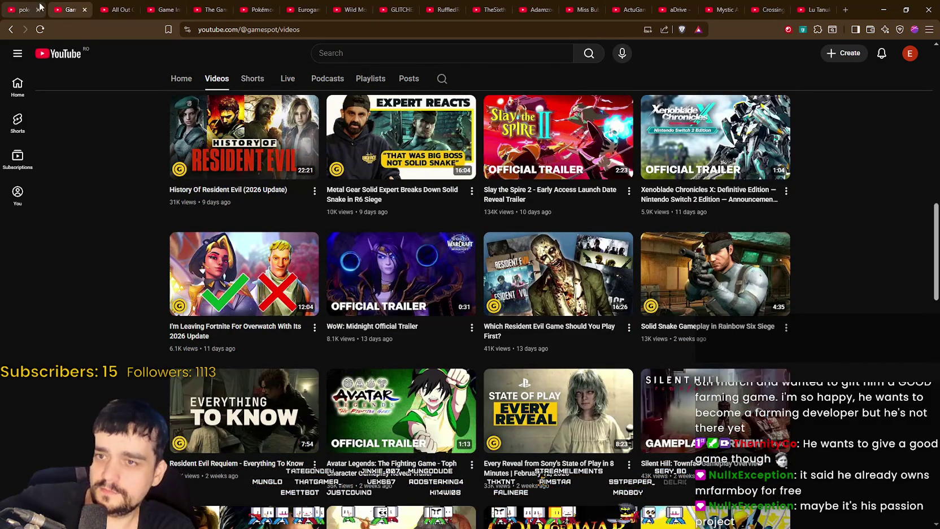
left_click(85, 10)
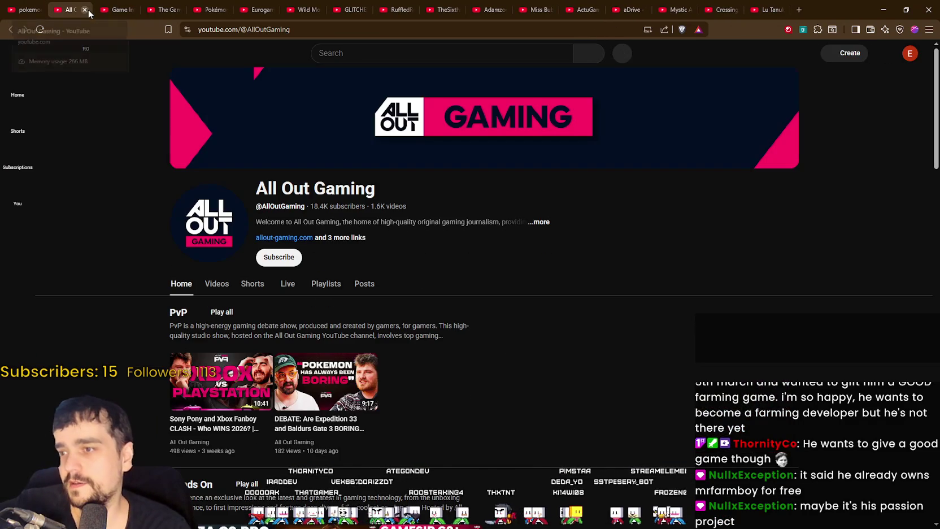
Browse All Out Gaming's video list, then close its tab
left_click(216, 284)
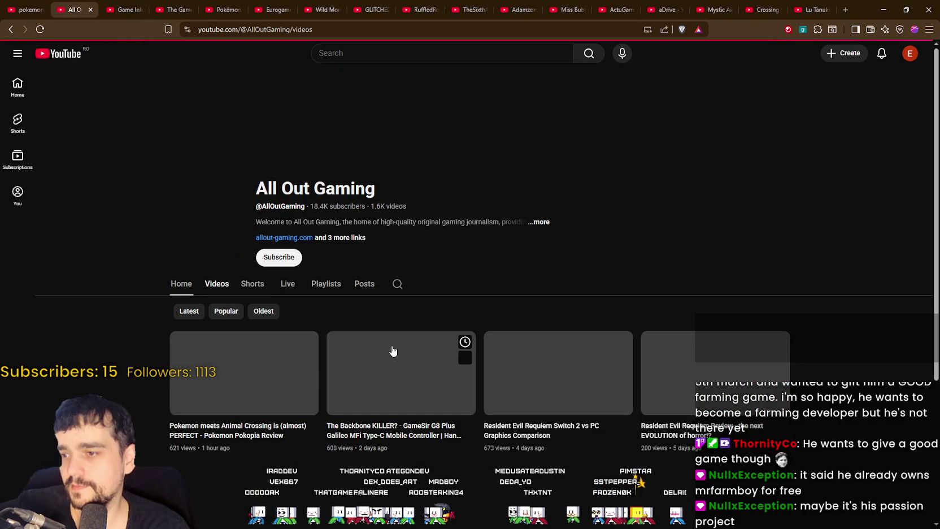
scroll(791, 193, "down", 3)
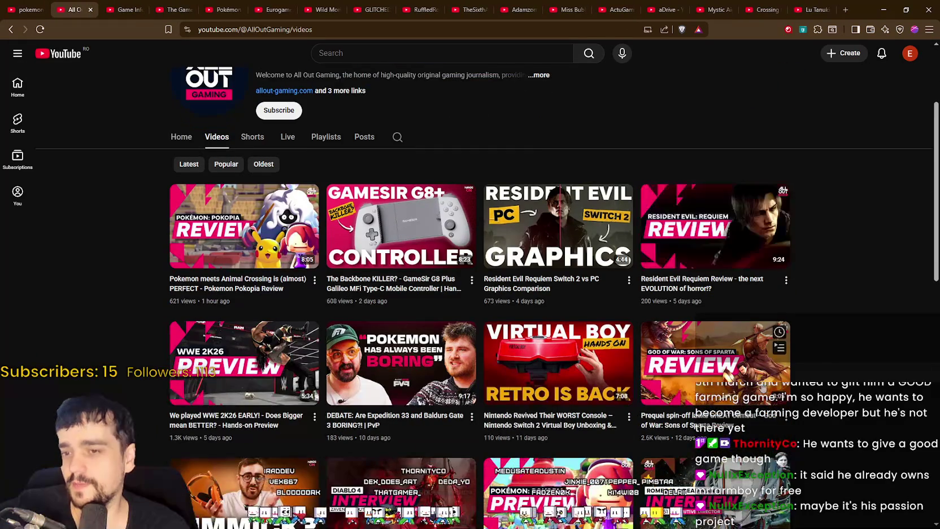
scroll(647, 291, "up", 3)
scroll(599, 287, "down", 3)
scroll(546, 282, "up", 1)
scroll(547, 282, "up", 1)
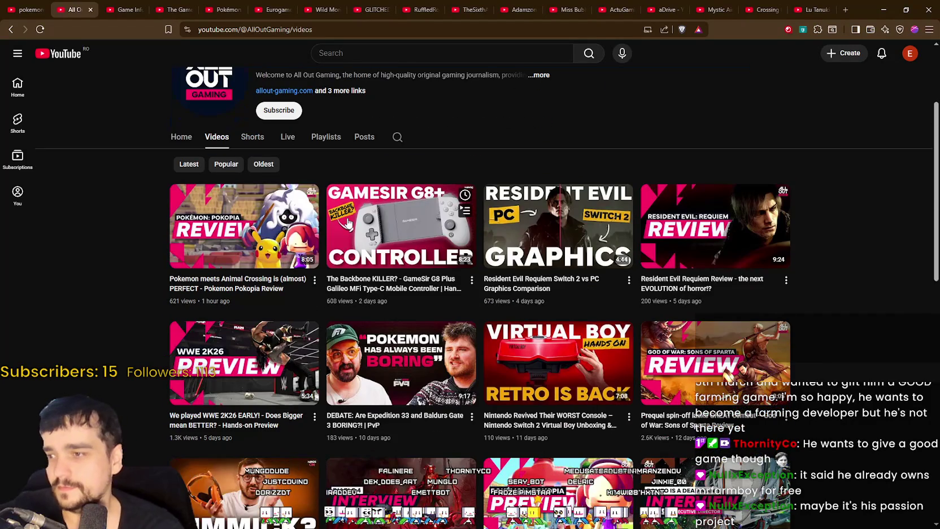
scroll(530, 364, "down", 5)
scroll(531, 364, "down", 4)
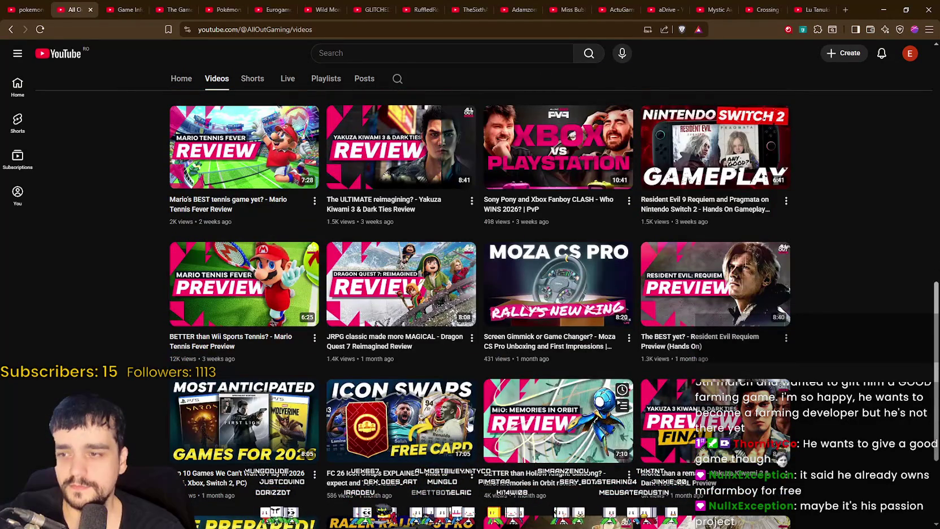
scroll(314, 395, "down", 1)
left_click(91, 10)
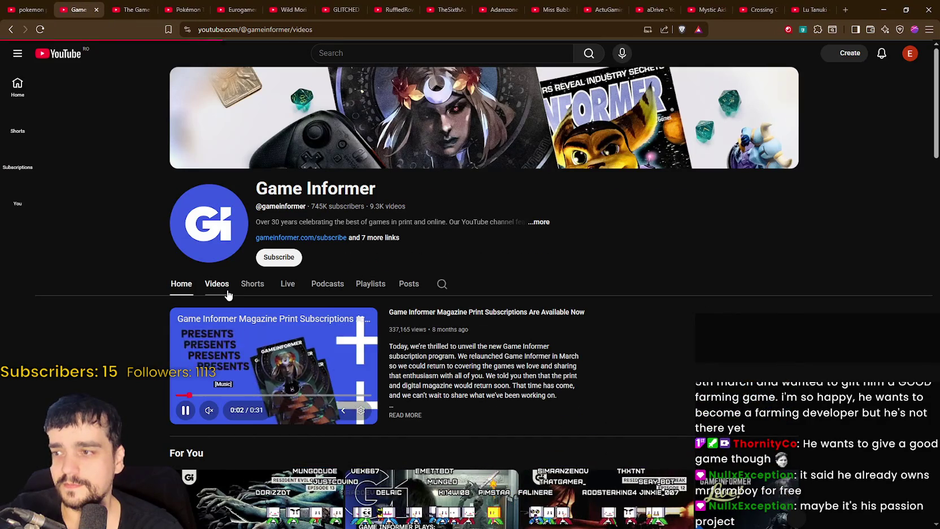
Skim Game Informer and The Game Theorists videos, closing those and Pokémon Trainer Mike's tabs
left_click(225, 286)
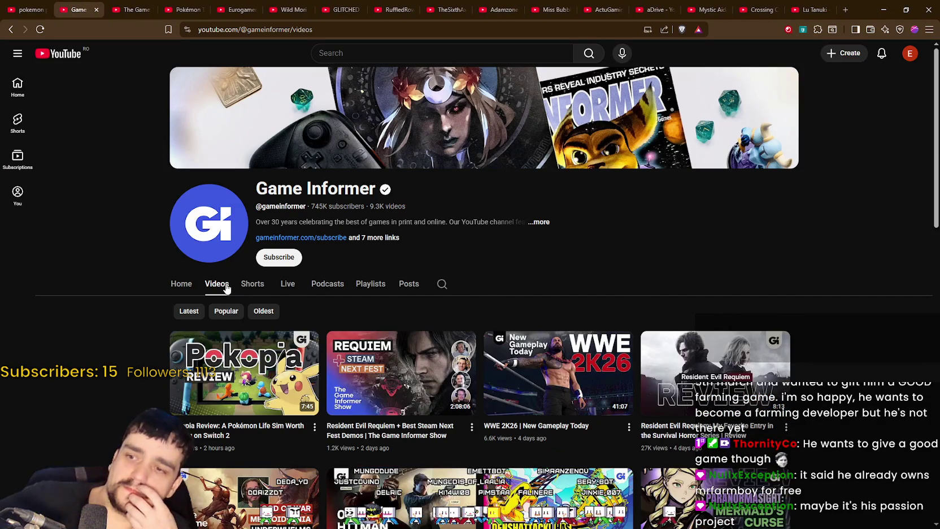
scroll(532, 200, "down", 4)
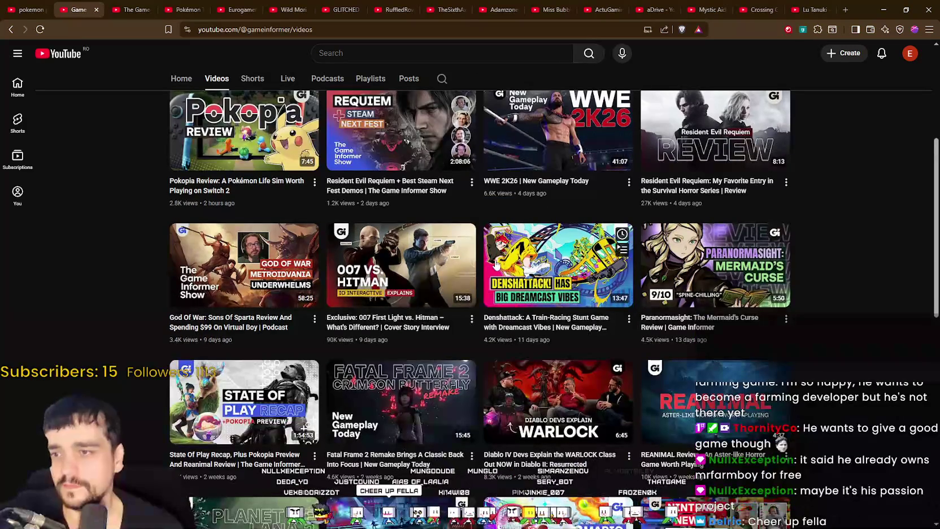
left_click(96, 10)
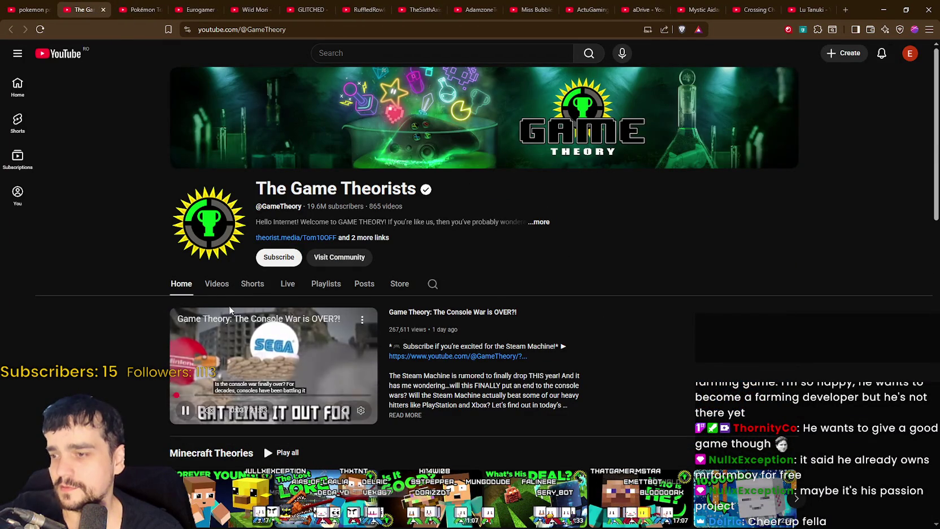
left_click(220, 288)
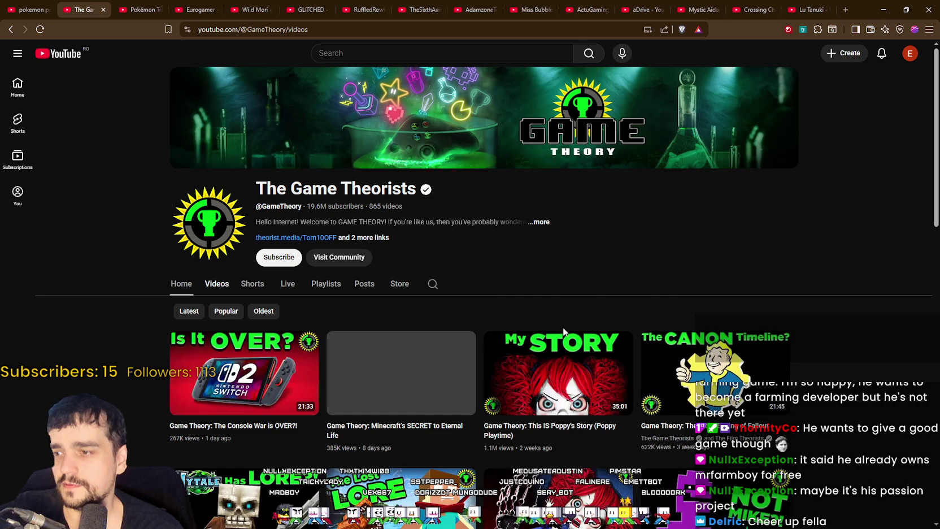
scroll(184, 236, "down", 3)
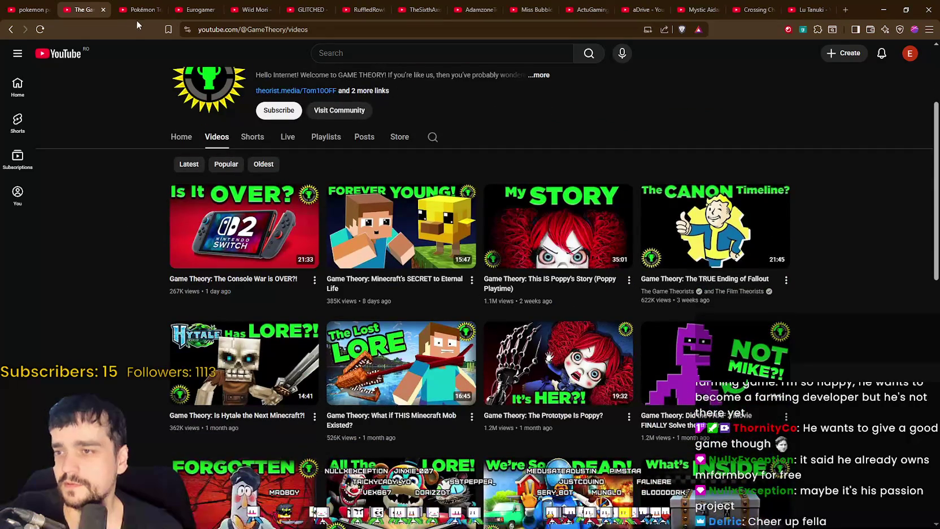
left_click(103, 10)
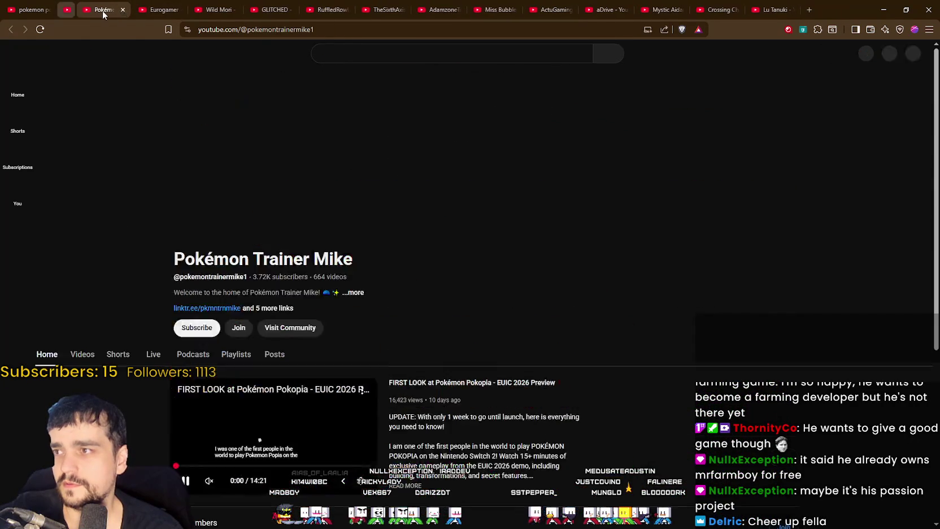
left_click(103, 10)
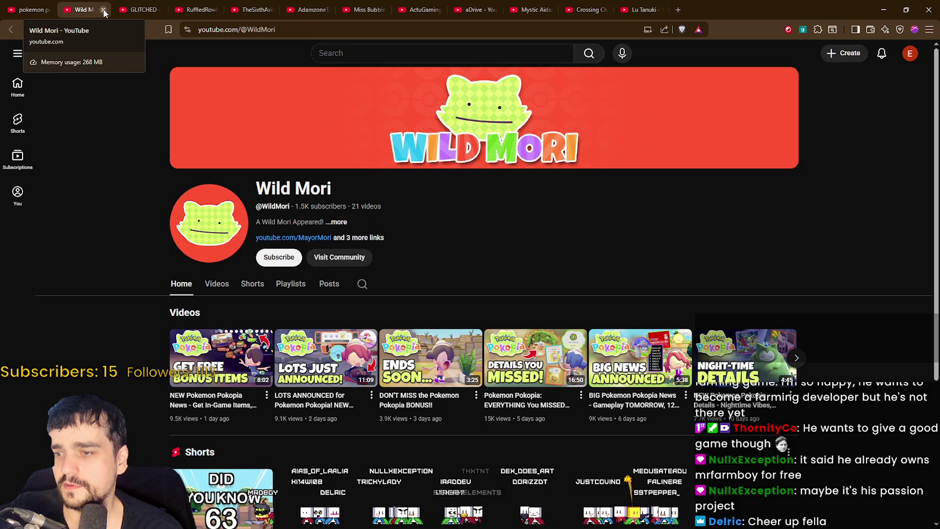
Skim Wild Mori's video list and close its tab
left_click(205, 286)
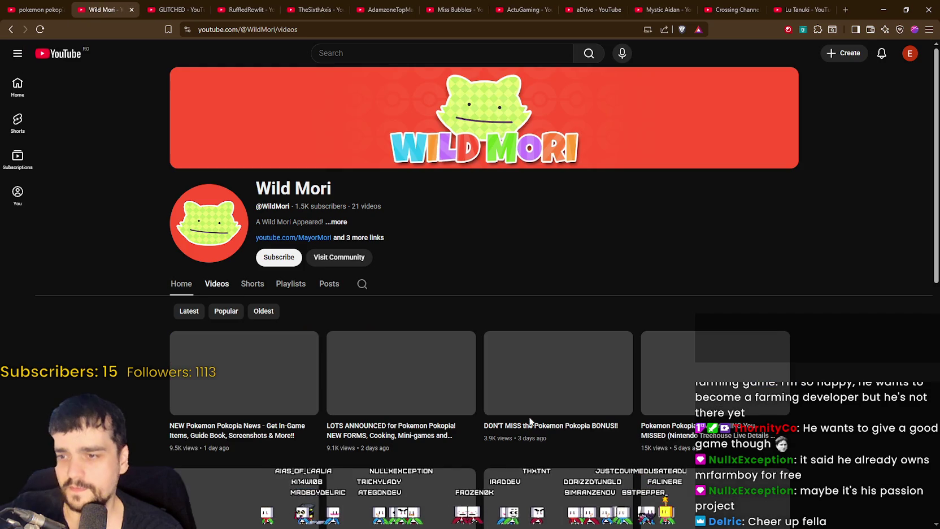
scroll(888, 341, "down", 4)
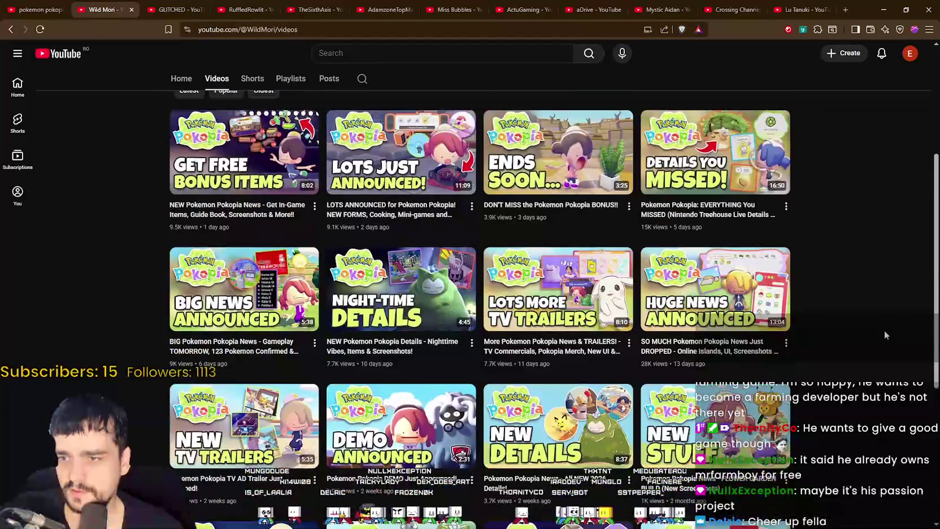
scroll(885, 333, "down", 2)
scroll(884, 331, "down", 2)
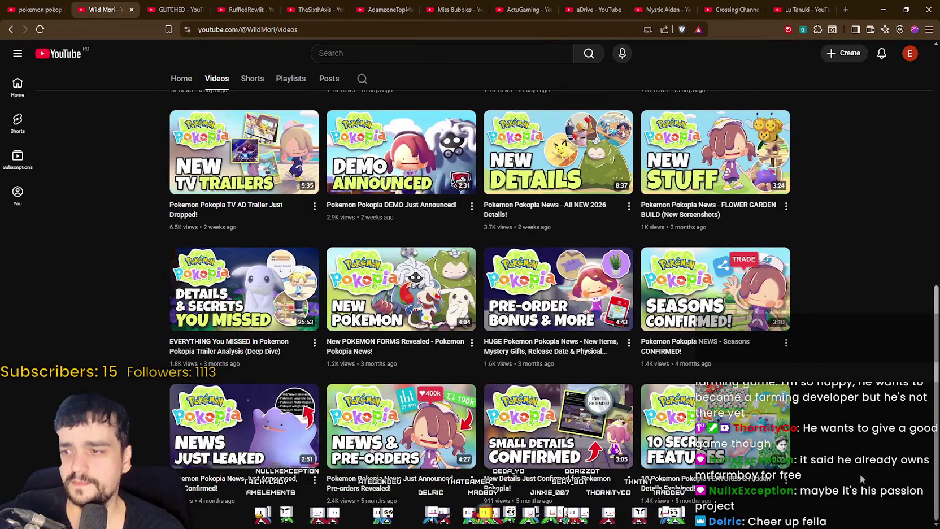
scroll(860, 474, "up", 4)
scroll(834, 494, "up", 4)
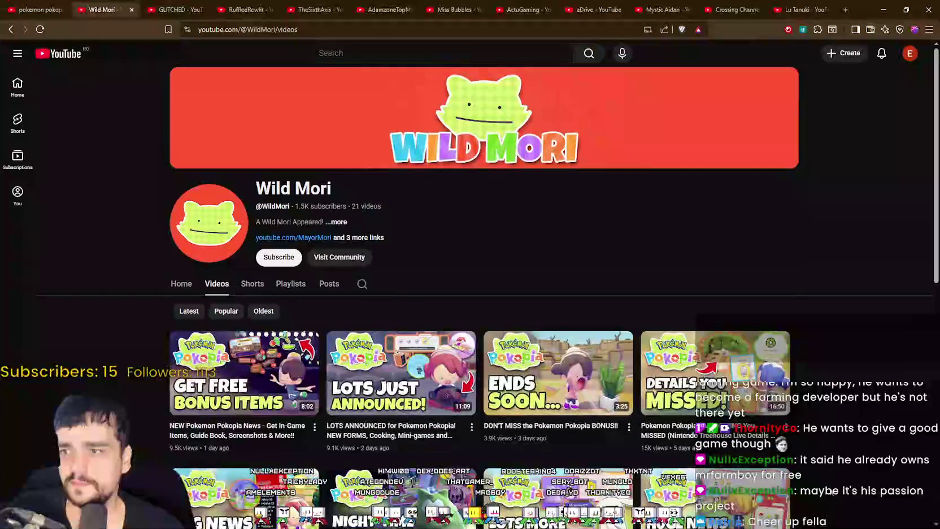
left_click(132, 9)
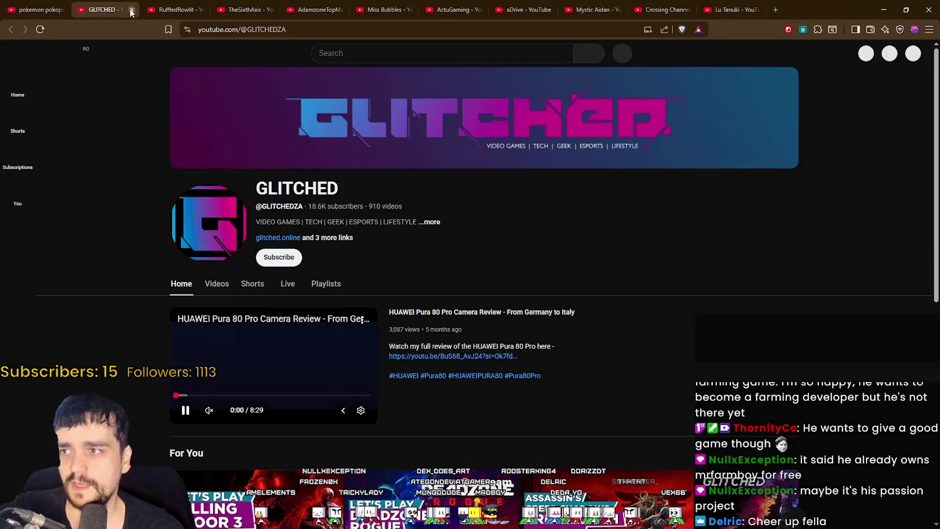
Skim GLITCHED's videos, close it and RuffledRowlit, then close the browser with all tabs
scroll(333, 392, "down", 4)
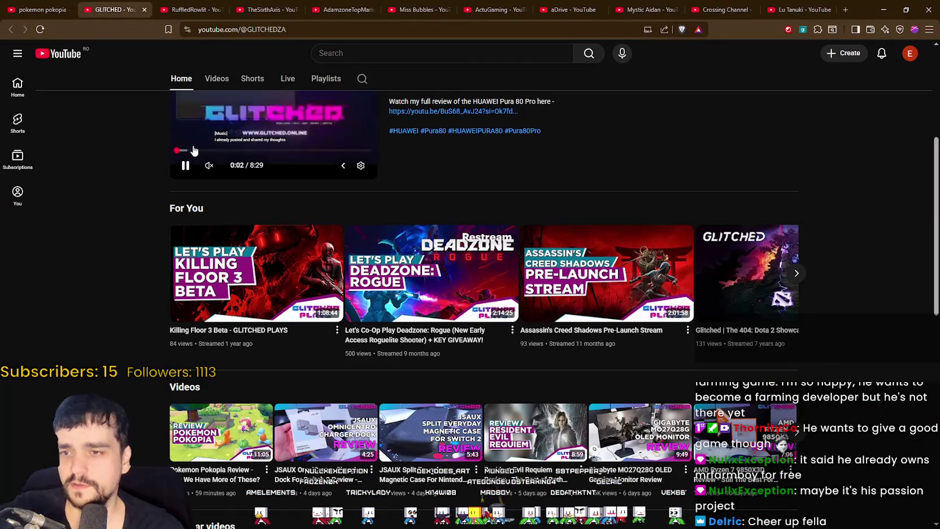
scroll(214, 198, "up", 4)
left_click(216, 283)
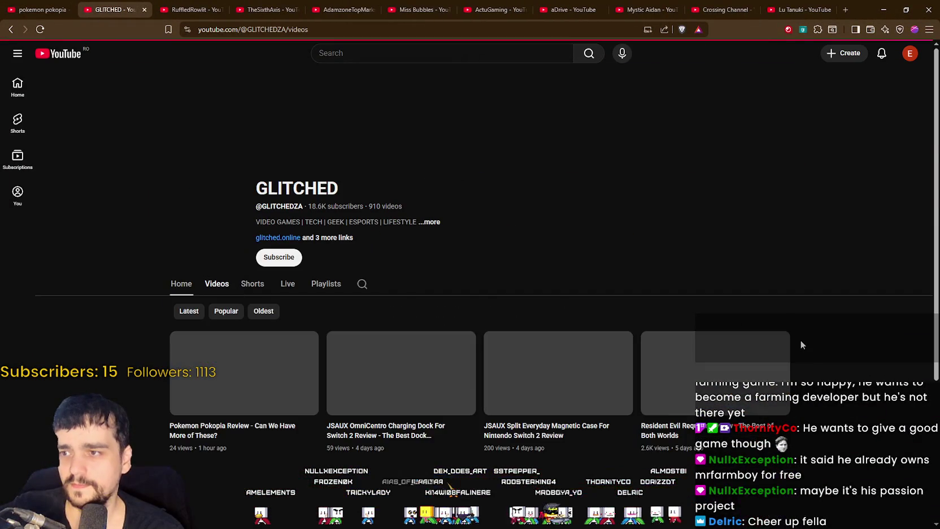
scroll(800, 341, "down", 3)
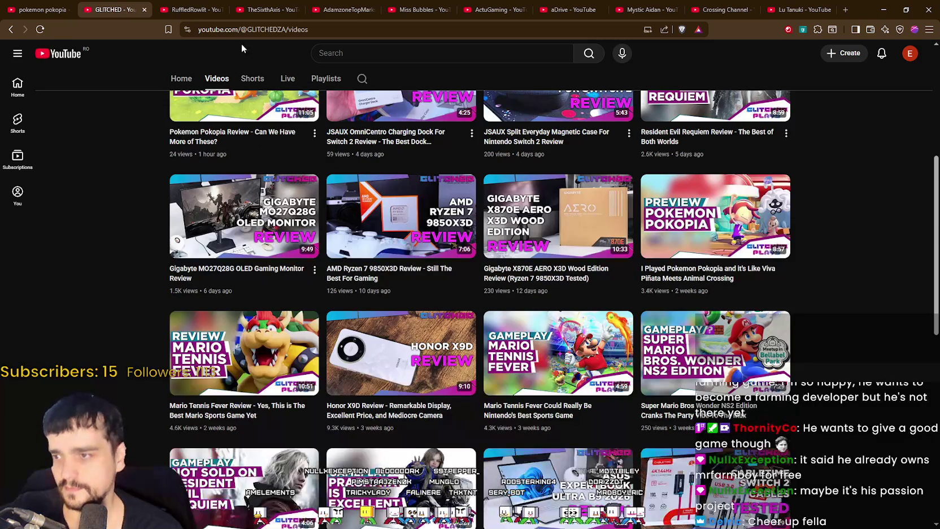
left_click(144, 10)
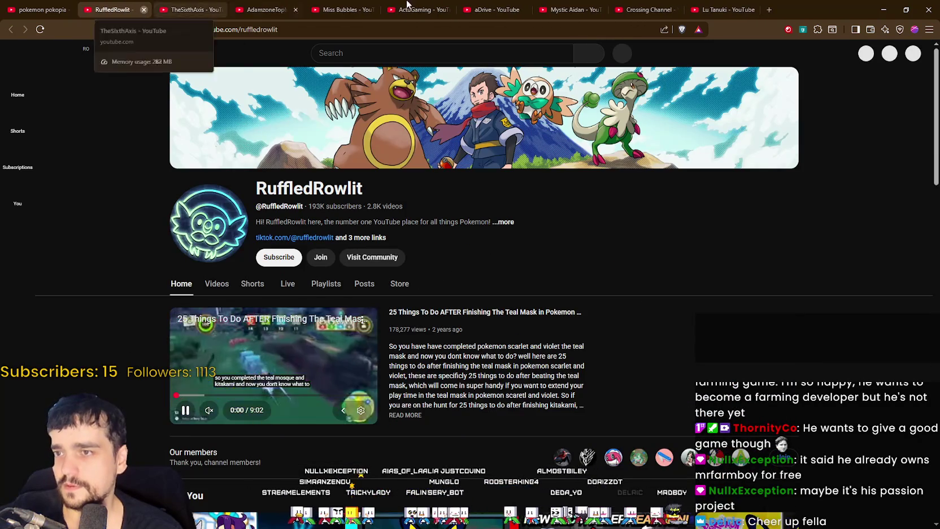
left_click(144, 10)
left_click(928, 9)
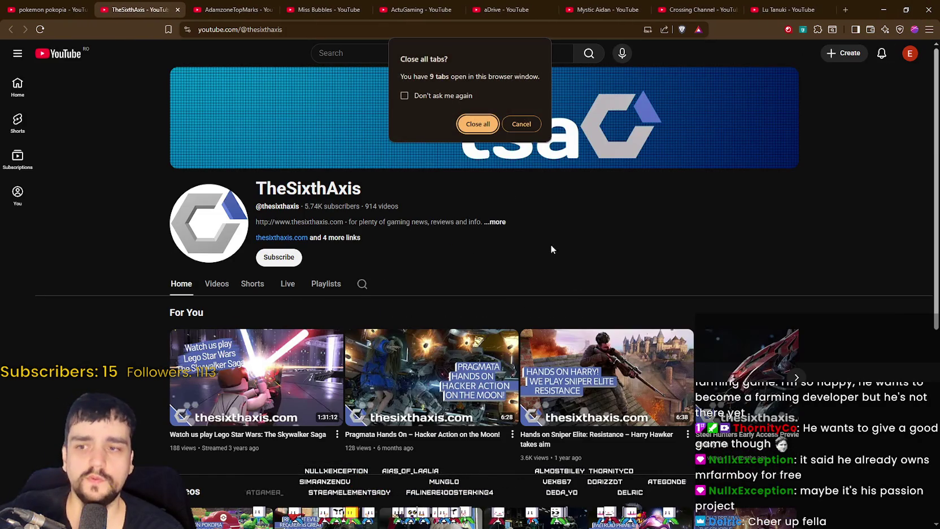
left_click(482, 125)
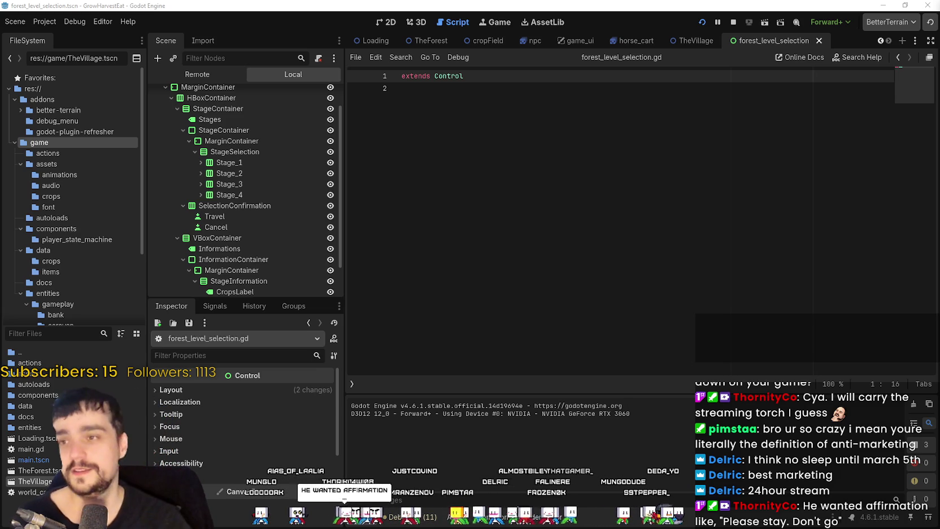
Stop the game, save the forest level selection scene, and switch to TheVillage scene
left_click(709, 118)
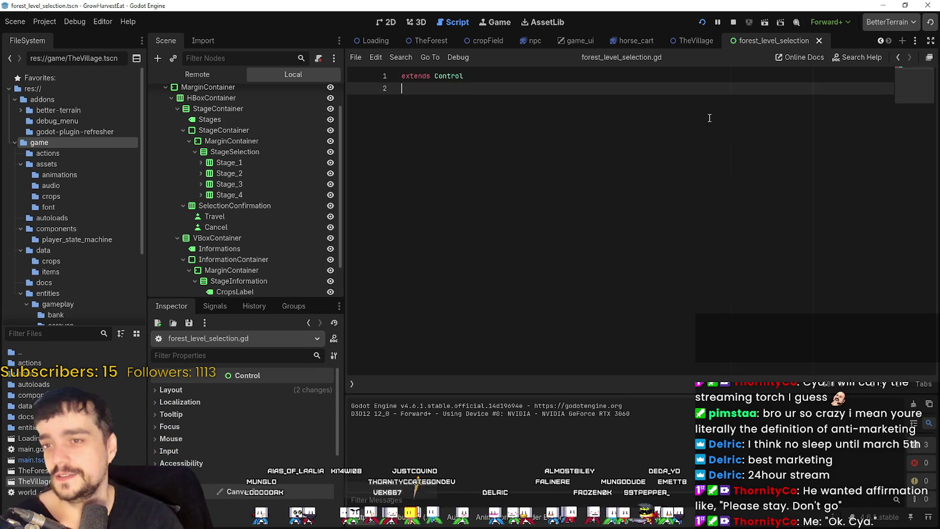
left_click(734, 22)
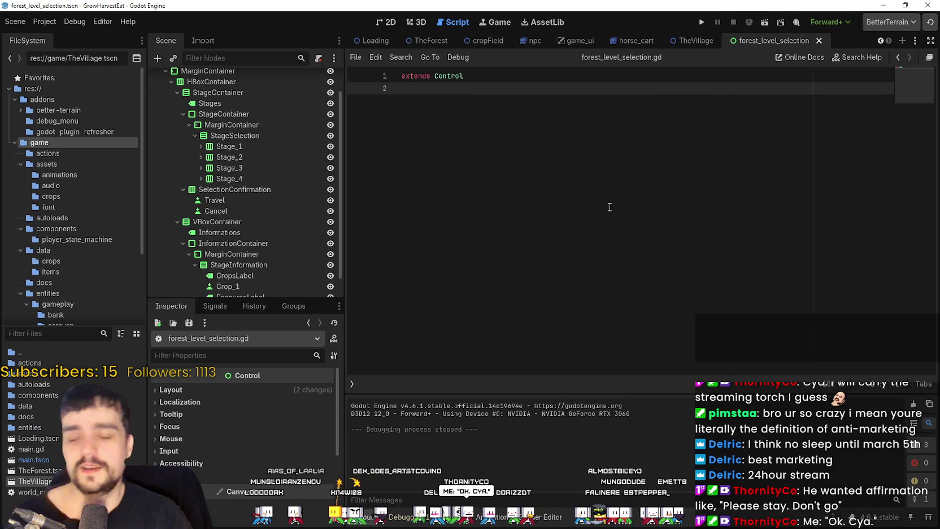
key("ctrl+s")
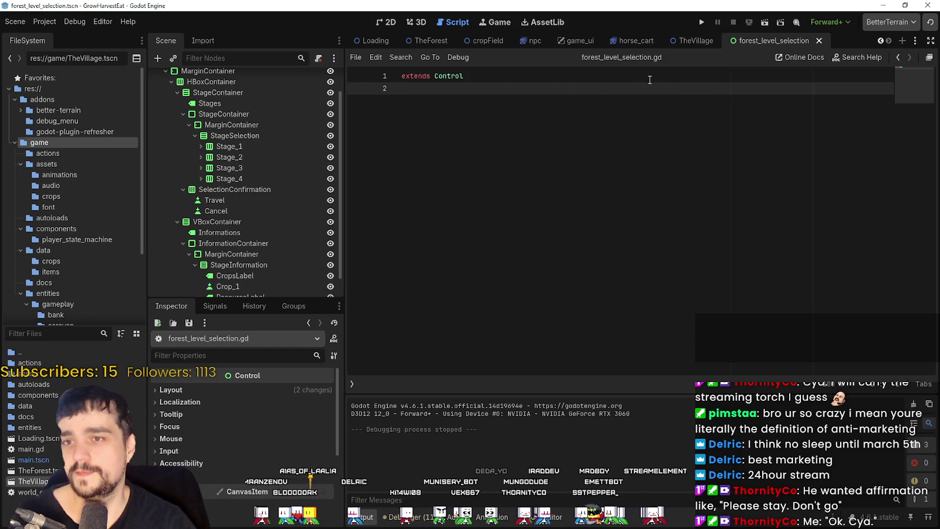
left_click(693, 41)
Select GameUI, switch to the 2D view and open the game_ui scene to inspect its node tree
scroll(232, 255, "down", 2)
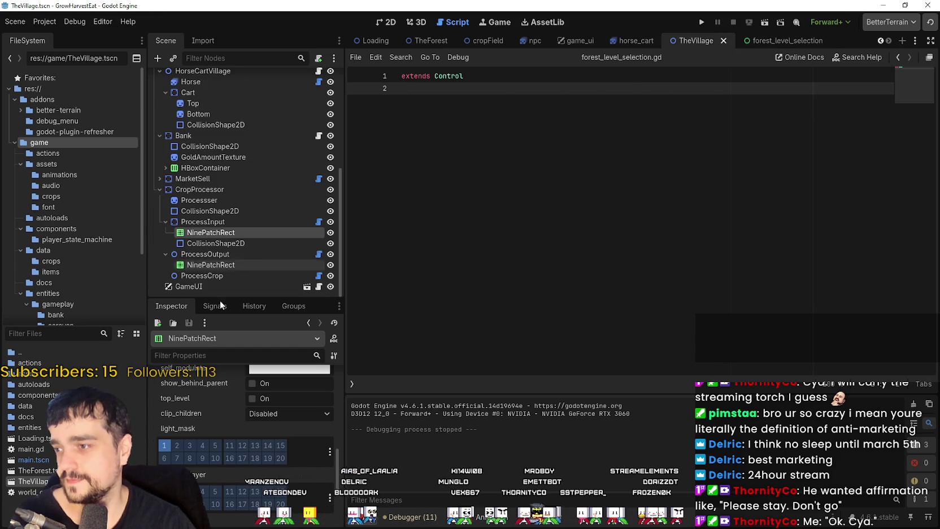
left_click(216, 286)
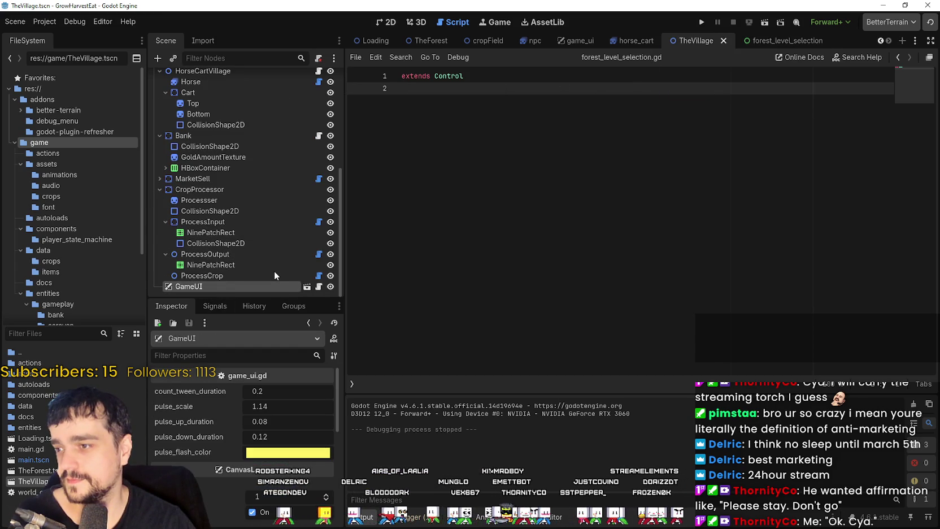
left_click(386, 23)
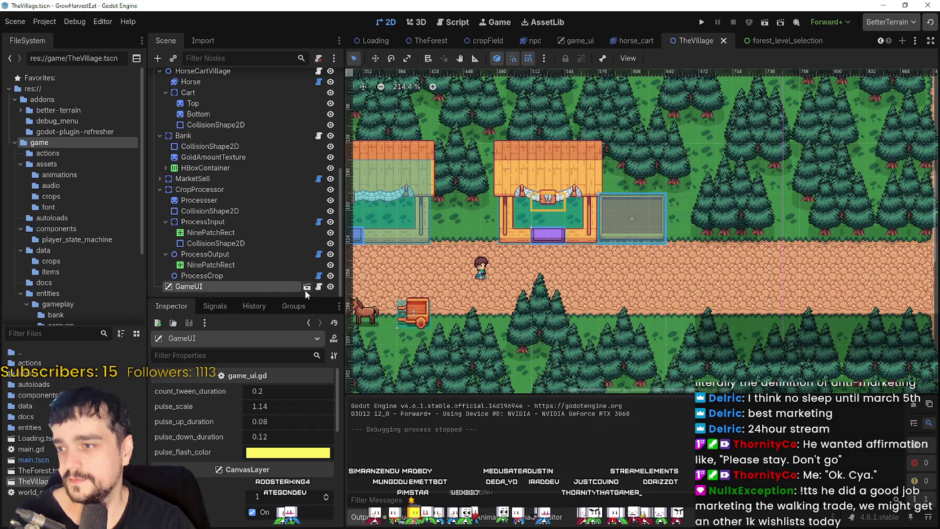
left_click(305, 287)
scroll(615, 190, "down", 8)
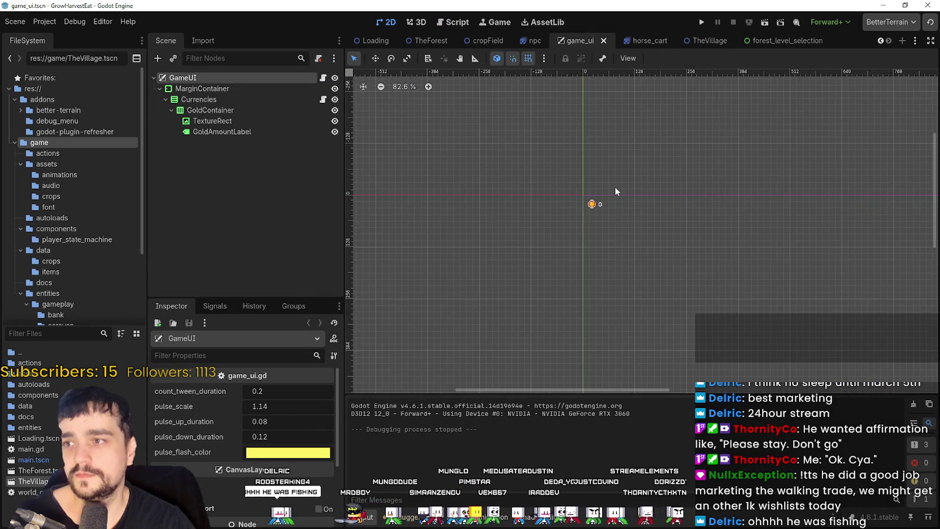
scroll(615, 190, "up", 3)
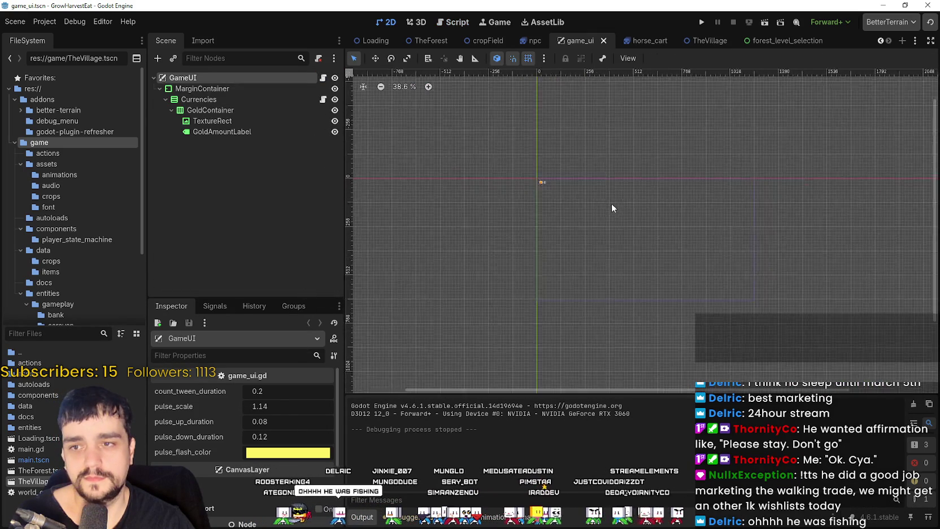
left_click(160, 88)
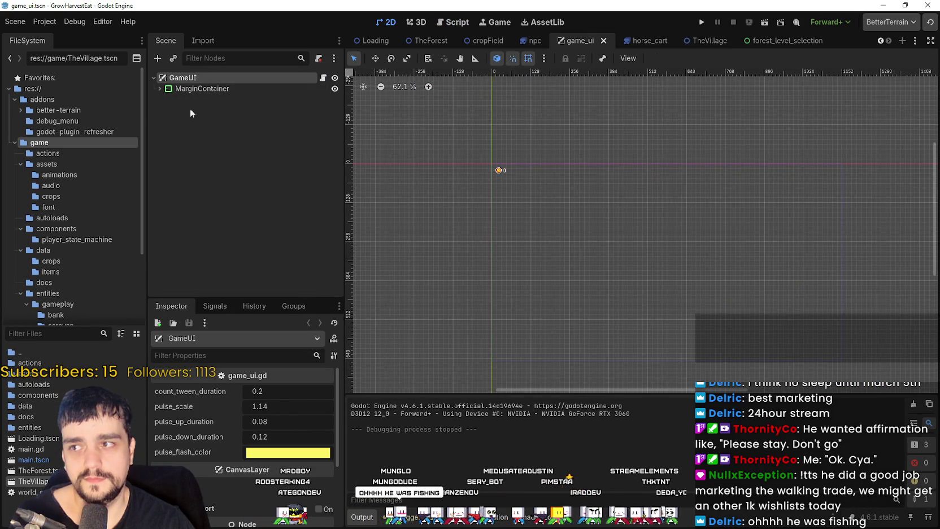
Check the forest_level_selection scene, then return to TheVillage and widen the viewport on the map
left_click(780, 40)
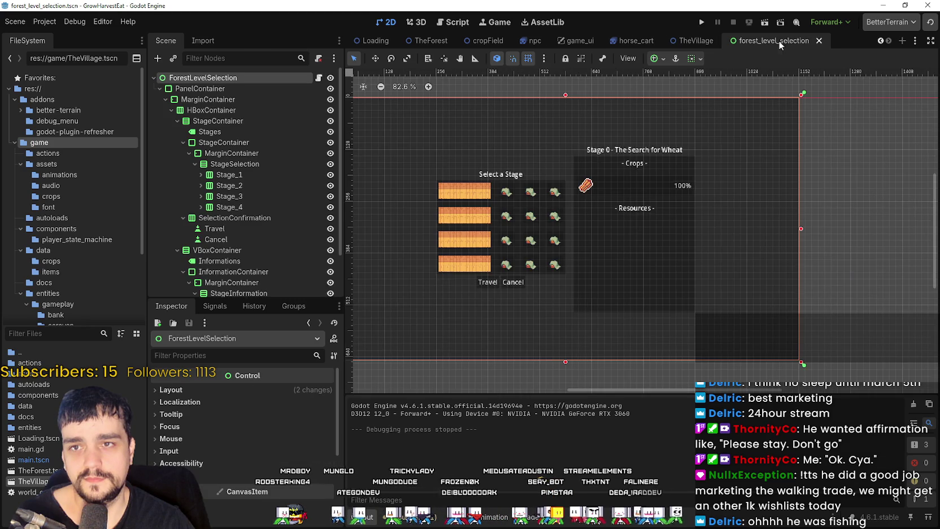
left_click(695, 40)
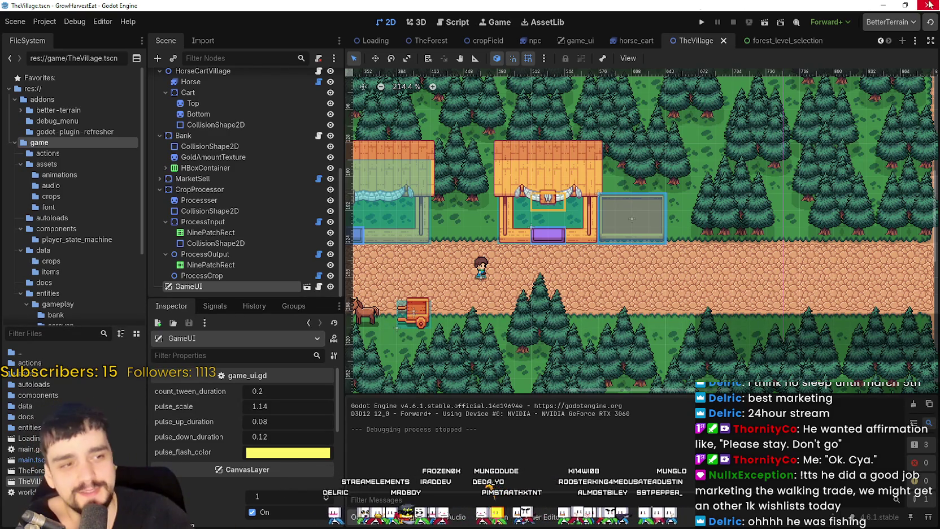
scroll(655, 222, "down", 5)
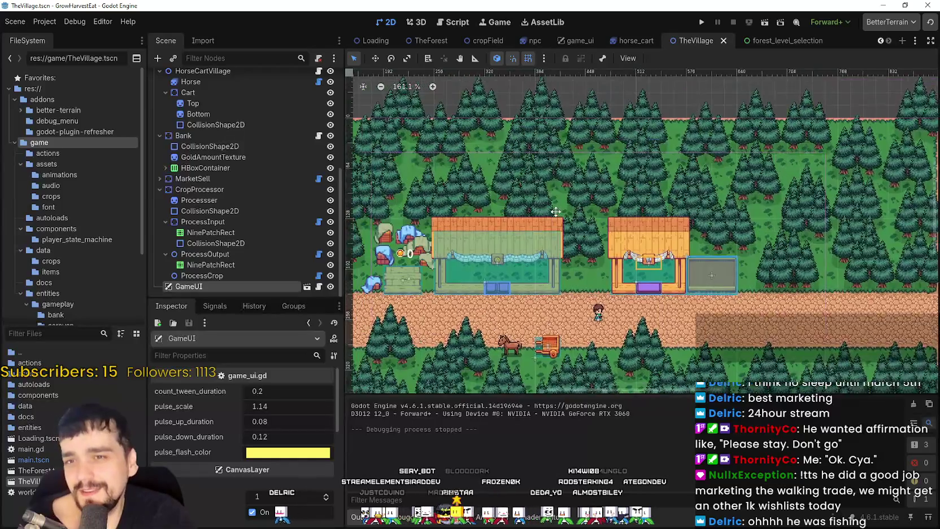
scroll(656, 222, "up", 5)
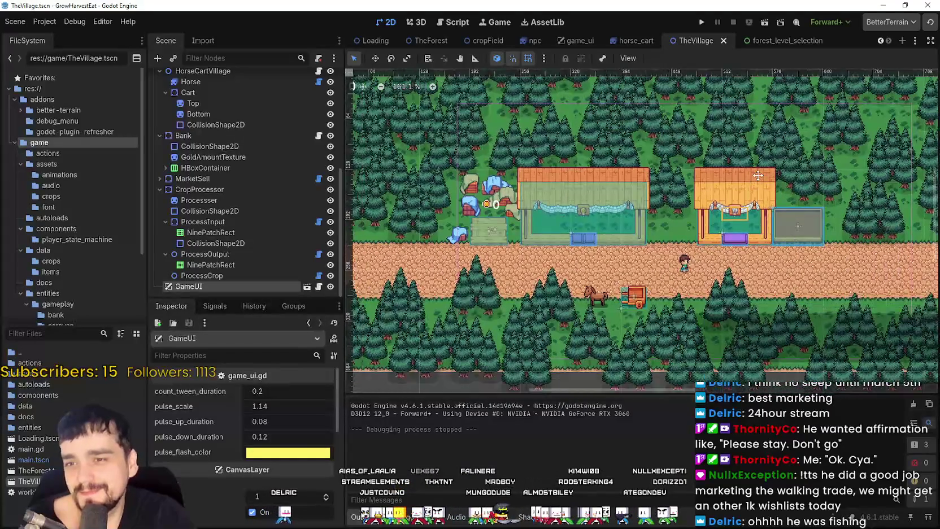
scroll(683, 276, "down", 2)
scroll(683, 277, "left", 2)
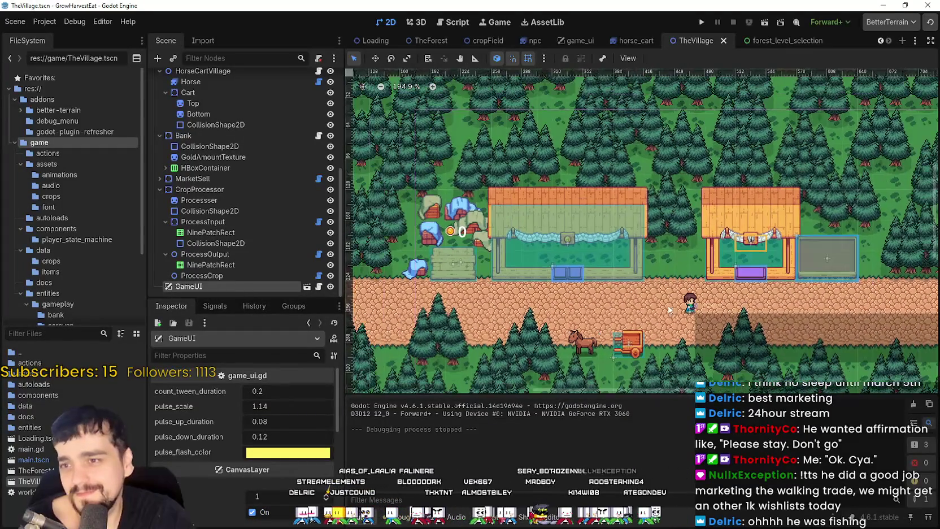
scroll(578, 291, "up", 1)
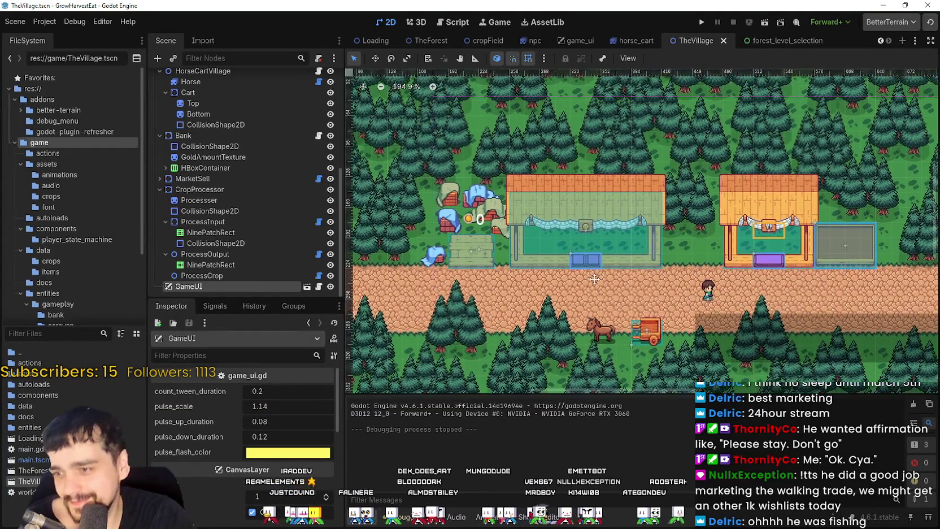
left_click_drag(344, 255, 305, 255)
scroll(602, 290, "down", 1)
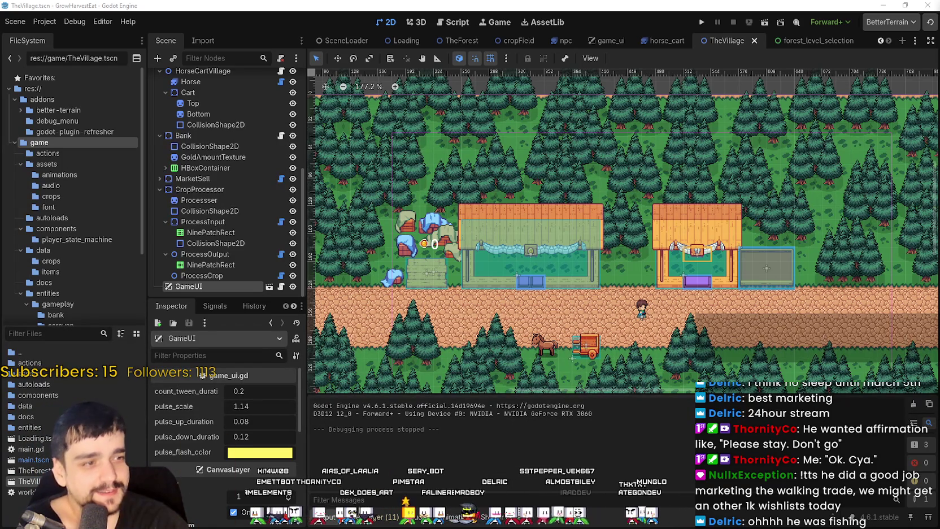
scroll(759, 234, "down", 3)
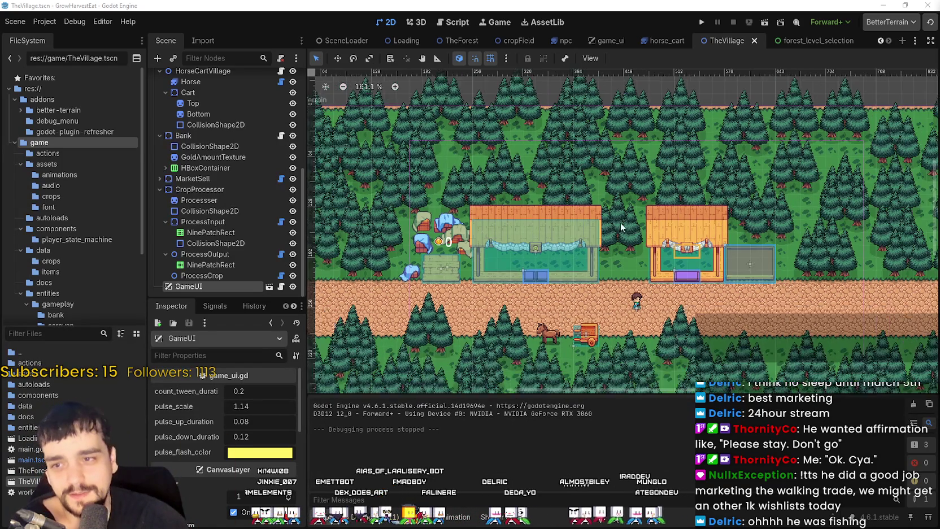
scroll(650, 252, "up", 2)
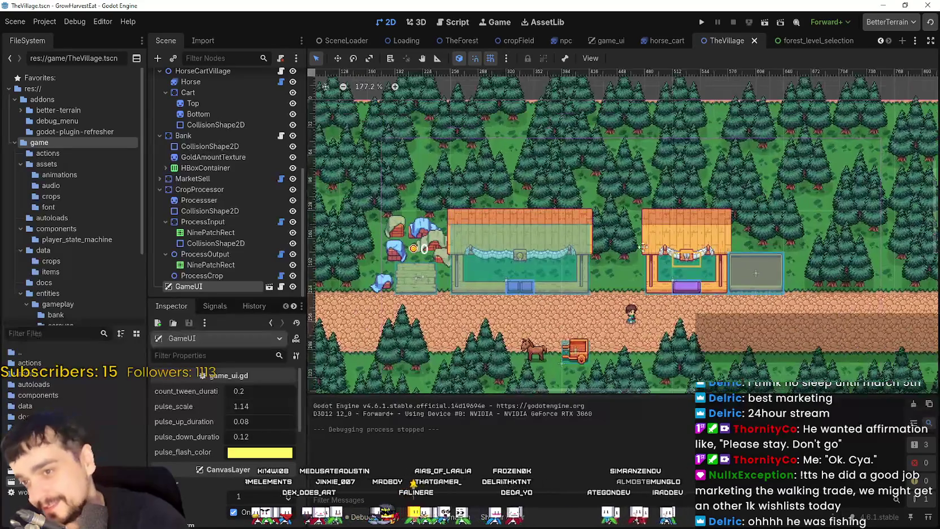
Instance the forest_level_selection scene as a child of the GameUI node
right_click(169, 288)
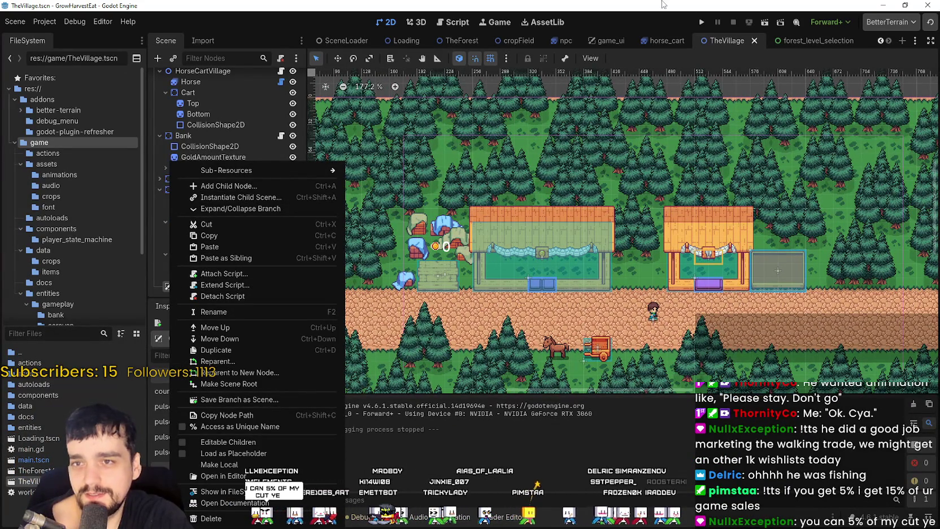
right_click(192, 286)
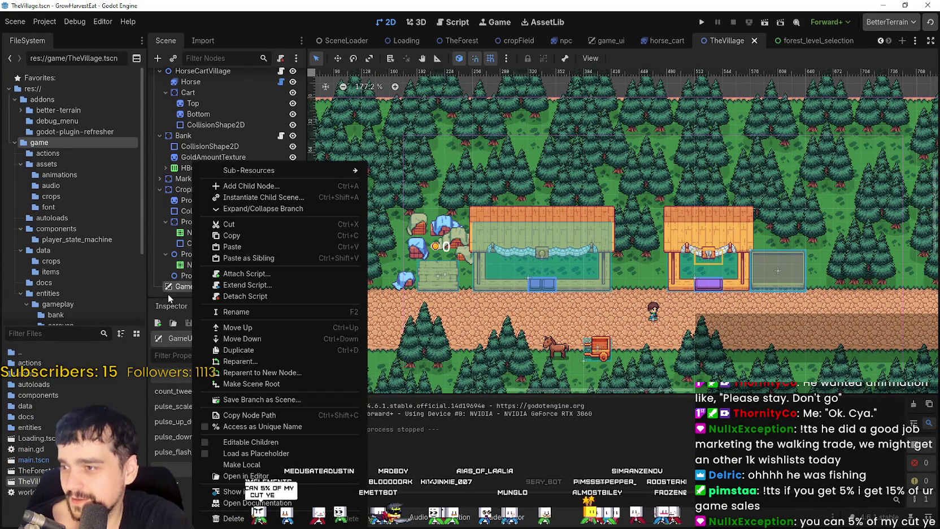
left_click(266, 197)
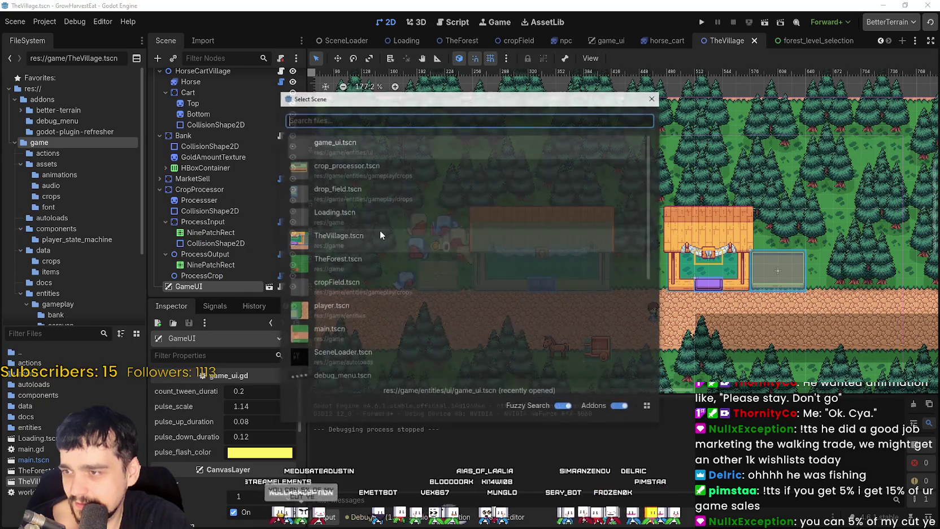
type("fore")
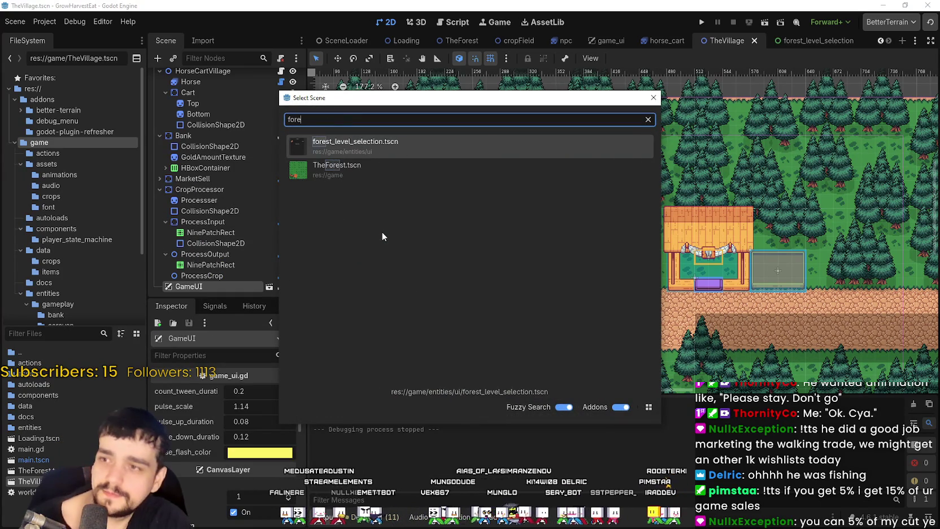
double_click(344, 146)
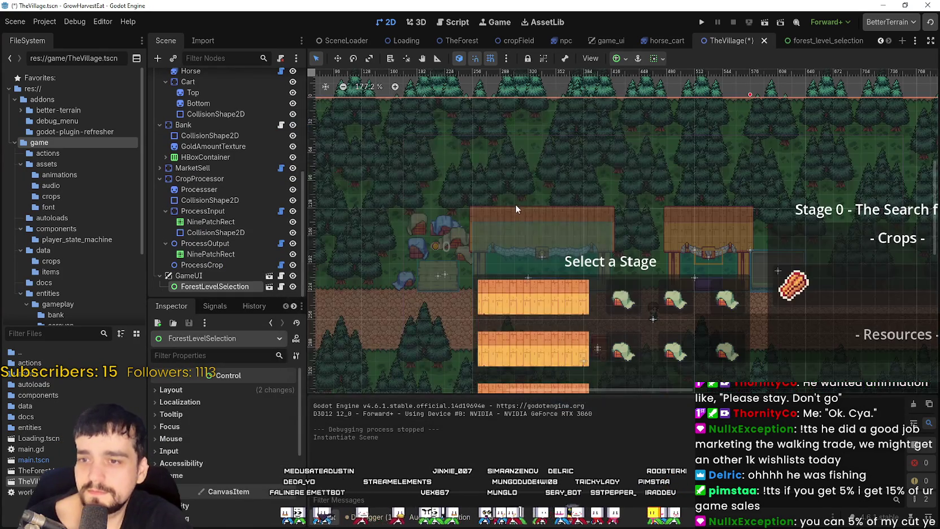
scroll(512, 216, "down", 2)
scroll(560, 251, "down", 3)
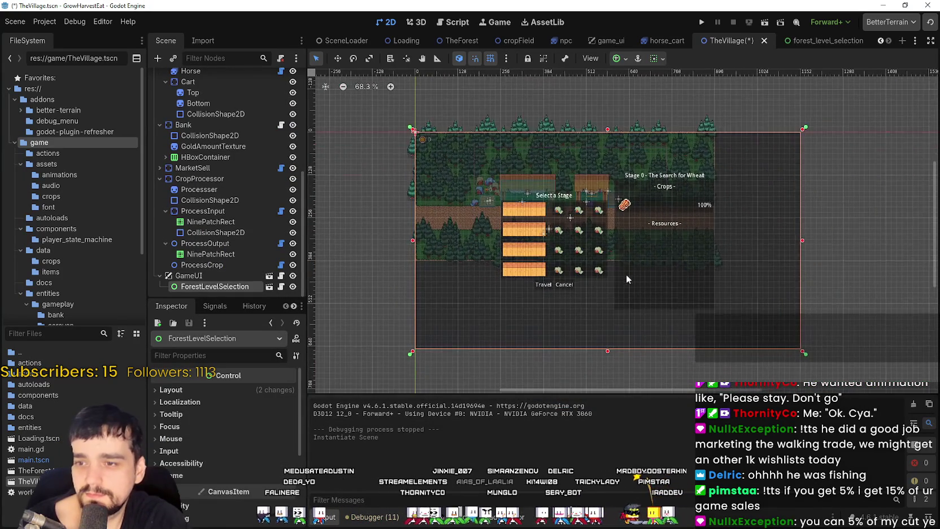
scroll(620, 239, "down", 2)
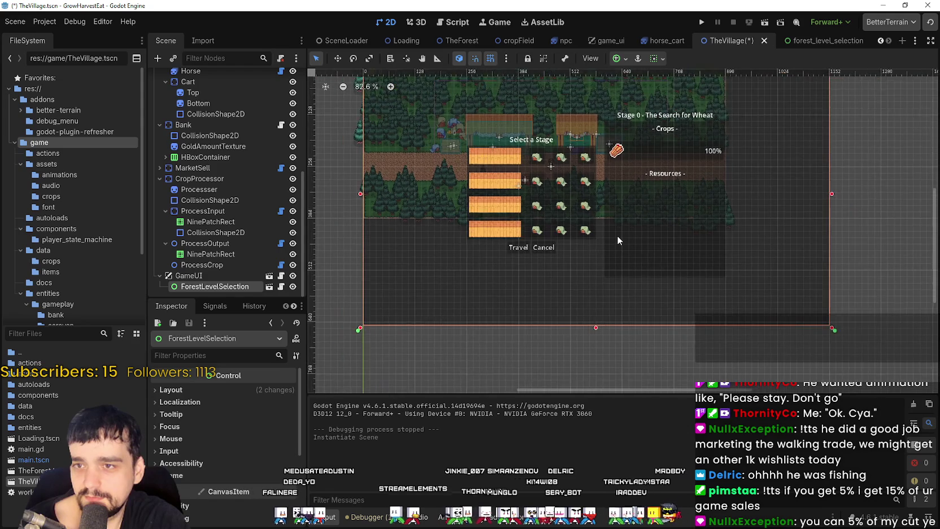
scroll(617, 235, "down", 3)
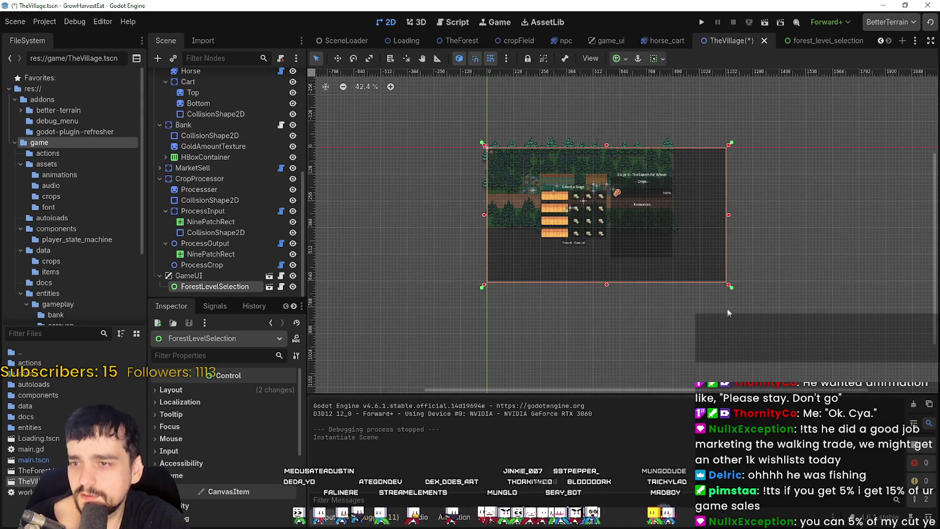
scroll(727, 308, "up", 3)
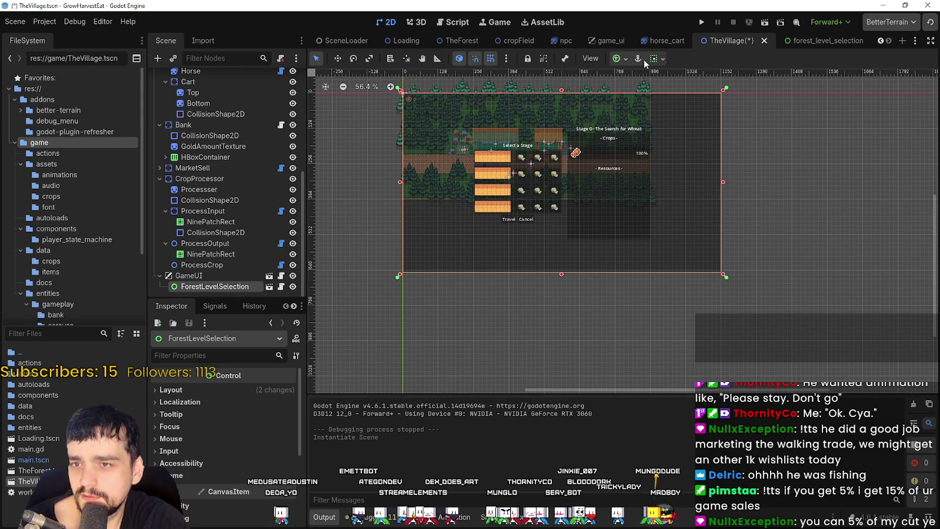
Anchor ForestLevelSelection to fill the whole screen and save TheVillage scene
left_click(624, 59)
left_click(623, 95)
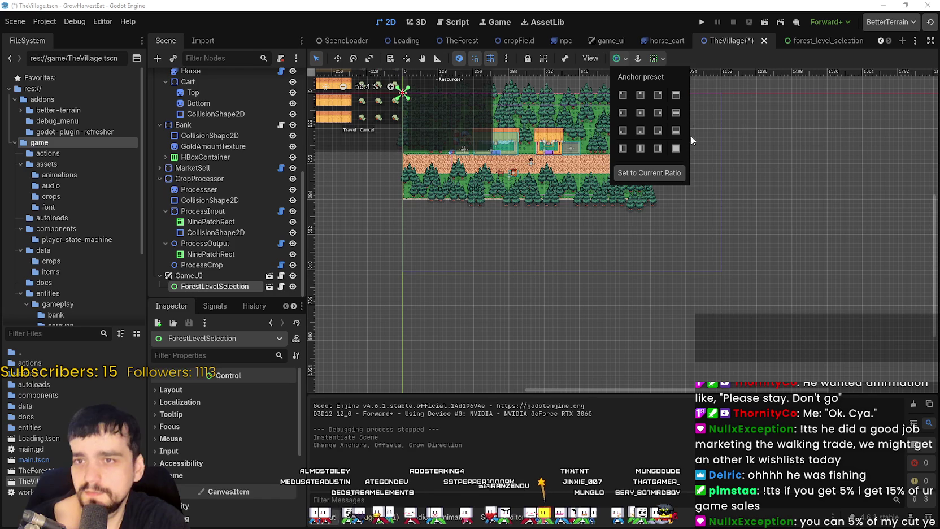
left_click(676, 148)
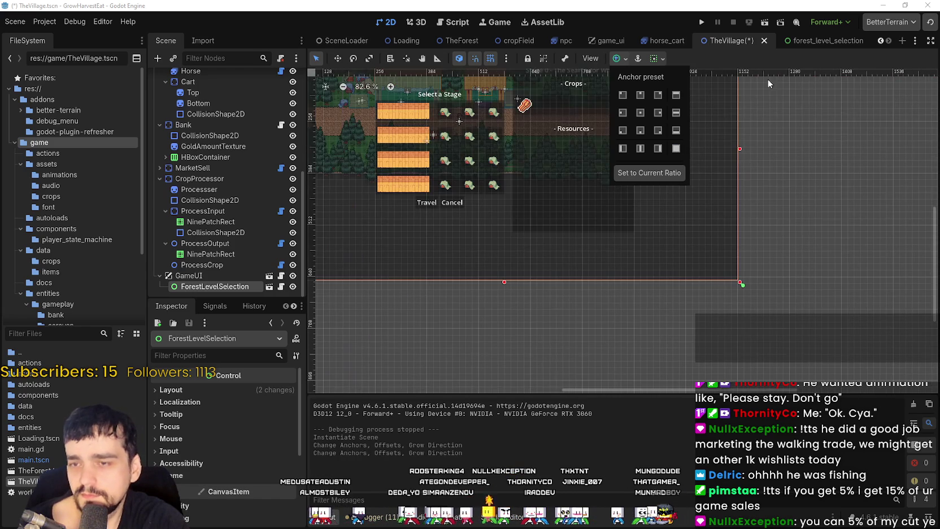
left_click(763, 59)
scroll(635, 231, "up", 8)
key("ctrl+s")
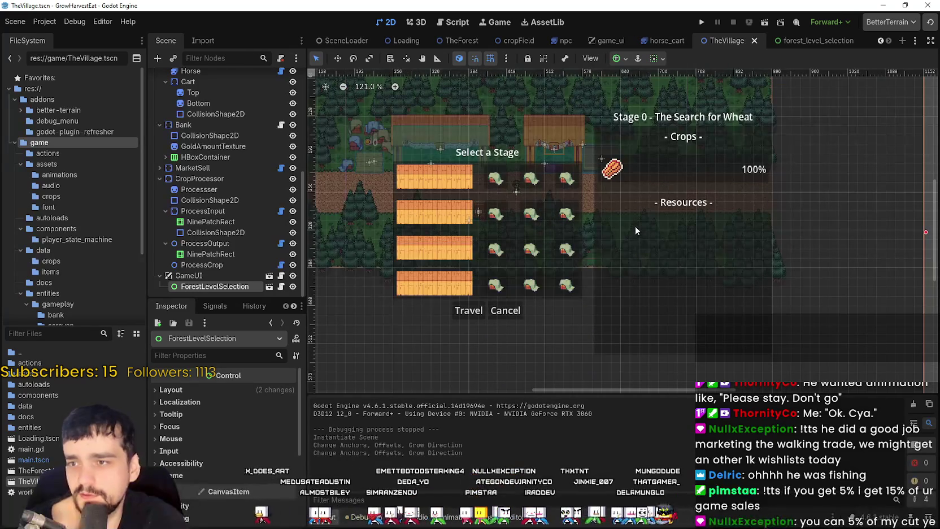
Hide the ForestLevelSelection node so only the village map shows
scroll(642, 219, "down", 5)
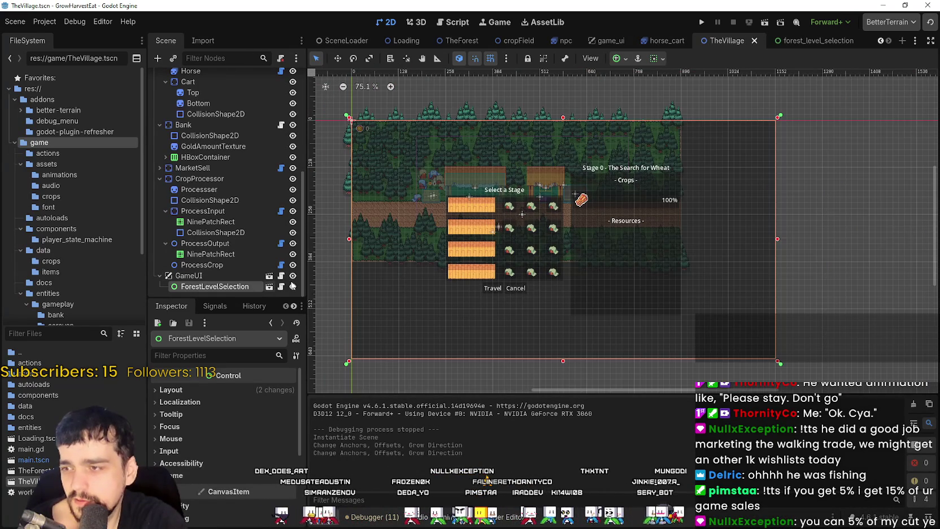
left_click(292, 287)
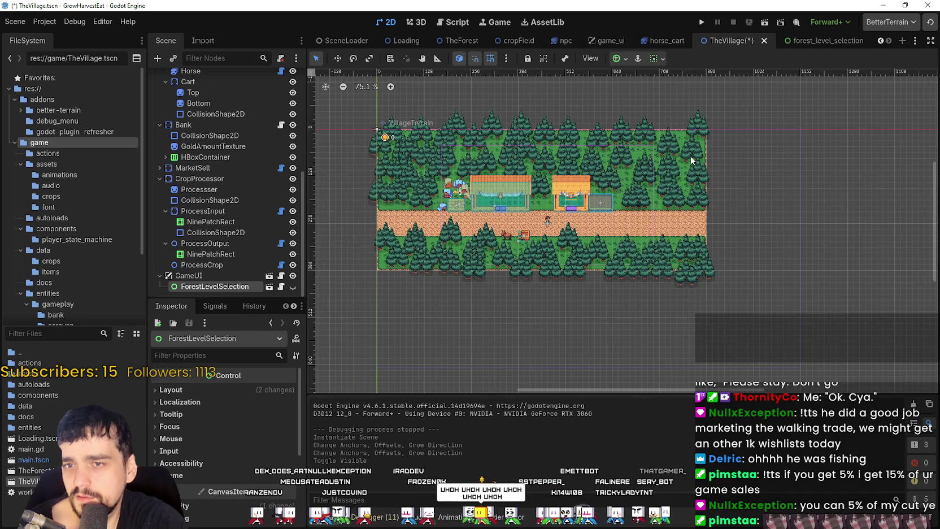
scroll(614, 185, "up", 4)
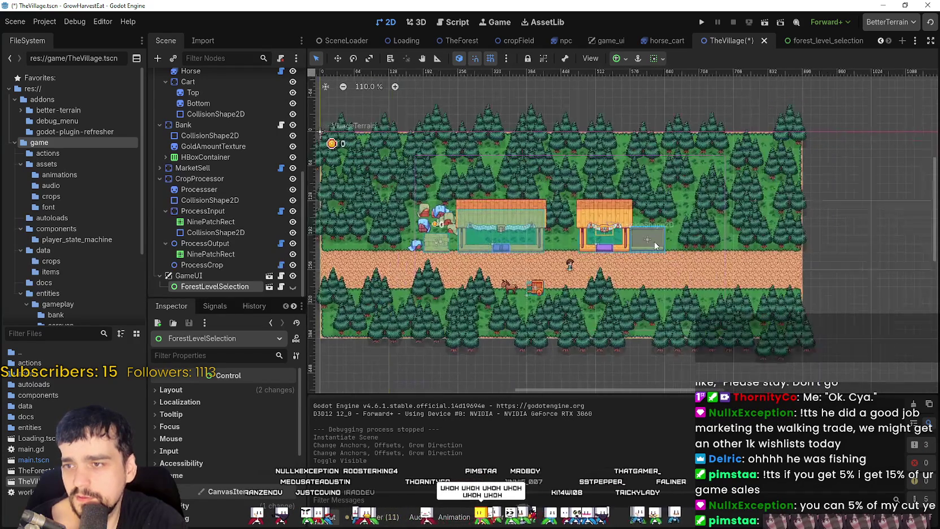
Run the game, choose Start Game, maximize the window and walk the player right with D
left_click(706, 22)
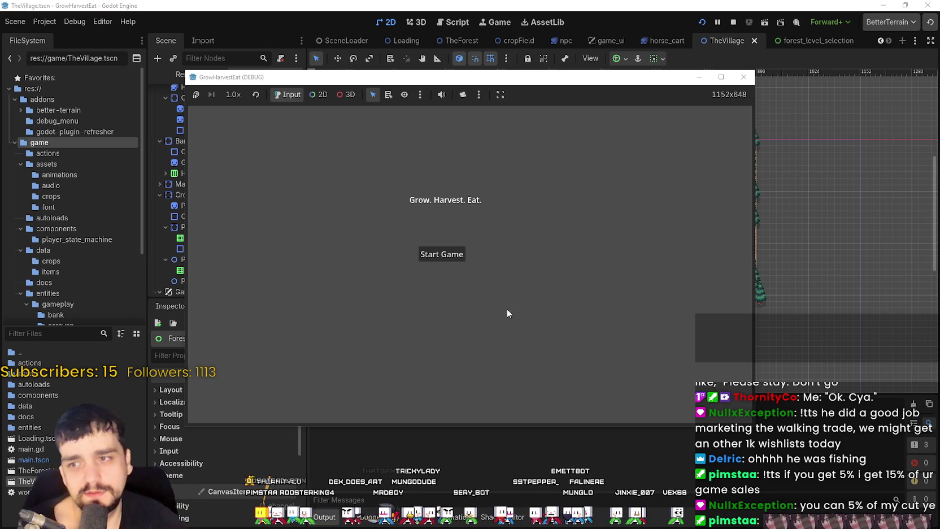
left_click(457, 257)
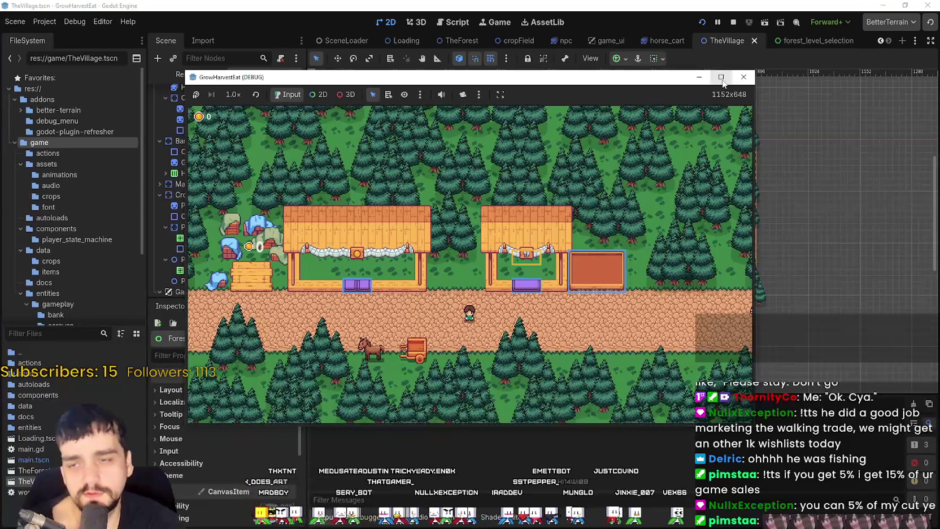
left_click(721, 77)
key("d")
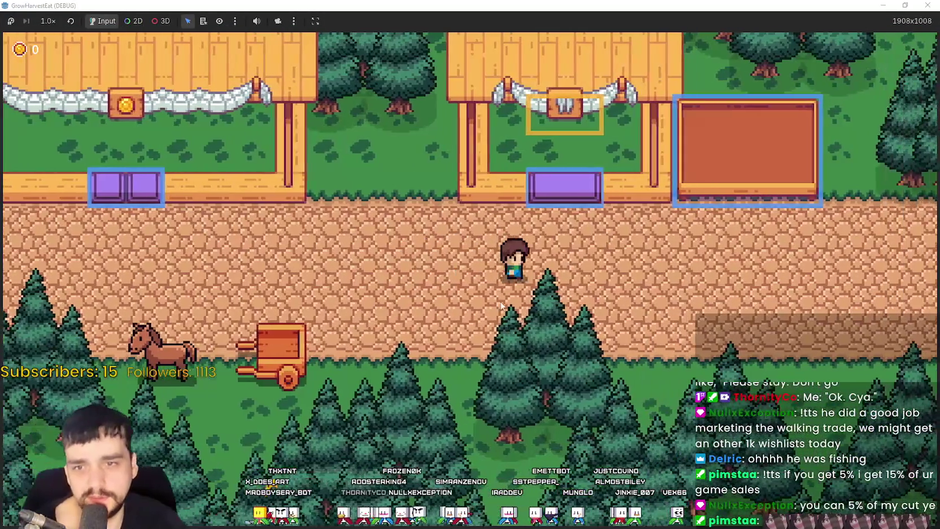
mouse_move(320, 5)
left_mouse_down()
mouse_move(324, 85)
mouse_move(771, 109)
mouse_move(939, 107)
left_mouse_up()
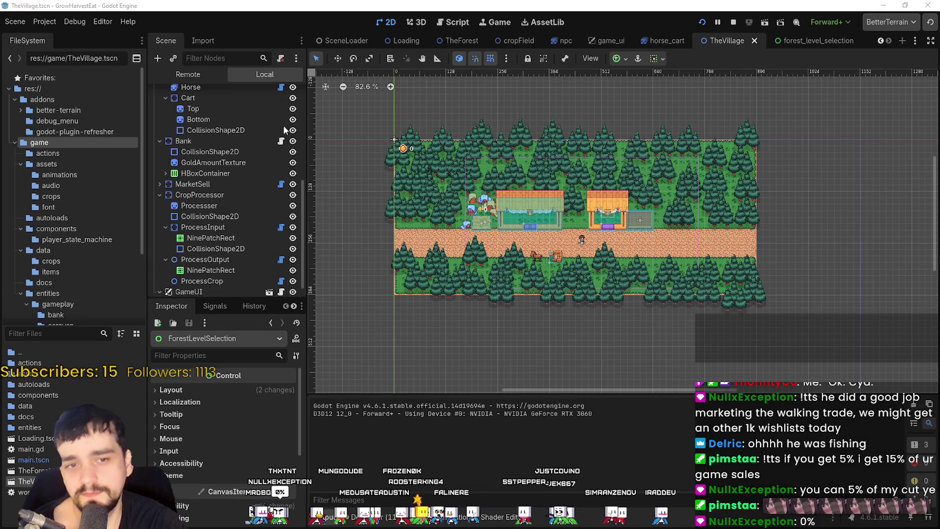
Make ForestLevelSelection visible, run with F5 and maximize to inspect the 'Select a Stage' screen
scroll(196, 245, "down", 1)
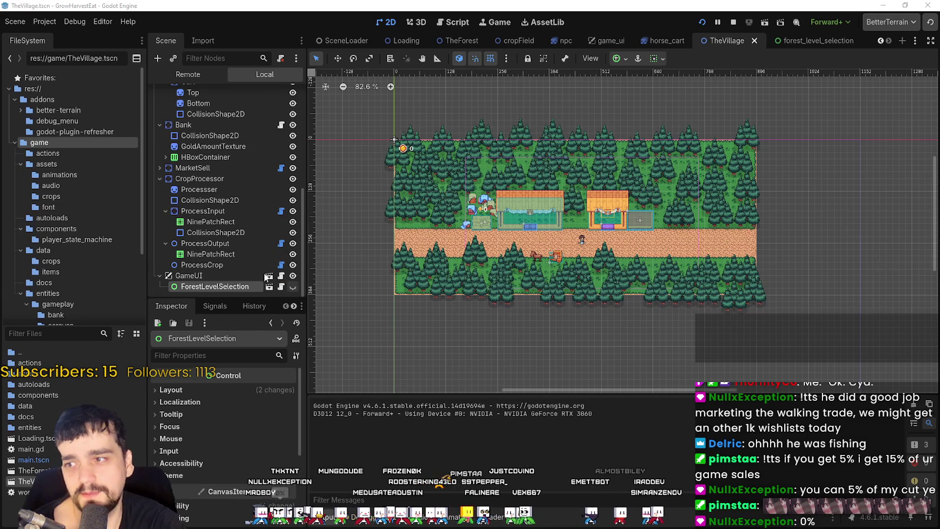
left_click(292, 287)
key("F5")
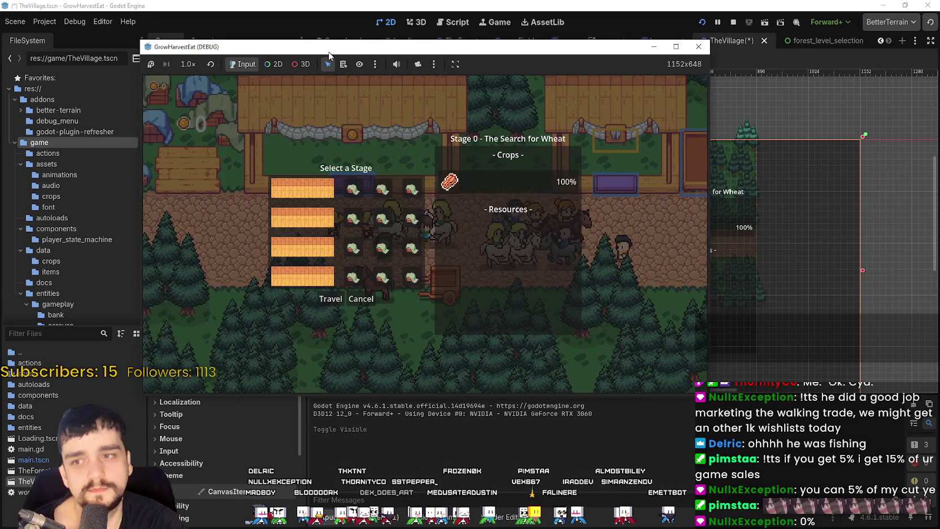
left_click(779, 54)
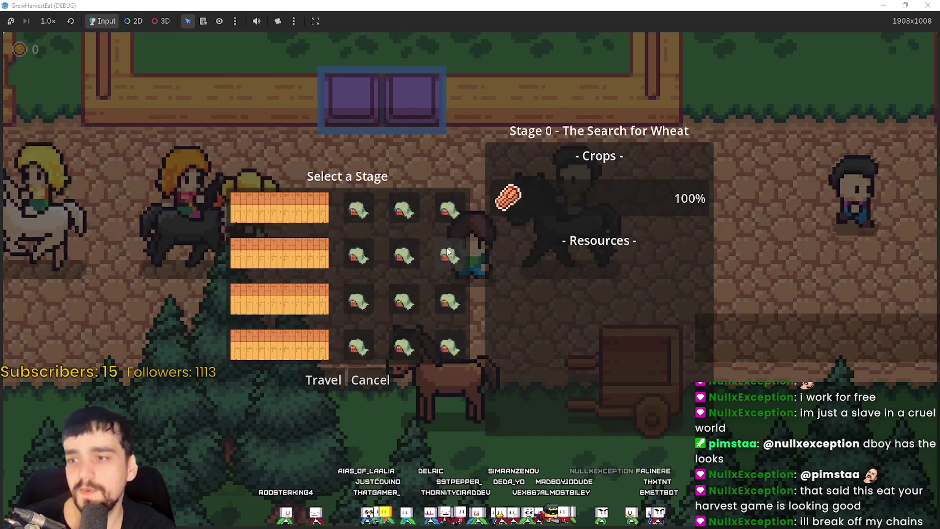
key("alt+Tab")
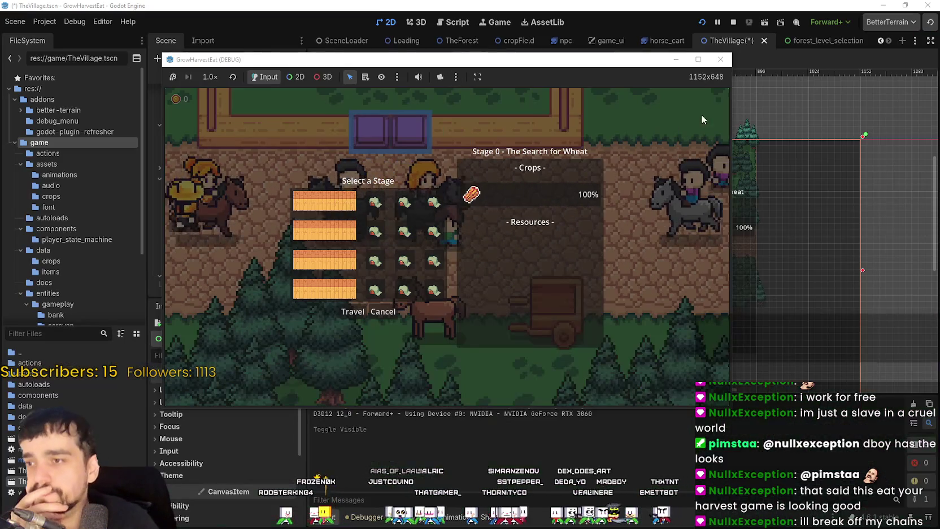
Stop the game, hide ForestLevelSelection, save the village, then open forest_level_selection's script and scene
left_click(733, 23)
scroll(603, 196, "down", 2)
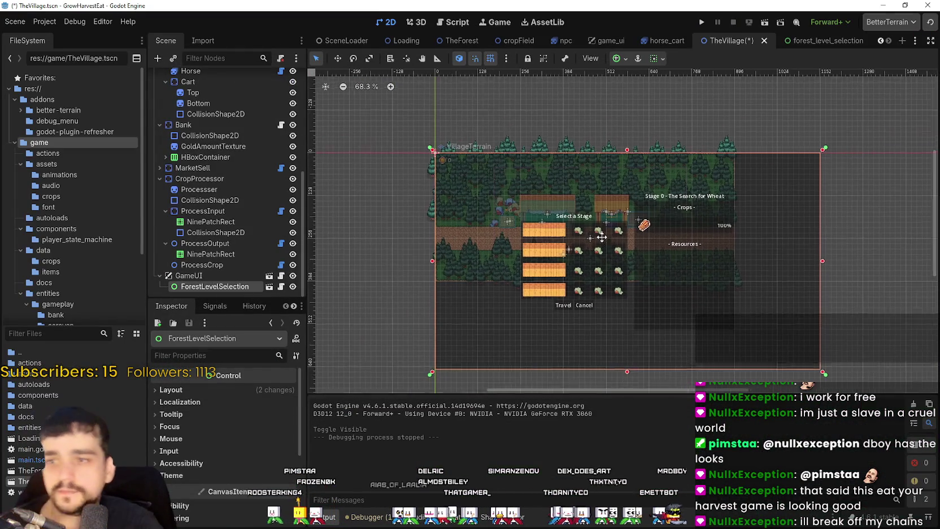
key("ctrl+s")
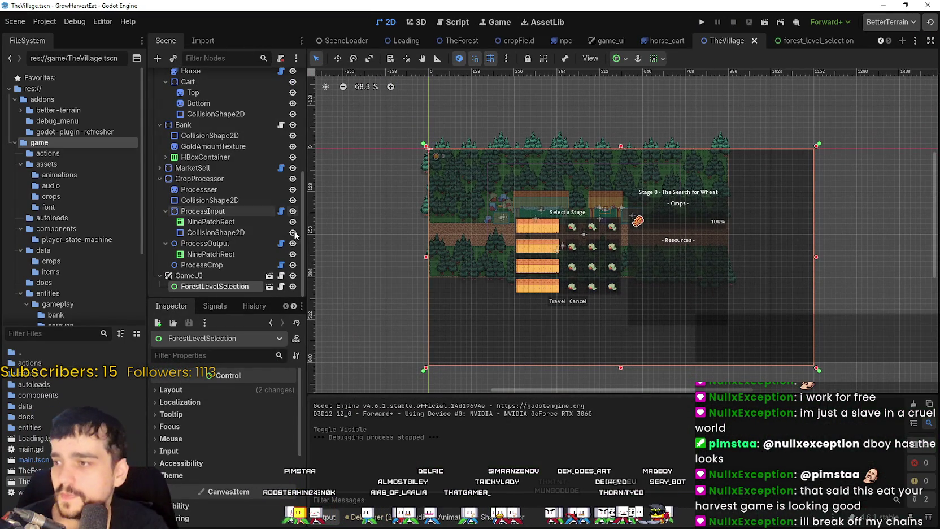
key("h")
scroll(743, 239, "up", 2)
scroll(743, 240, "up", 1)
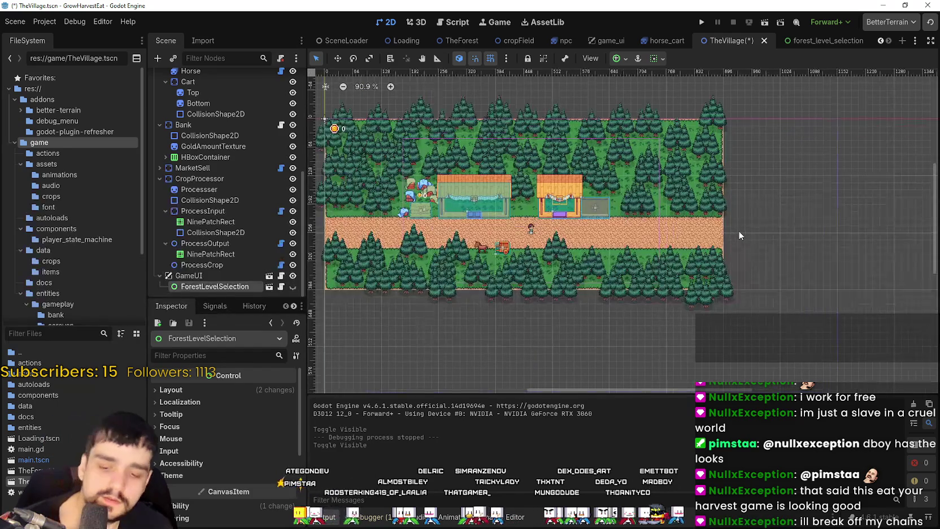
key("ctrl+s")
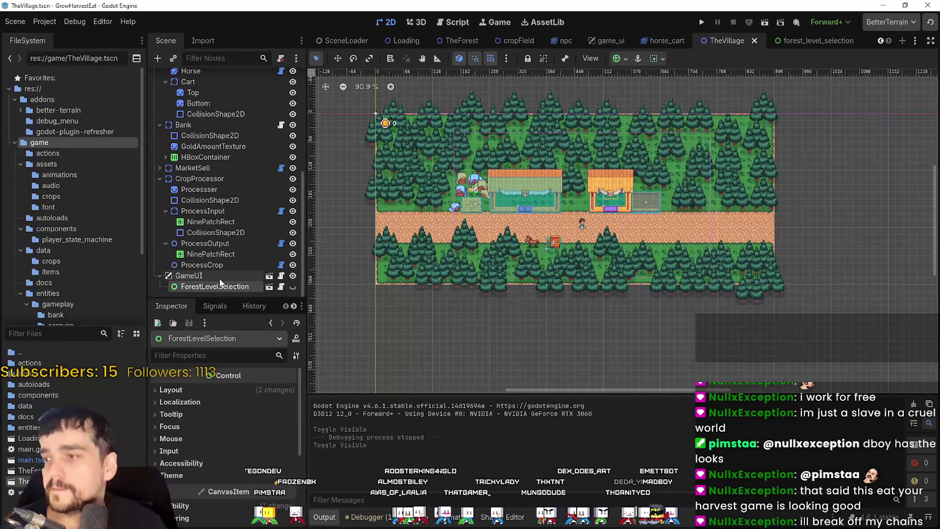
left_click(282, 287)
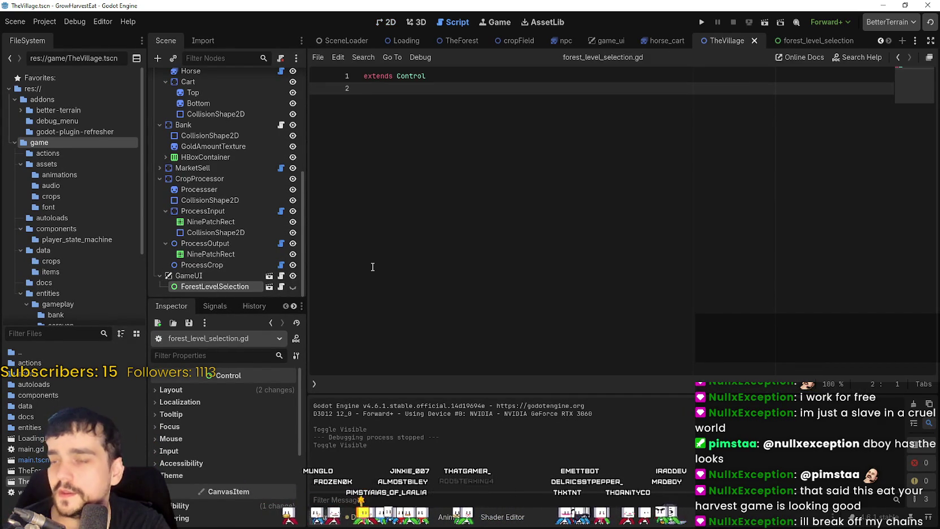
left_click(270, 288)
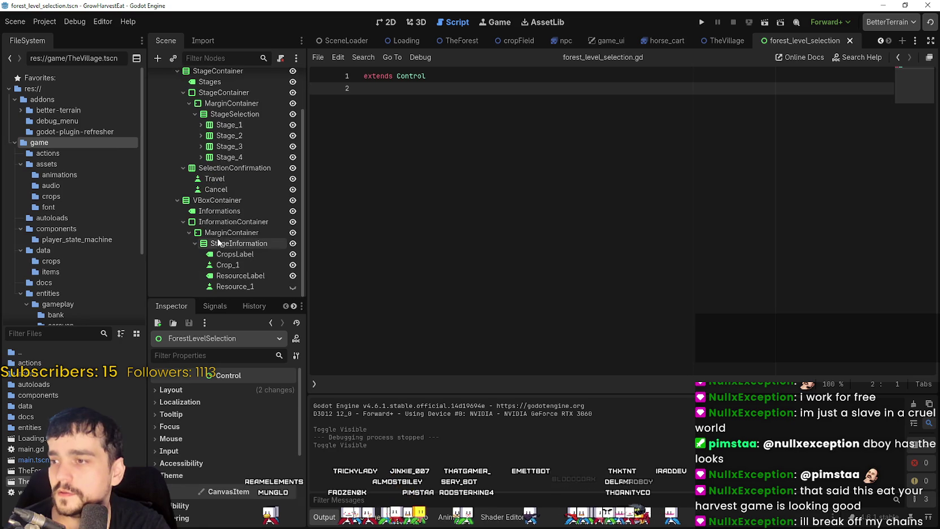
Connect the Cancel and Travel buttons' pressed signals to _on_cancel_pressed and _on_travel_pressed
left_click(250, 179)
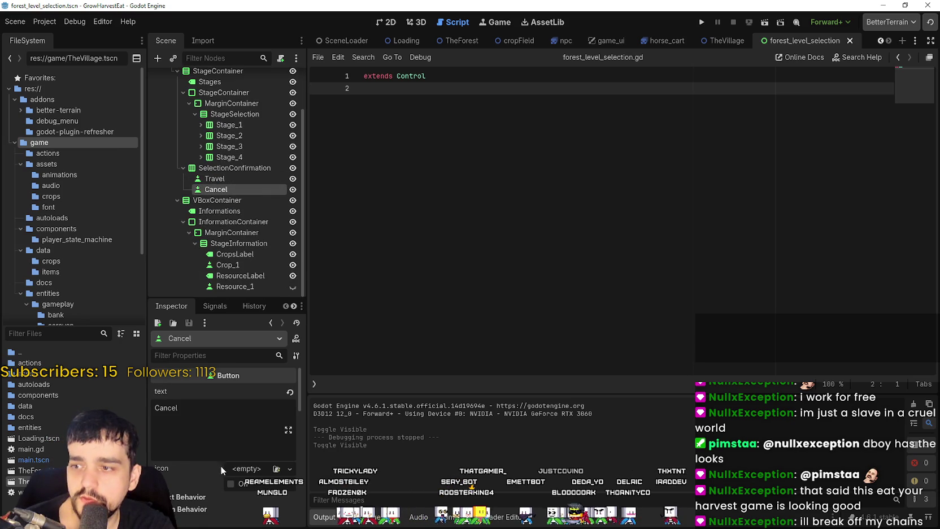
left_click(214, 306)
double_click(190, 375)
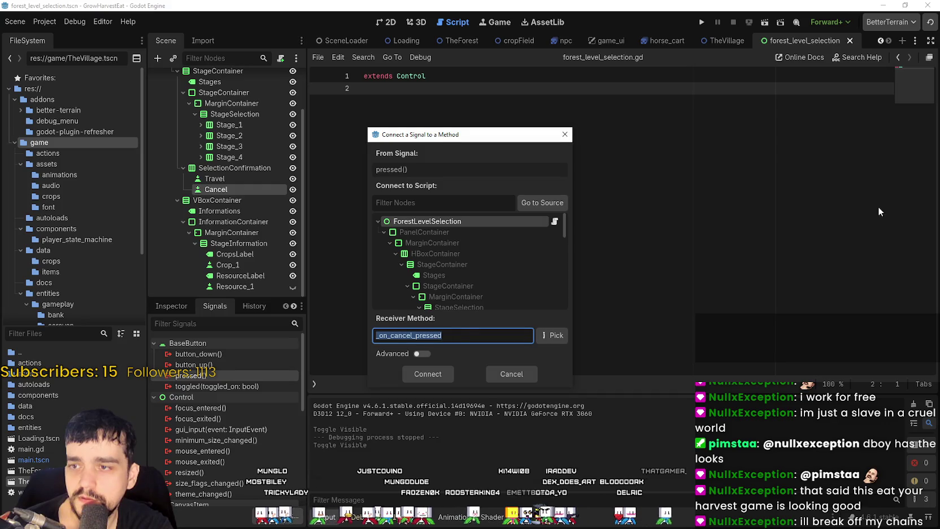
left_click(428, 373)
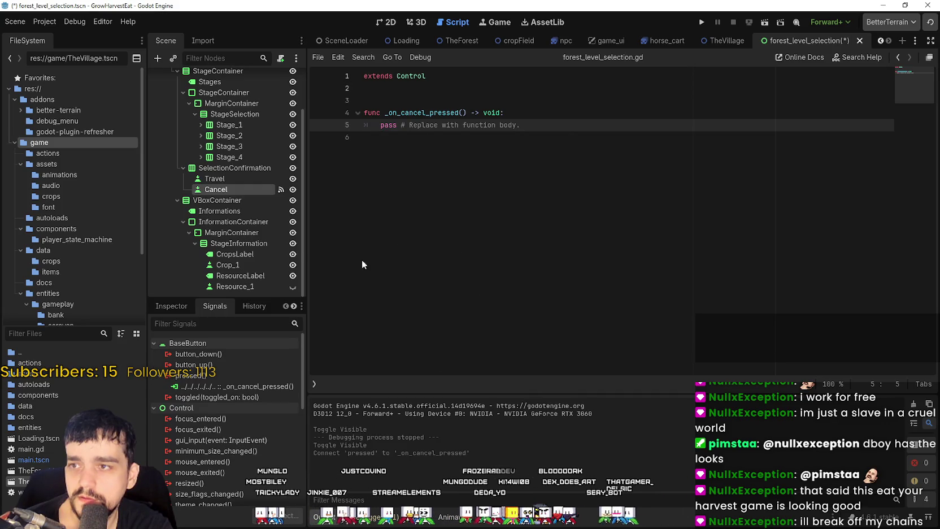
left_click(223, 178)
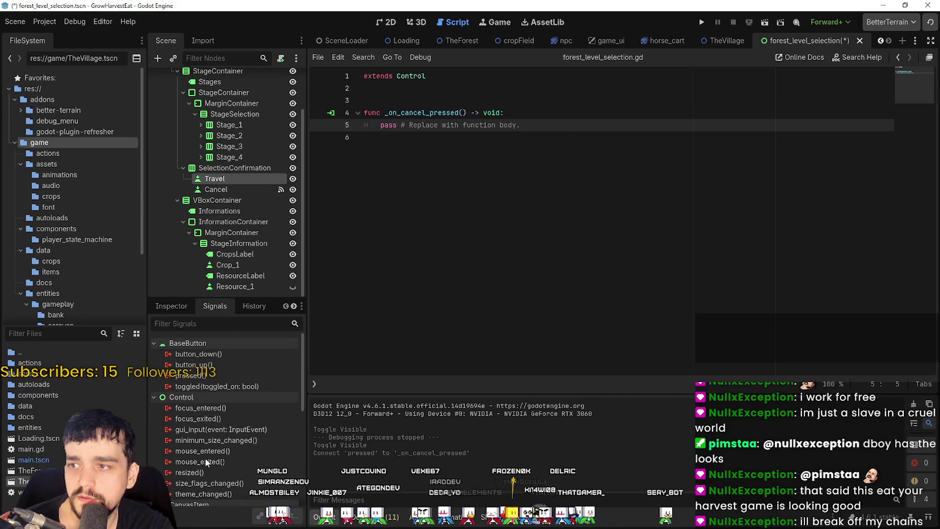
double_click(194, 376)
left_click(435, 371)
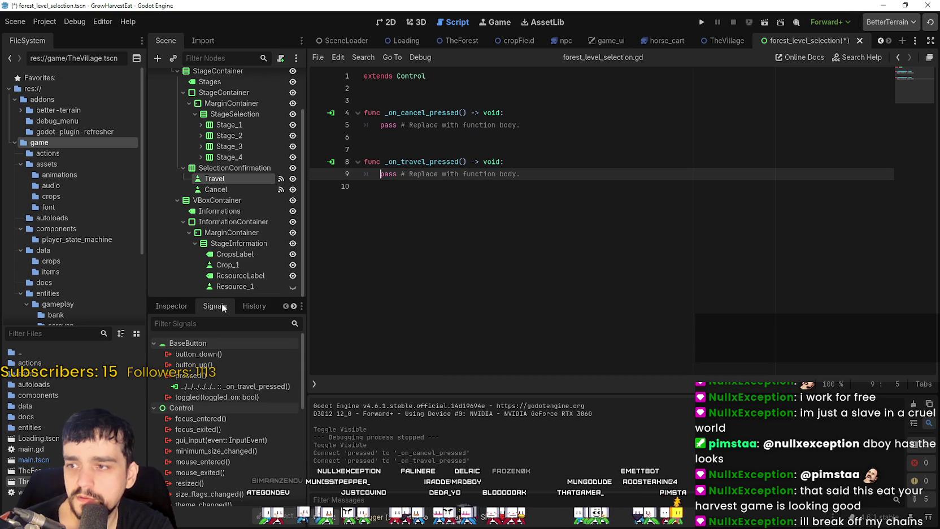
Expand Stage_1's buttons and connect Forest_0's pressed signal to _on_forest_0_pressed
left_click_drag(226, 296, 227, 359)
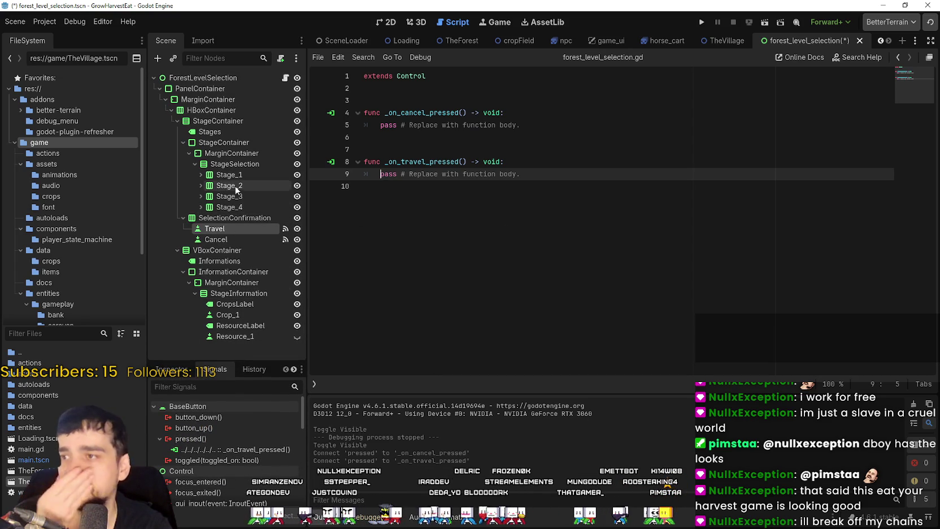
left_click(211, 143)
left_click(221, 153)
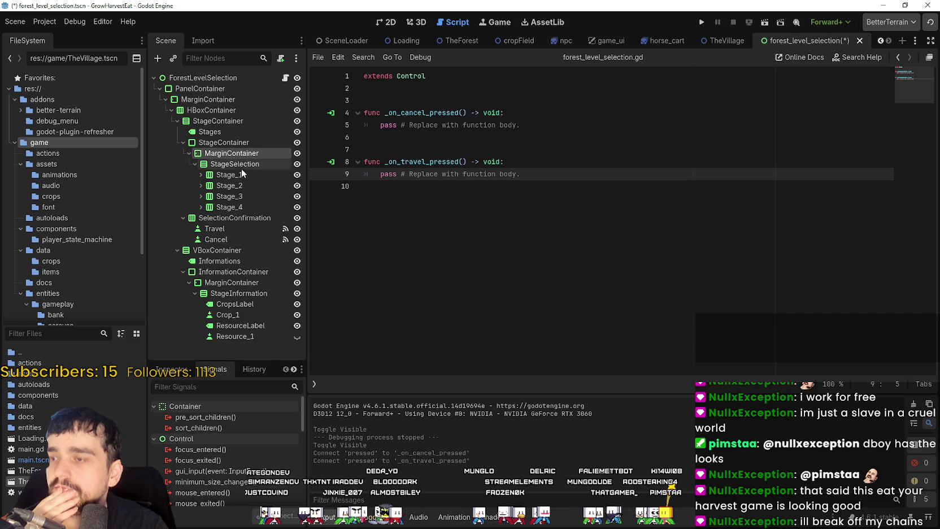
left_click(200, 174)
left_click(228, 196)
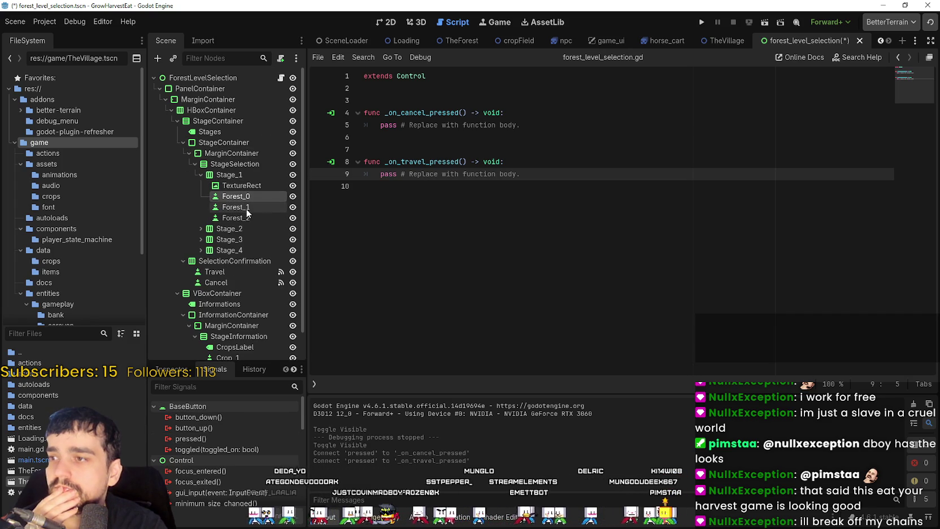
left_click(246, 207)
left_click(384, 22)
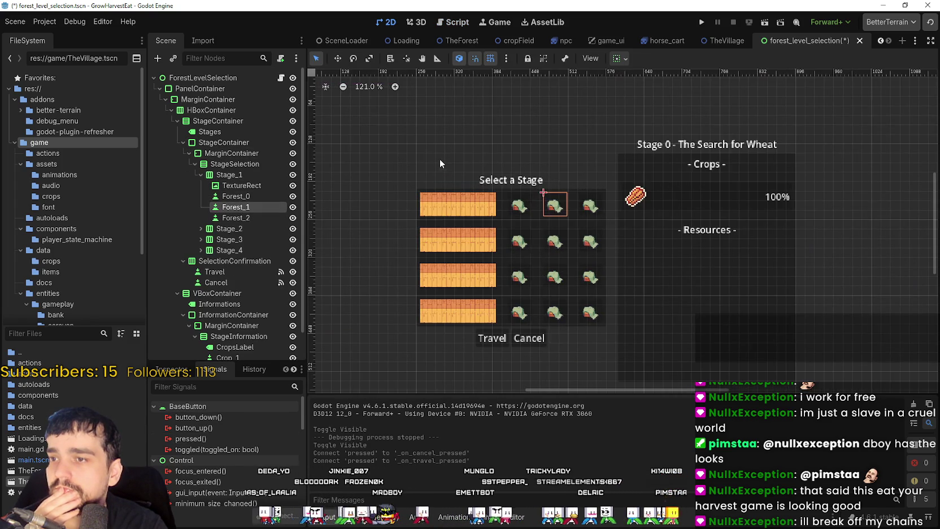
left_click(235, 196)
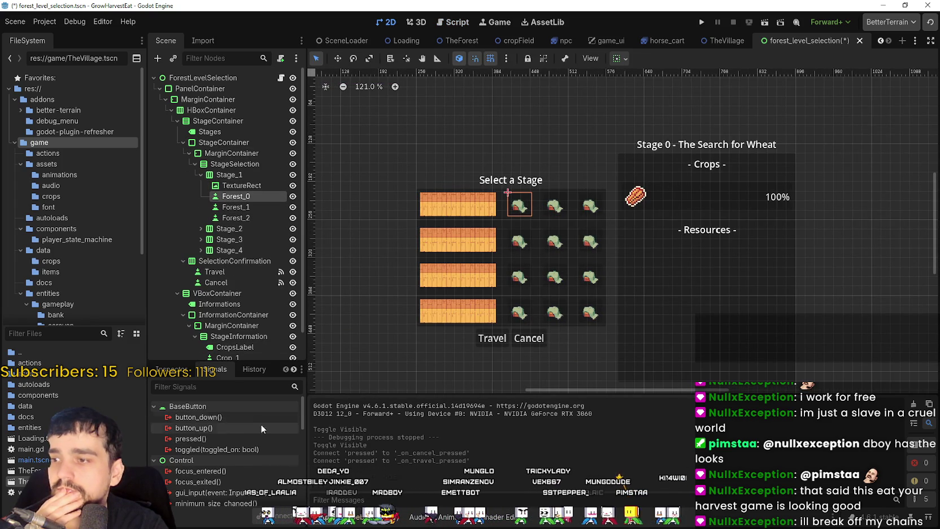
double_click(209, 438)
left_click(420, 377)
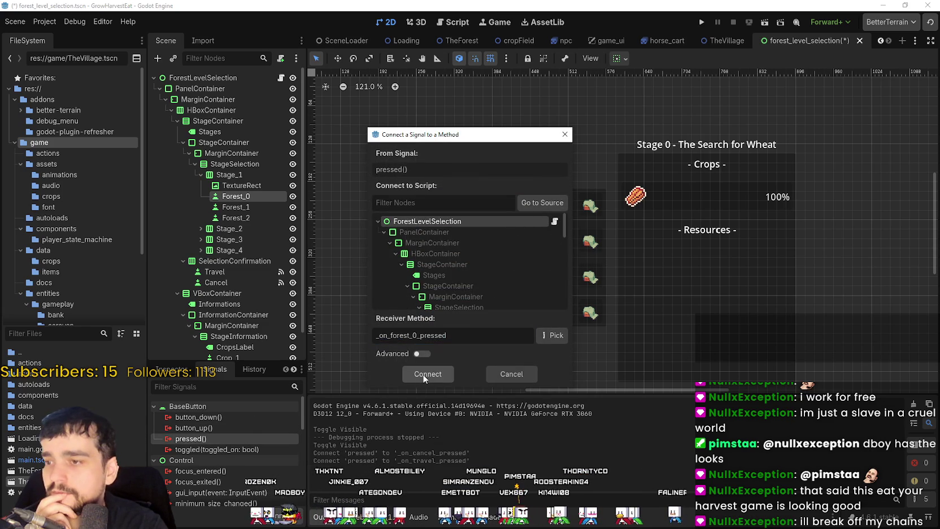
left_click(423, 376)
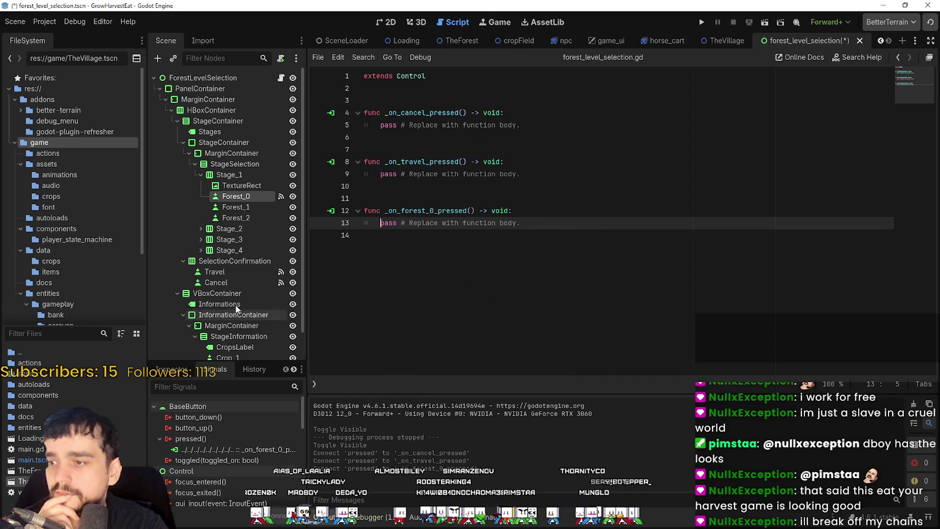
Connect Forest_1's and Forest_2's pressed signals to new script handlers, then expand Stage_2
left_click(243, 207)
left_click(244, 209)
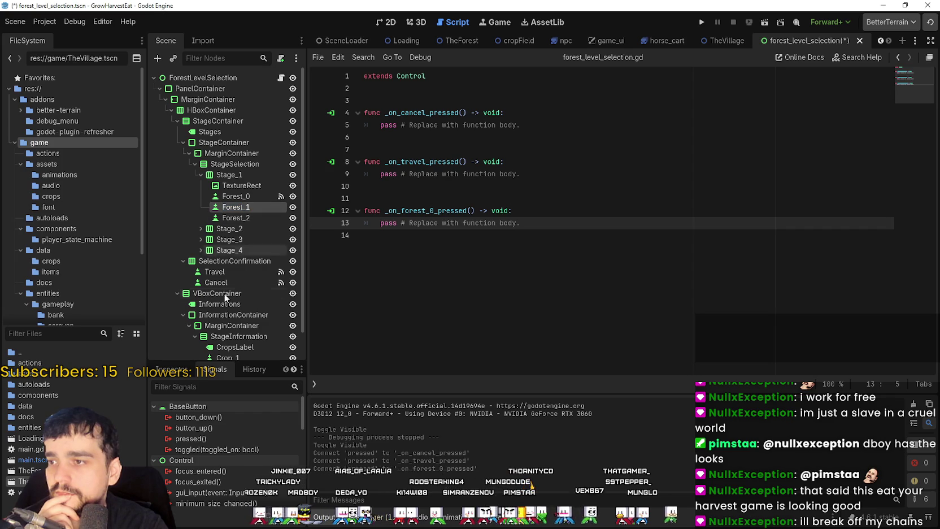
left_click(207, 437)
double_click(207, 439)
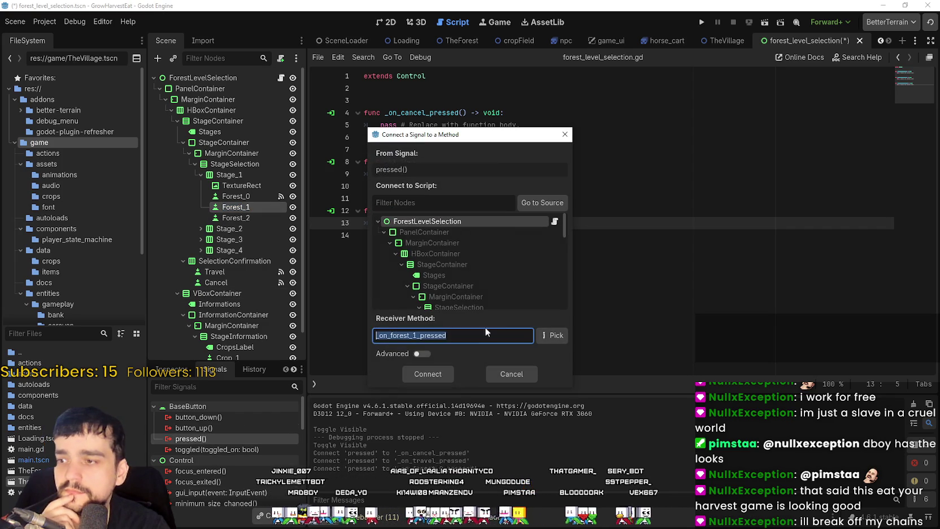
left_click(432, 376)
left_click(237, 217)
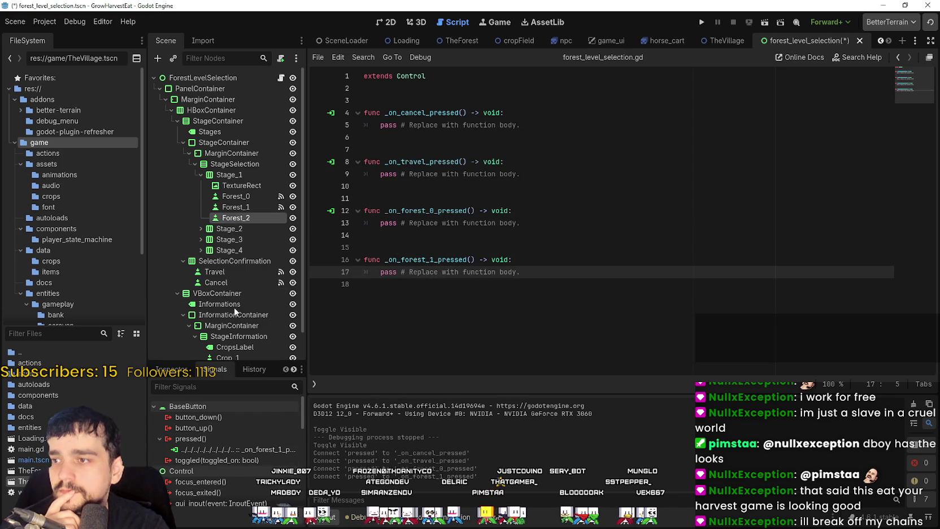
double_click(209, 437)
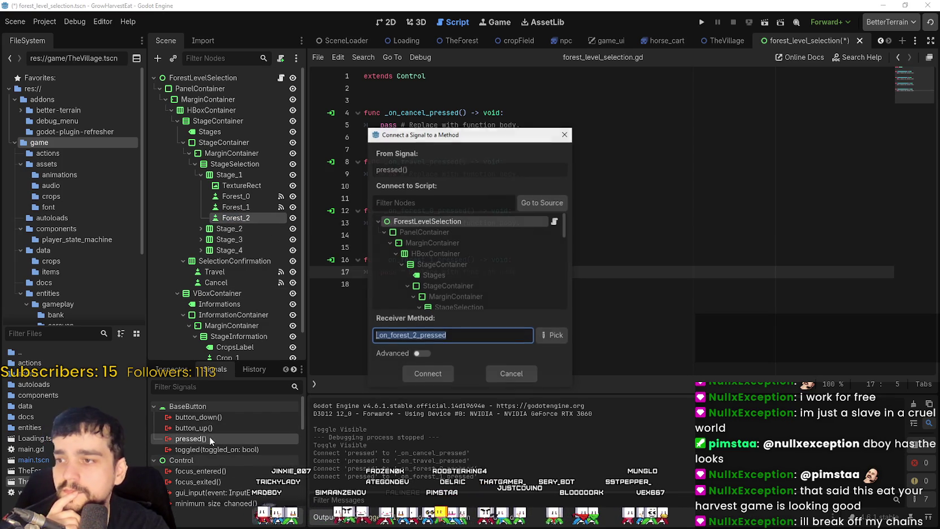
left_click(426, 377)
left_click(201, 229)
left_click(264, 251)
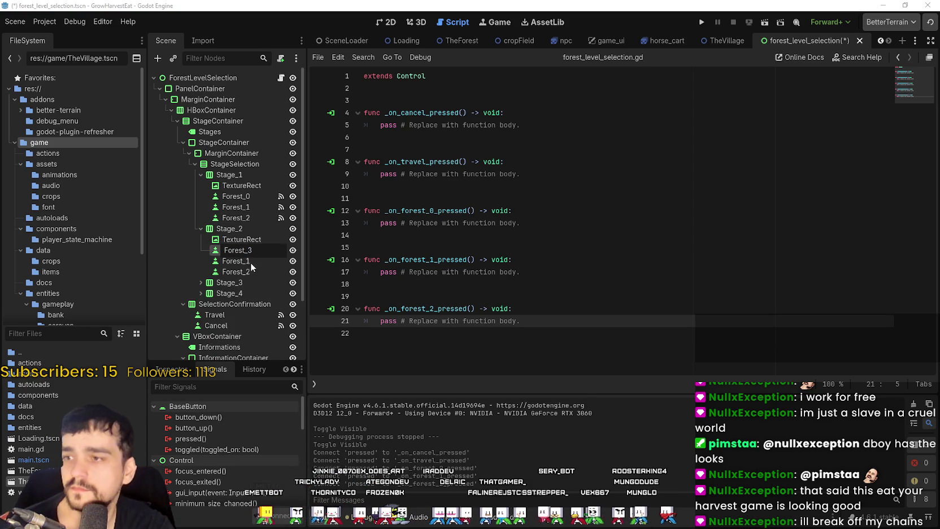
Commit Stage_2's first button names and rename Stage_1's Forest_0 to Forest_3
left_click(250, 260)
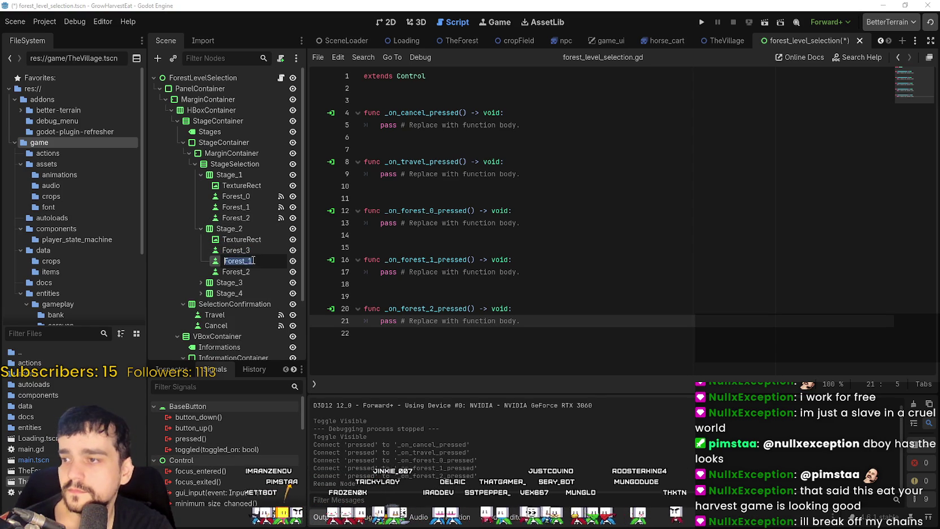
type("4")
left_click(253, 273)
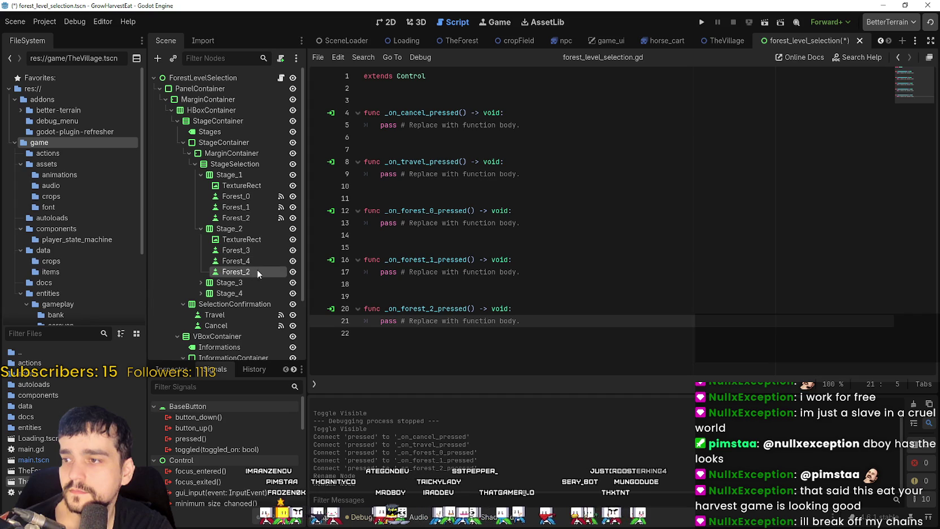
left_click(252, 198)
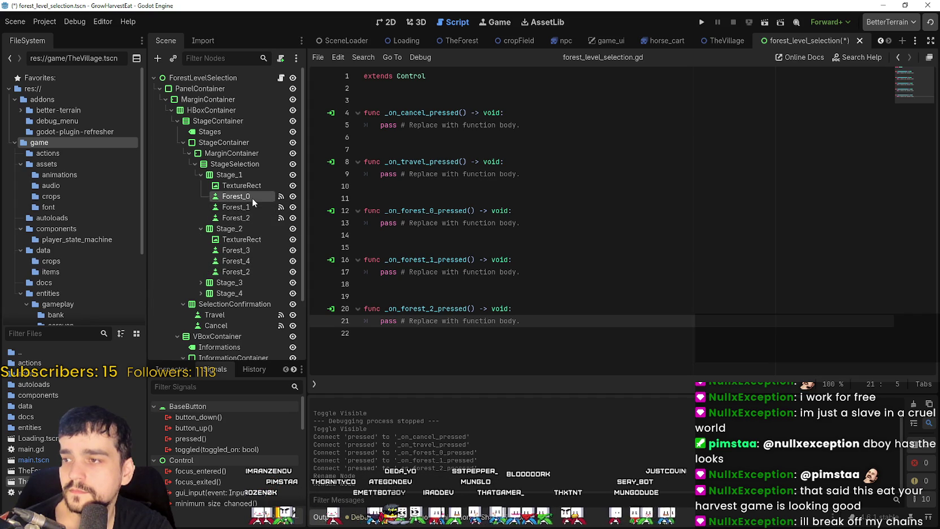
left_click(250, 198)
key("BackSpace")
type("3")
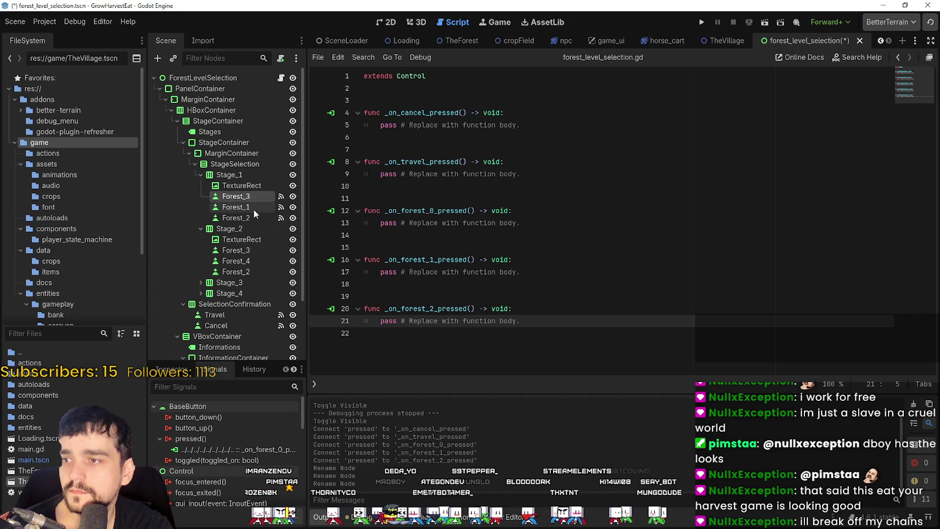
left_click(253, 208)
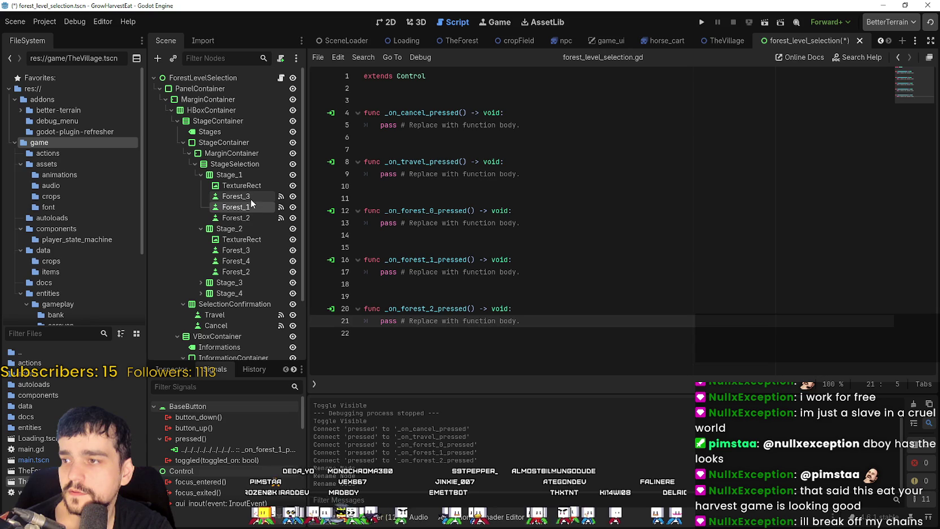
Rename Stage_2's first and last forest buttons toward Forest_5 and Forest_6
left_click(250, 253)
double_click(250, 252)
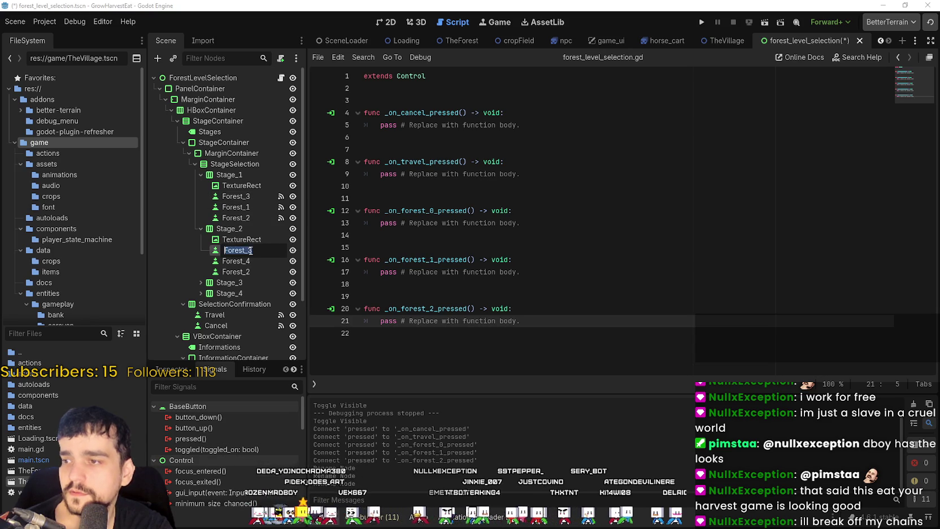
type("Forest_5")
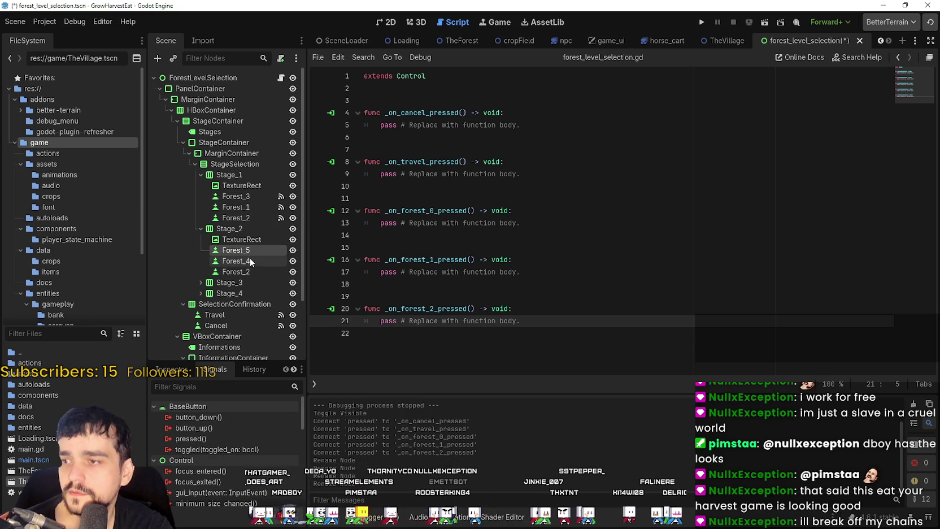
key("Return")
left_click(261, 272)
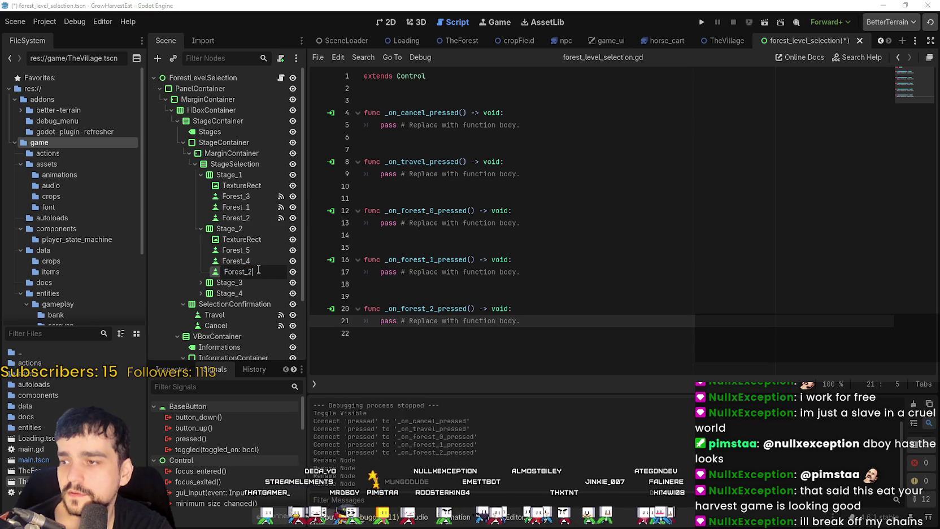
type("6")
key("Return")
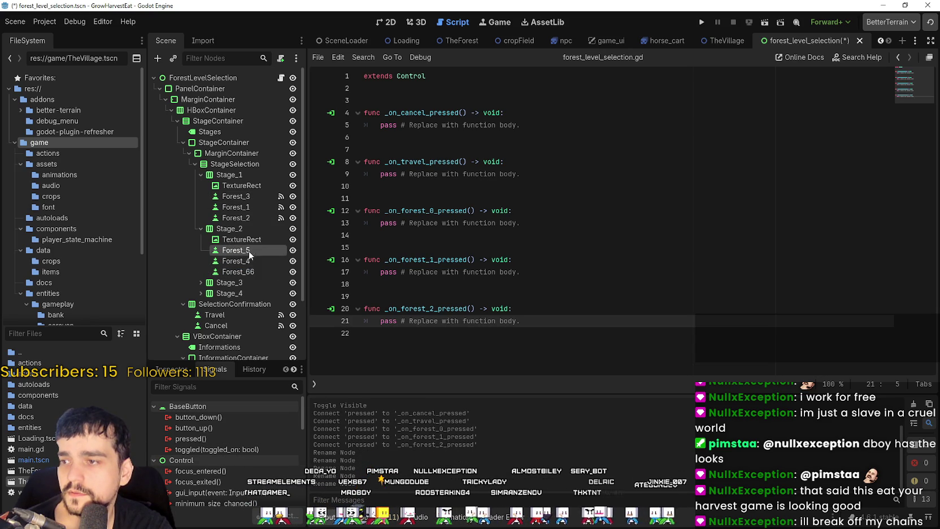
type("5")
key("Return")
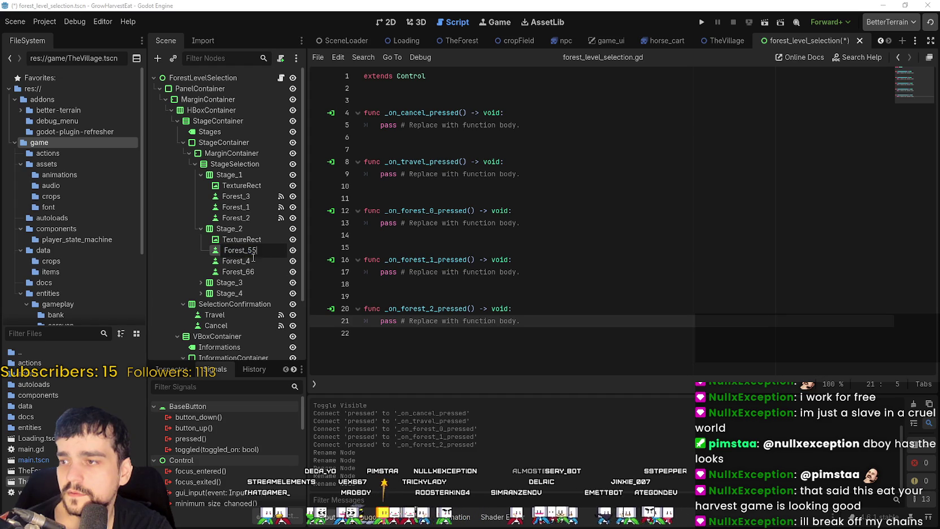
Correct Stage_2's button names to Forest_4, Forest_5 and Forest_6
left_click(259, 260)
left_click(259, 261)
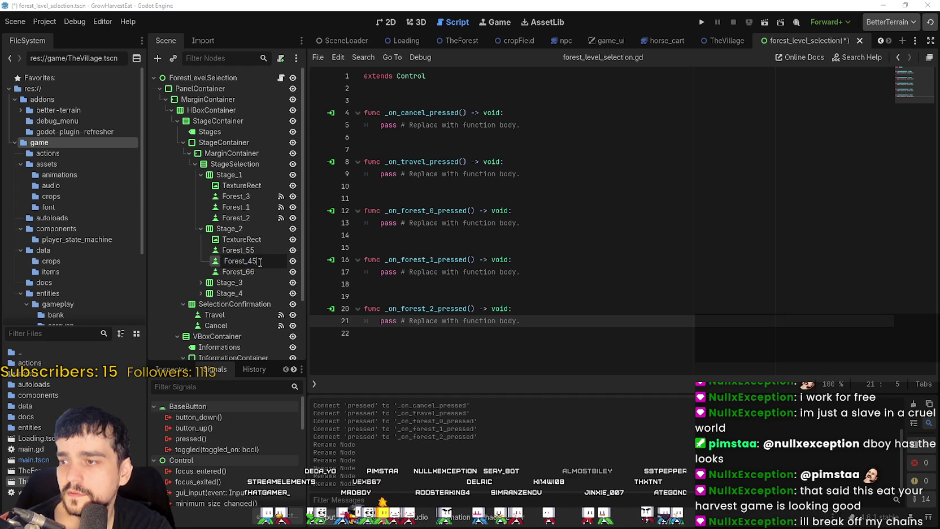
type("5")
key("Return")
left_click(257, 251)
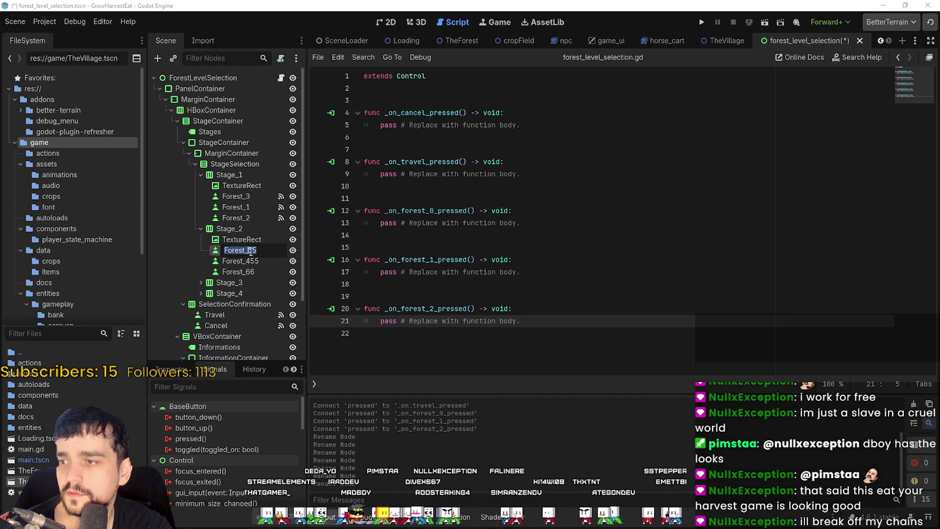
left_click(251, 250)
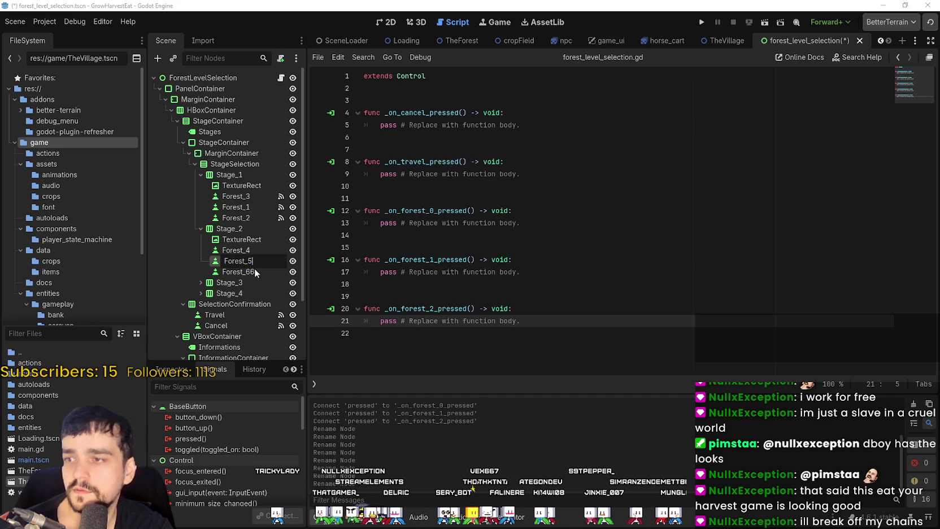
left_click(256, 272)
left_click(258, 271)
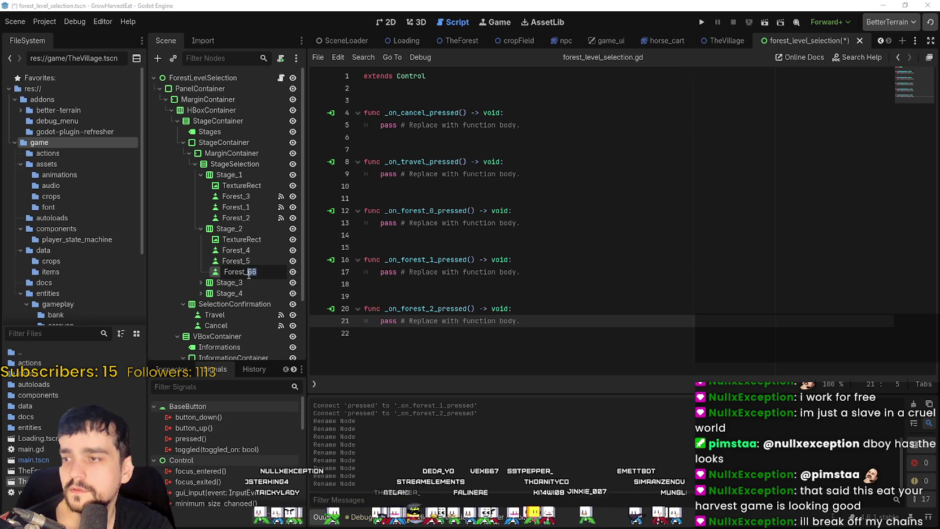
key("Return")
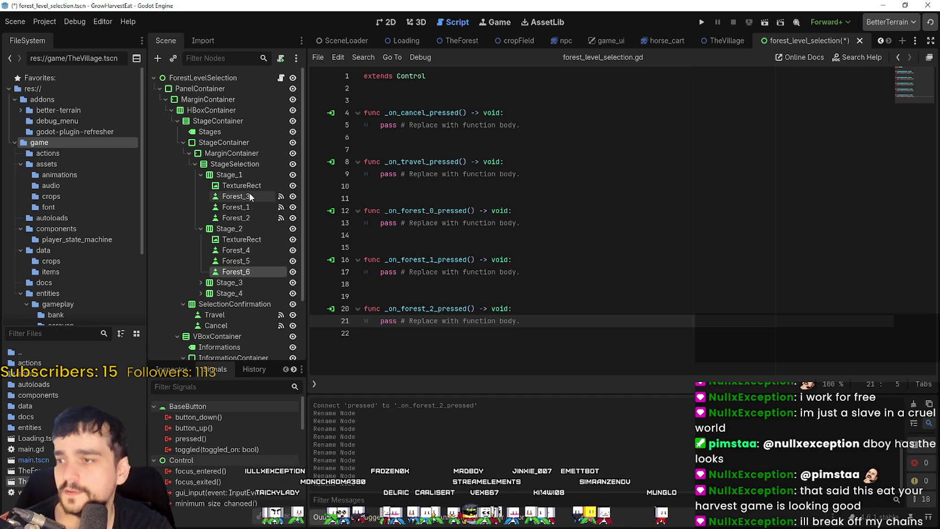
Rename Stage_1's buttons to Forest_1, Forest_2 and Forest_3
left_click(255, 197)
left_click(257, 207)
type("33")
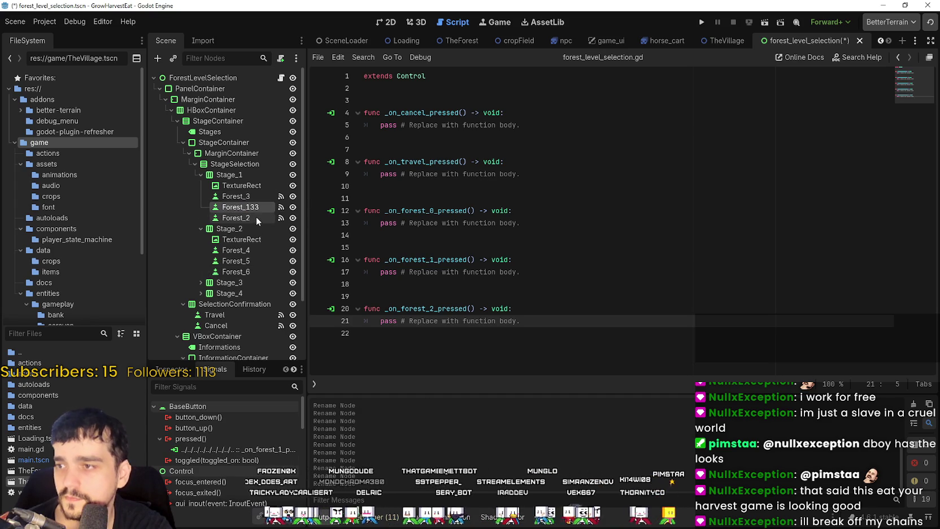
double_click(255, 218)
type("33")
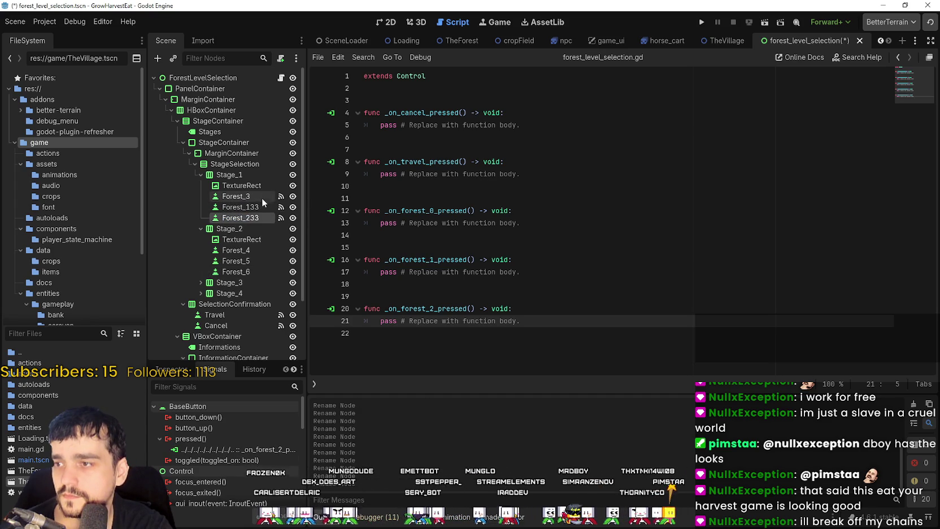
double_click(256, 196)
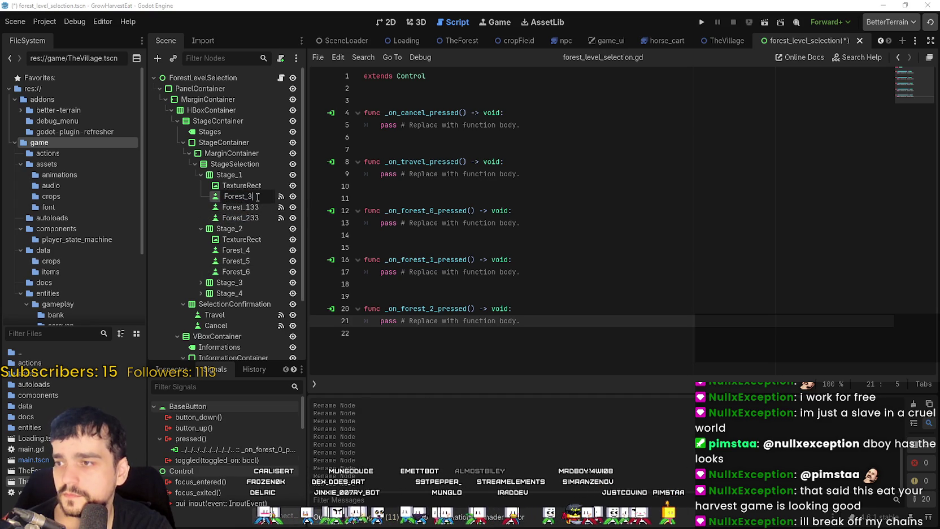
type("1")
key("Return")
double_click(261, 208)
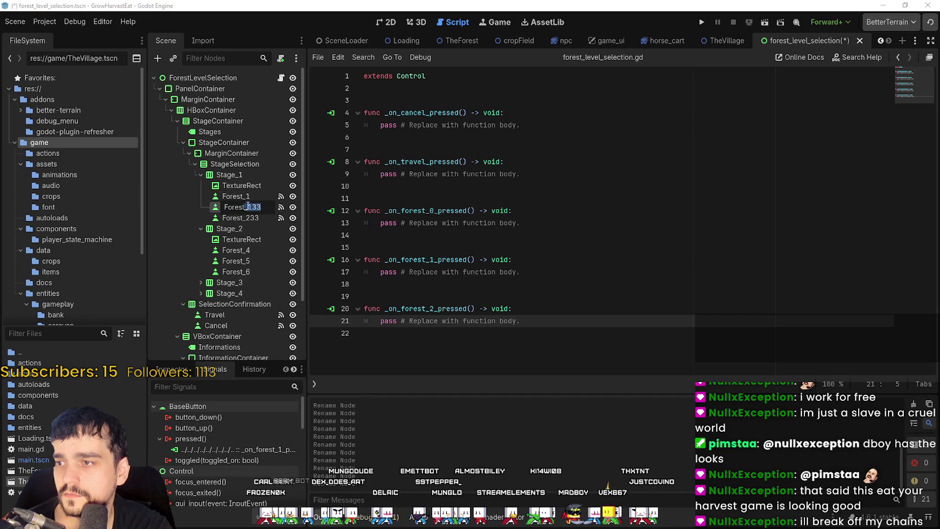
type("2")
key("Return")
double_click(249, 217)
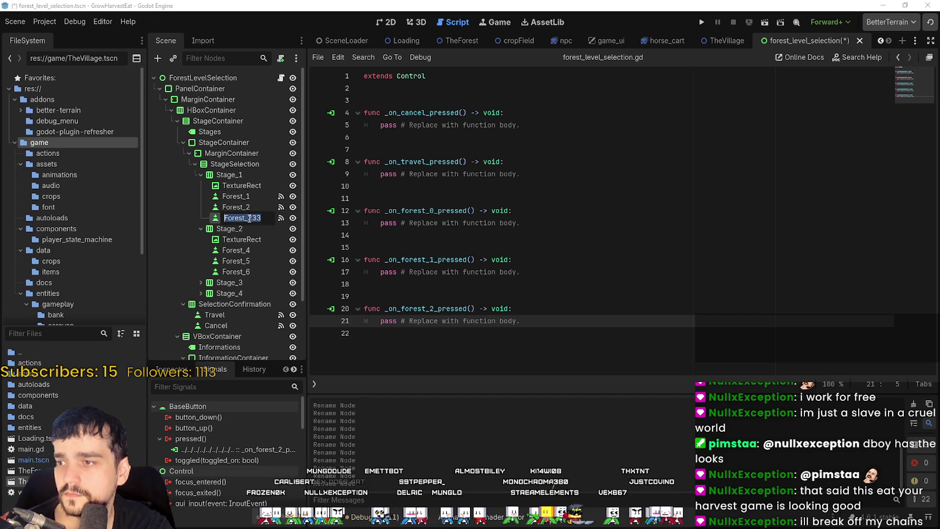
key("Return")
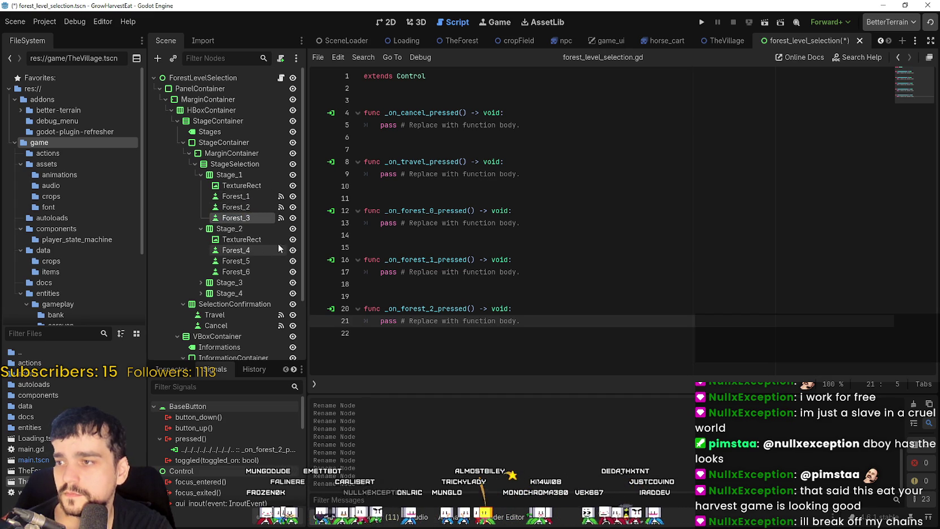
Renumber the script's forest handlers, changing forest_0 to forest_1 and forest_2 to forest_3
left_click(433, 211)
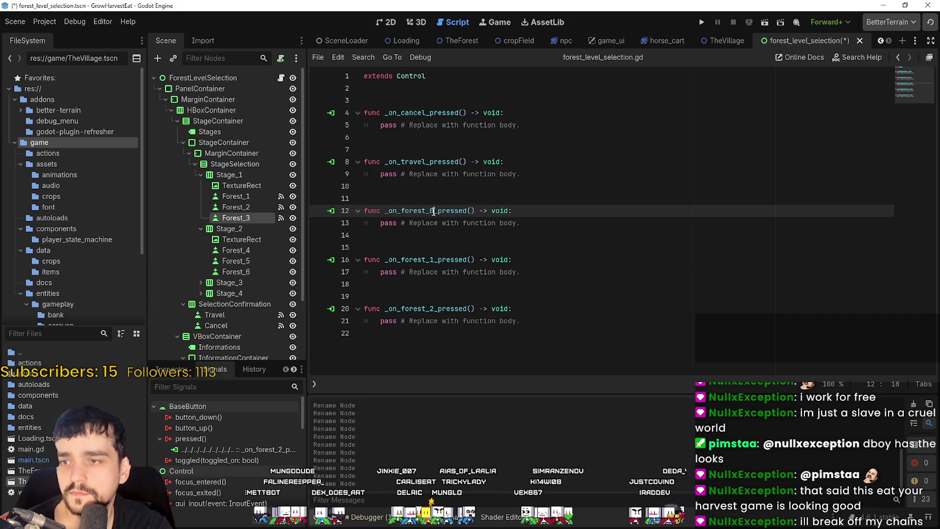
key("shift+Left")
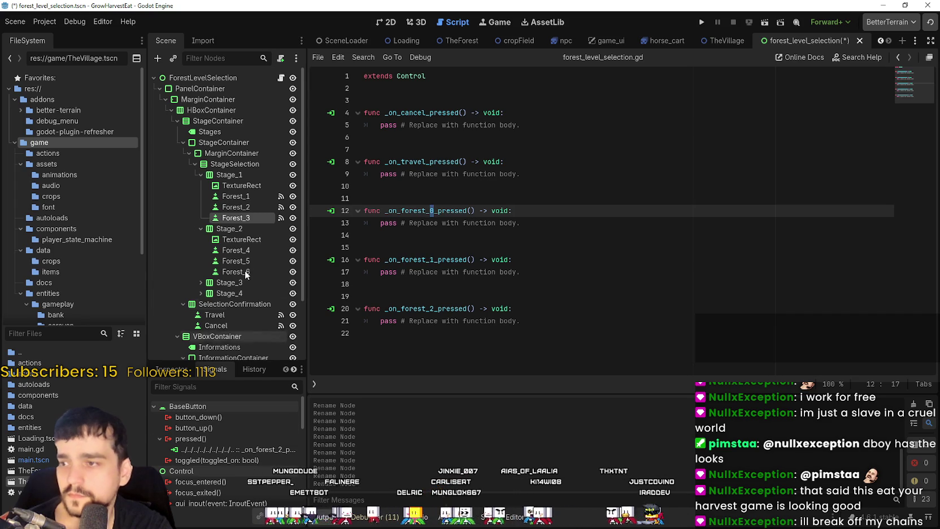
left_click(244, 197)
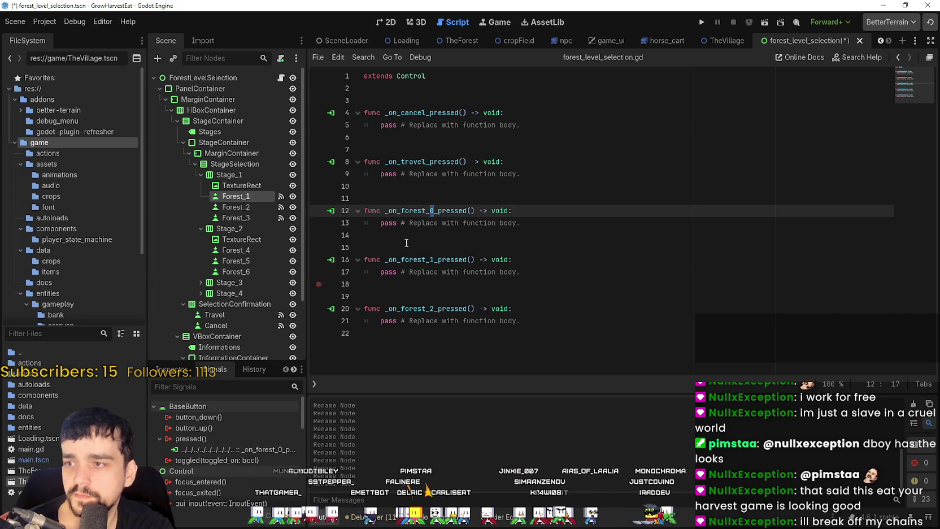
left_click(433, 210)
key("BackSpace")
type("1")
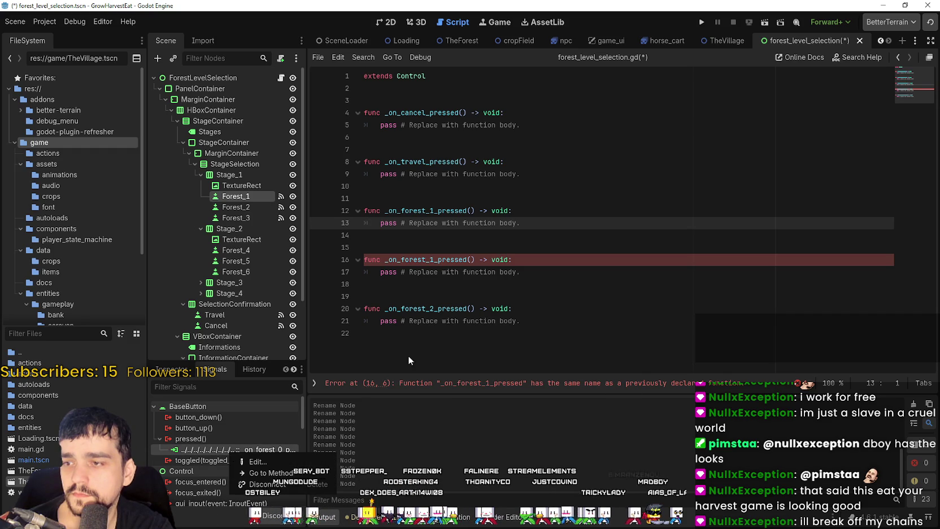
left_click(434, 259)
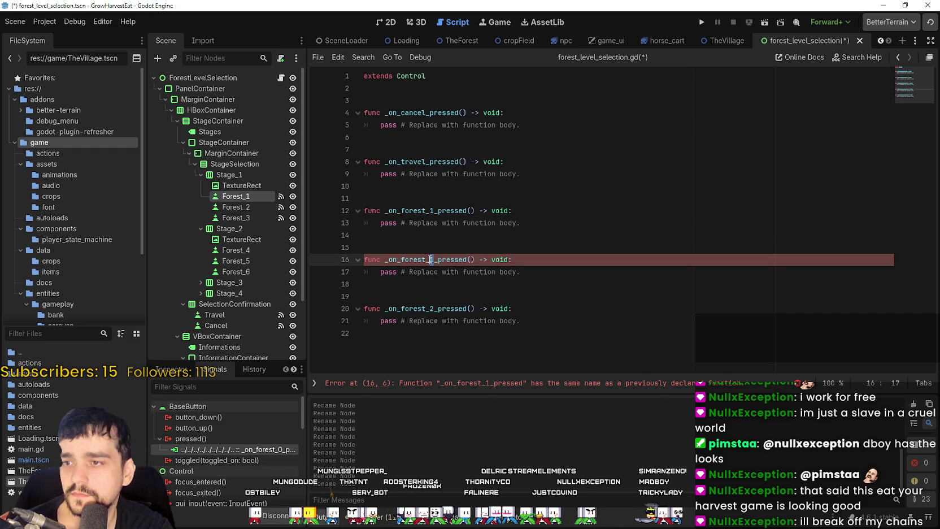
type("2")
left_click(433, 308)
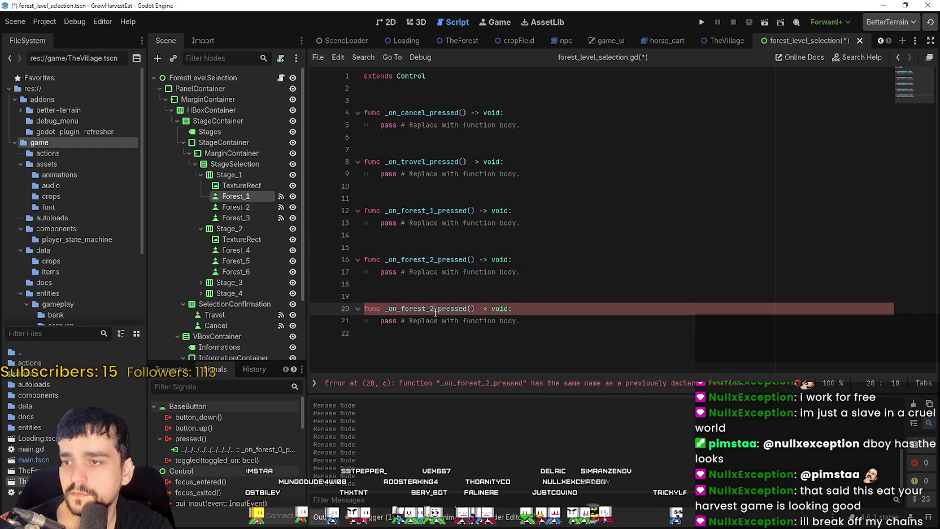
key("BackSpace")
type("3")
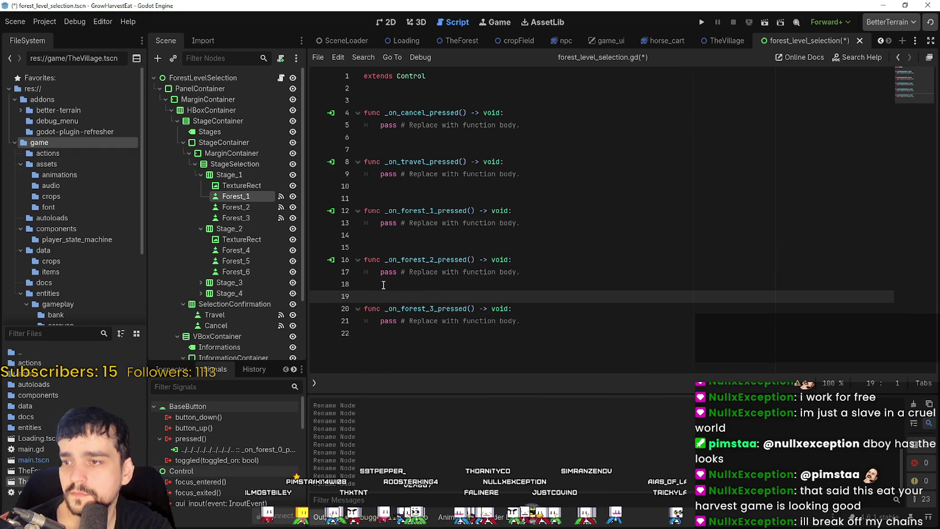
Disconnect the pressed() connections of Forest_3, Forest_2 and Forest_1 in the Signals dock
right_click(241, 218)
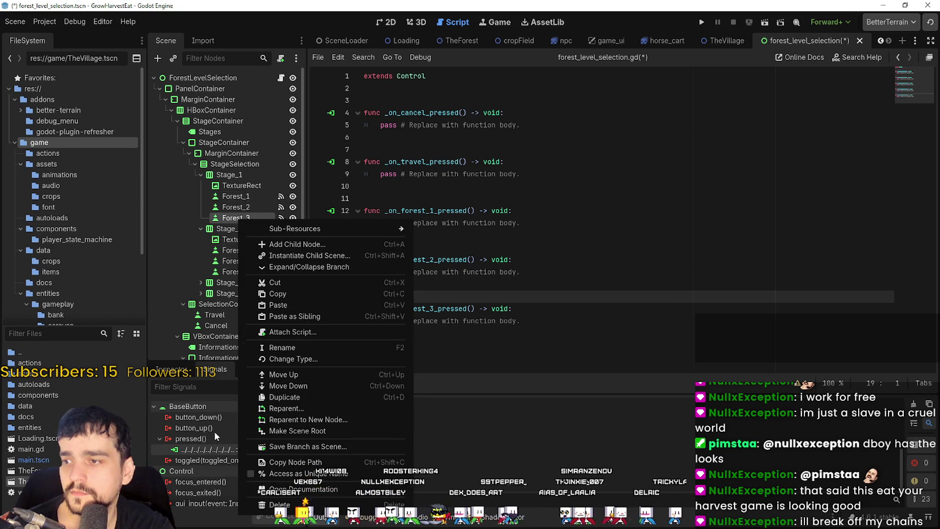
left_click(214, 451)
right_click(218, 452)
left_click(255, 481)
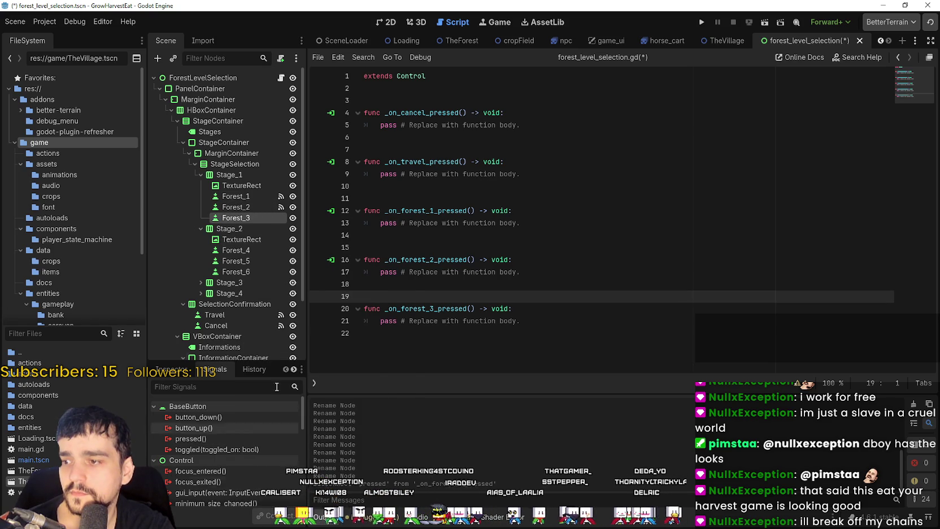
right_click(242, 208)
left_click(213, 440)
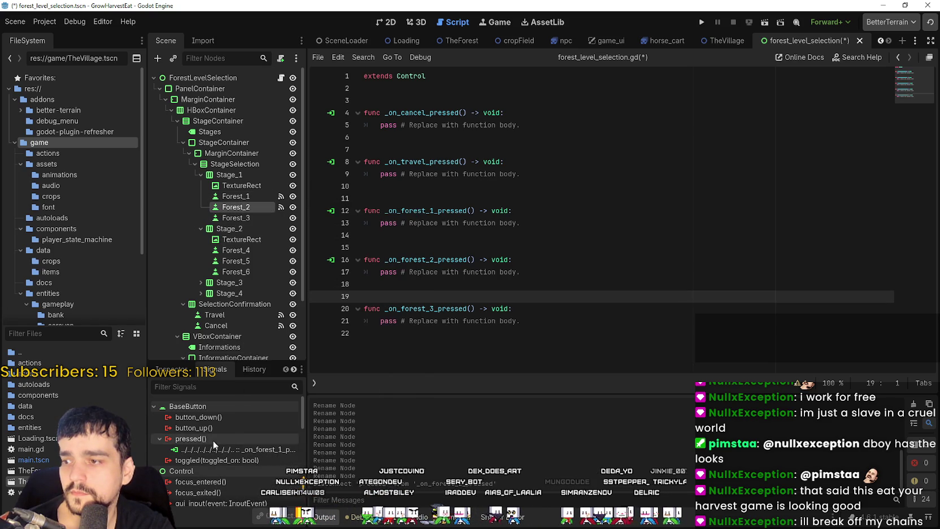
right_click(214, 453)
left_click(244, 484)
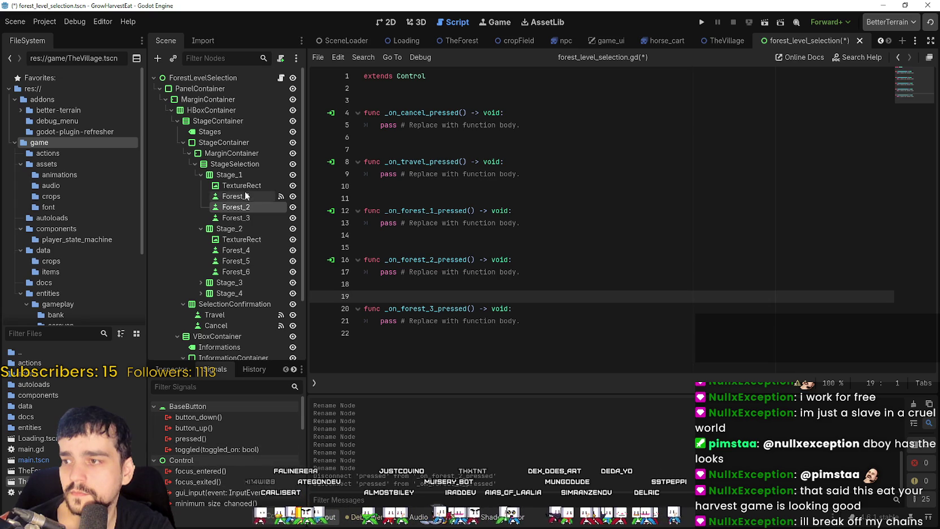
left_click(240, 196)
right_click(211, 449)
left_click(243, 481)
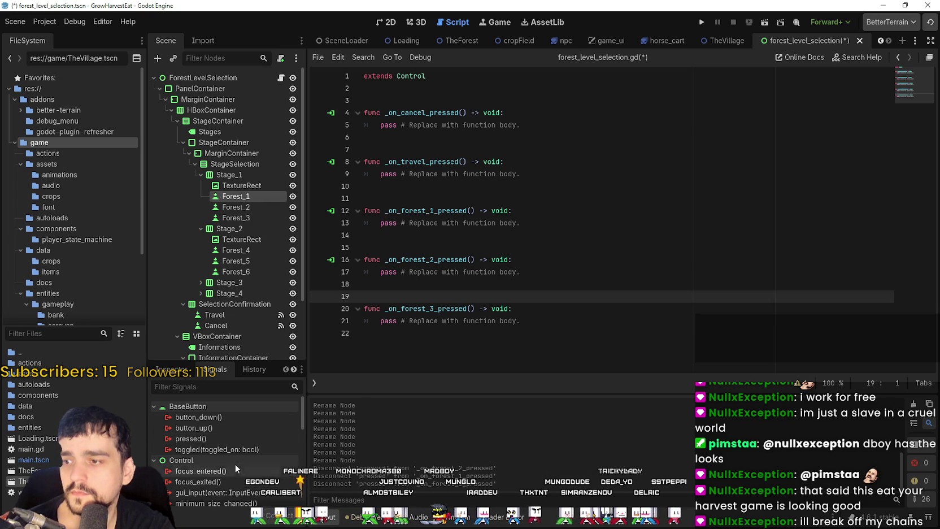
Cancel a new Forest_1 pressed connection and select all handler functions below extends Control
left_click(256, 196)
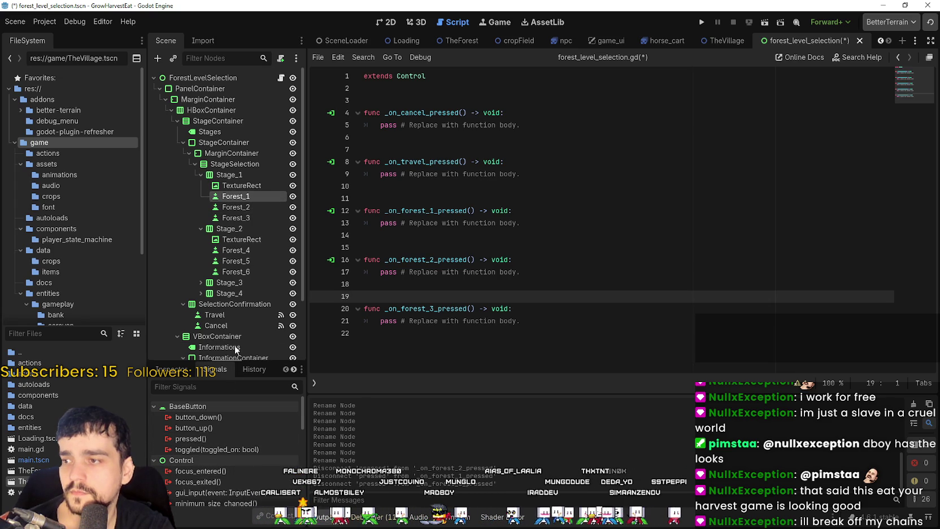
double_click(192, 438)
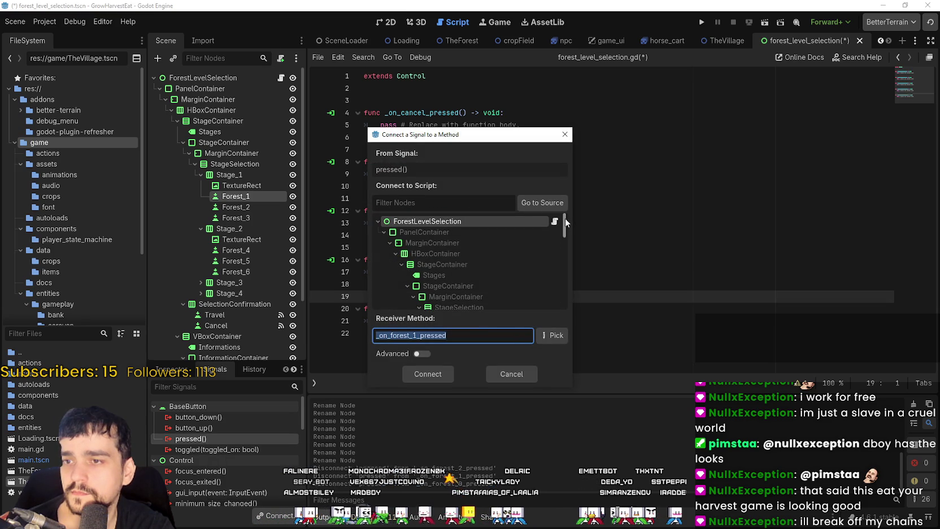
scroll(559, 254, "down", 4)
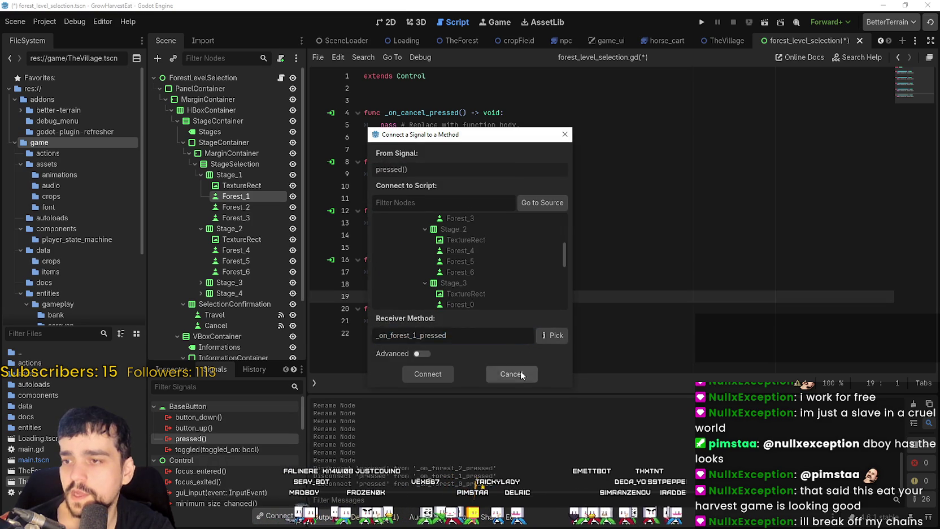
left_click(521, 375)
left_click_drag(663, 317, 346, 111)
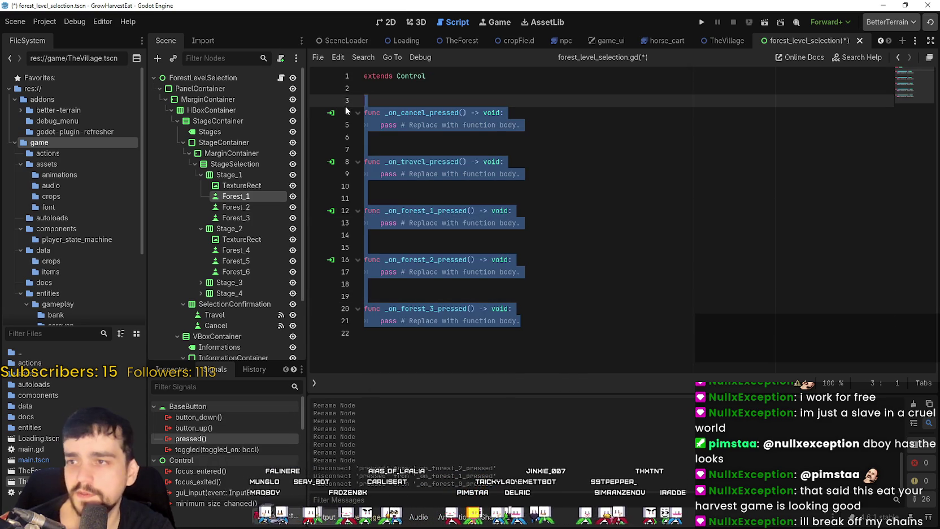
Delete the selected handler functions and save forest_level_selection.gd
key("Delete")
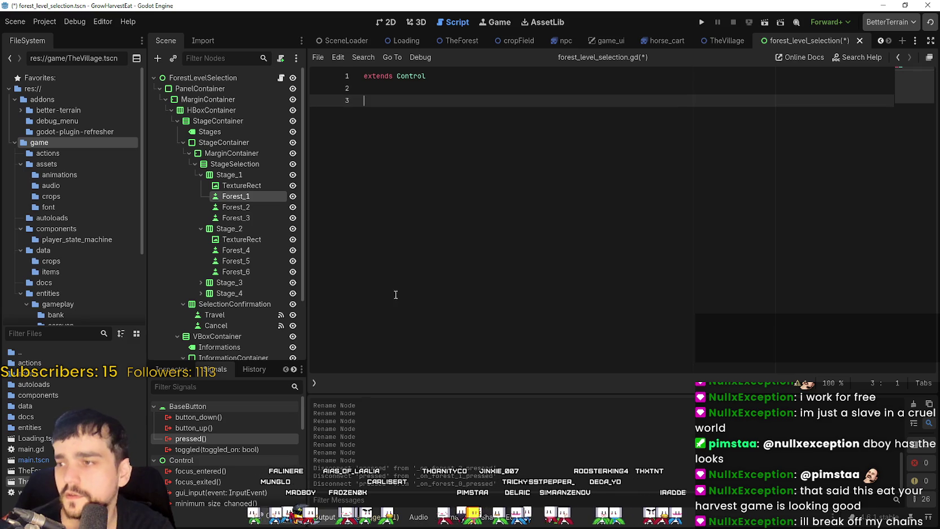
key("ctrl+s")
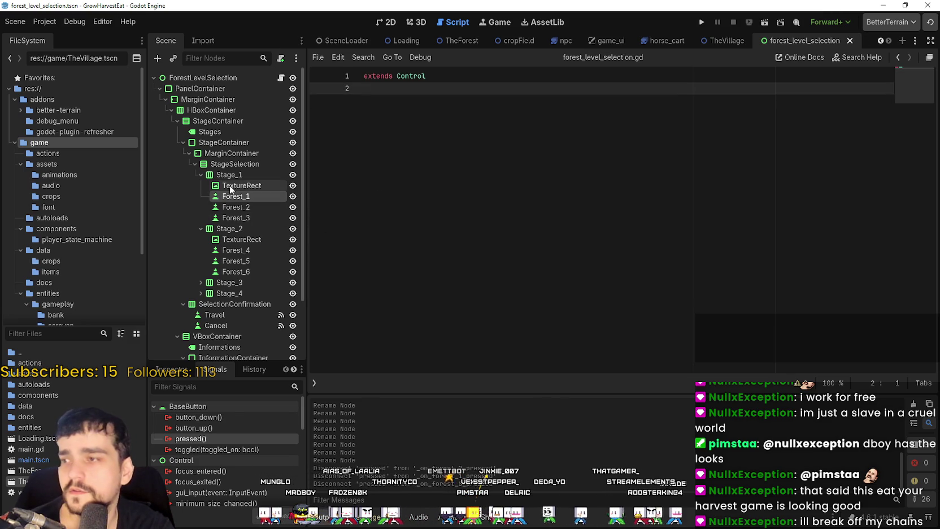
left_click(229, 185)
left_click(235, 196)
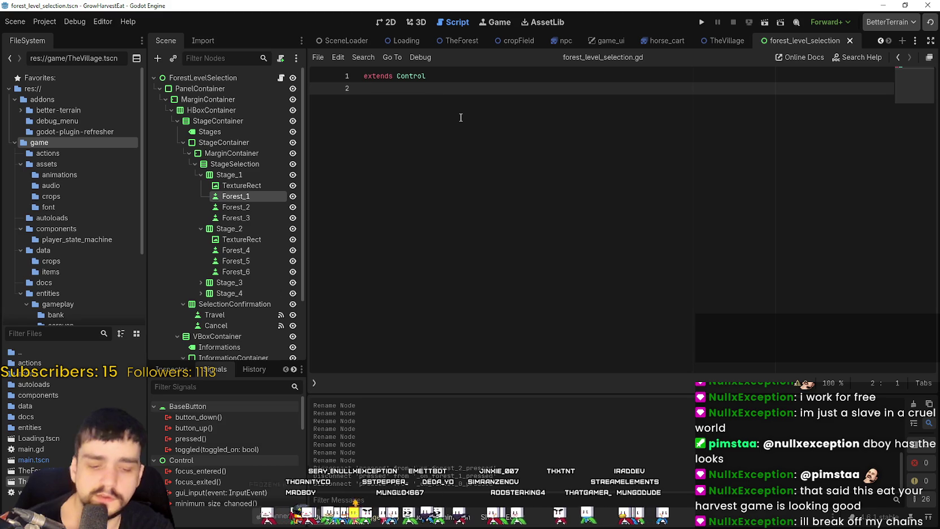
Tidy the blank lines after extends Control in the script
key("Return")
key("Return")
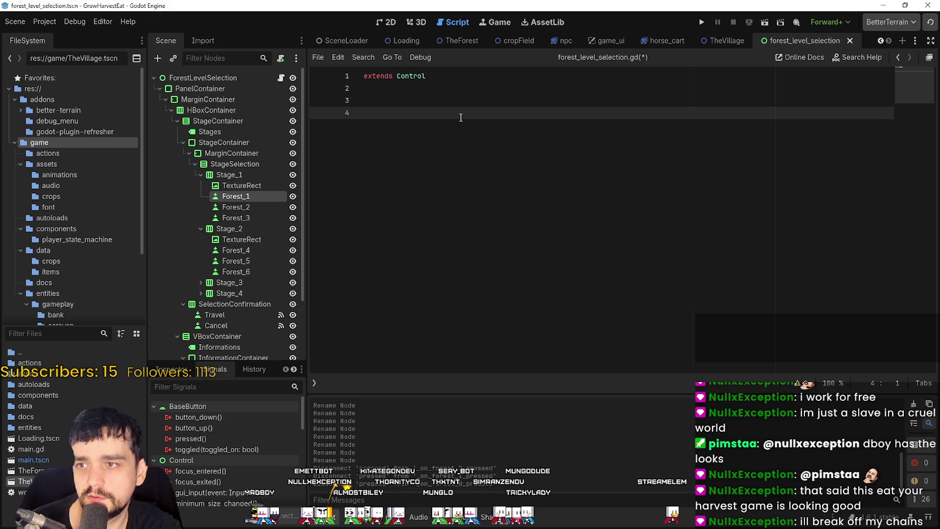
type("f")
key("BackSpace")
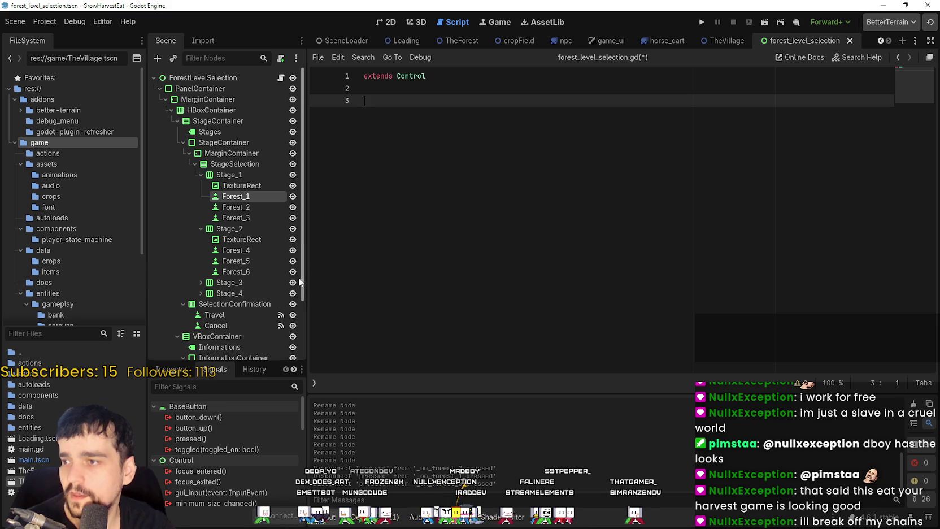
scroll(261, 238, "down", 3)
scroll(261, 238, "up", 3)
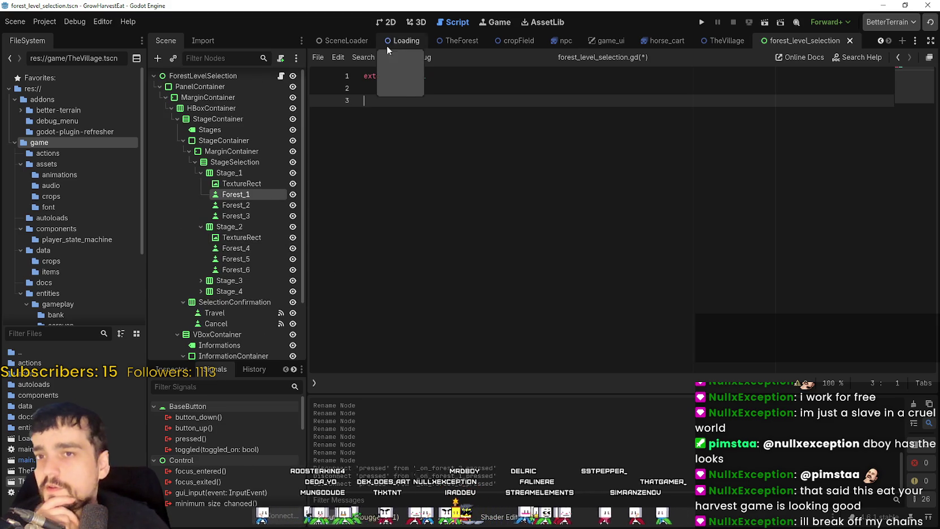
Expand Stage_3 and Stage_4 and rename Stage_3's buttons to Forest_7, Forest_8 and Forest_9
scroll(210, 315, "down", 3)
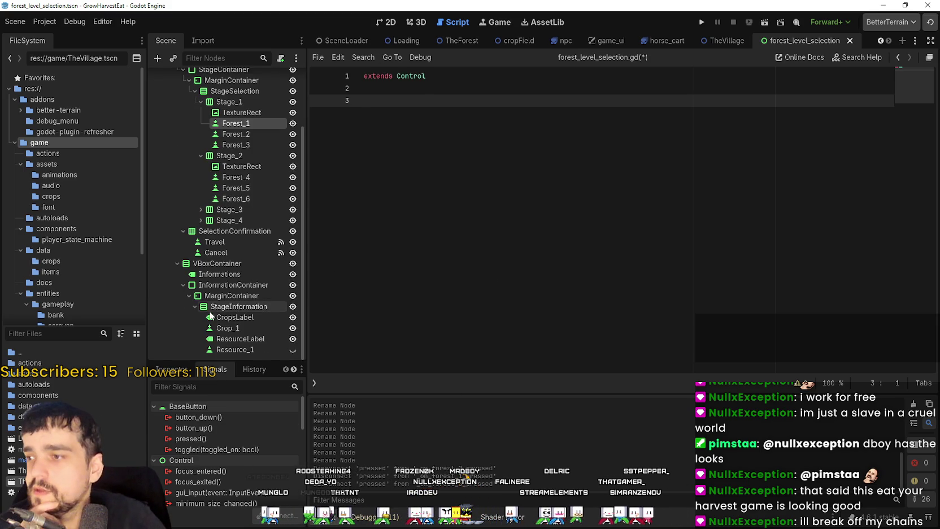
left_click(214, 242)
left_click(201, 220)
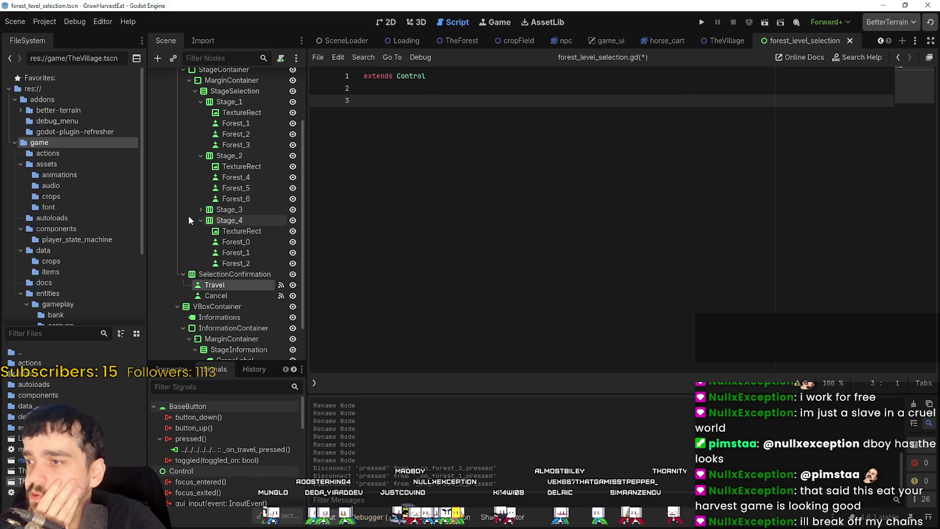
left_click(201, 209)
double_click(252, 230)
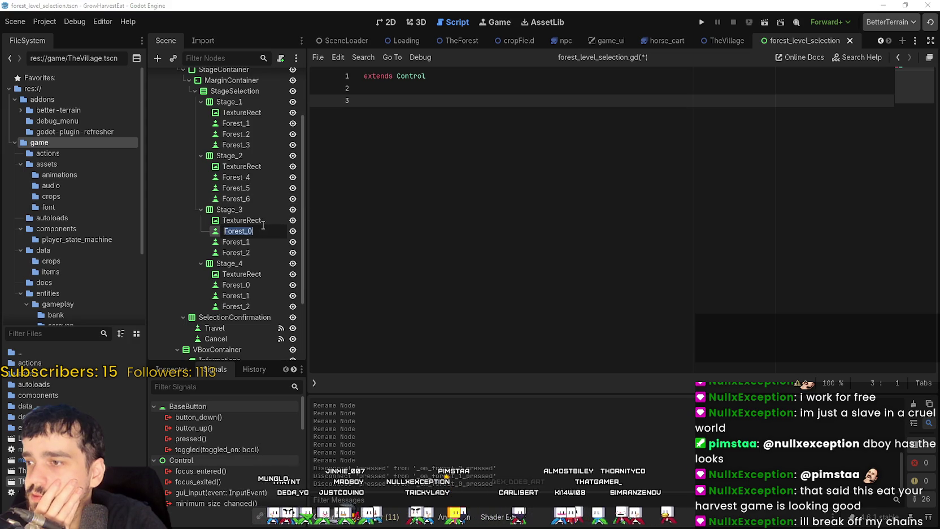
key("BackSpace")
type("7")
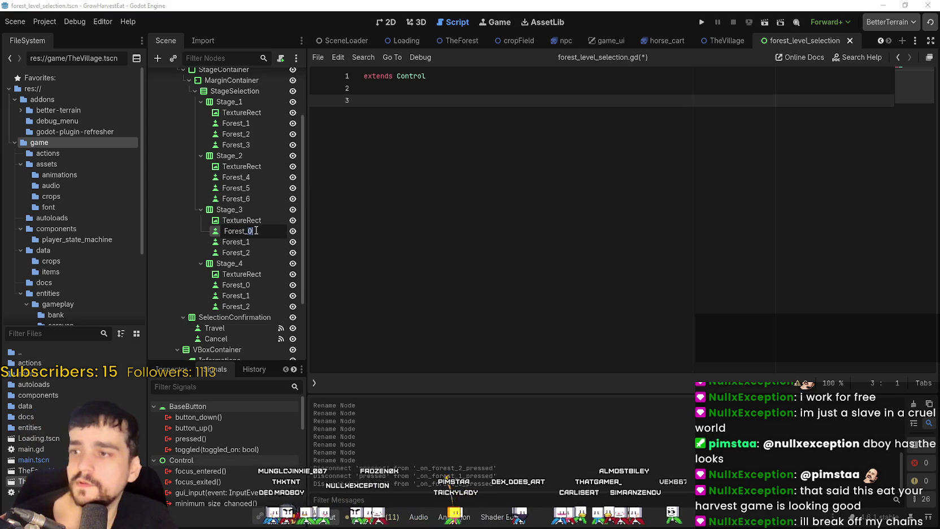
double_click(244, 243)
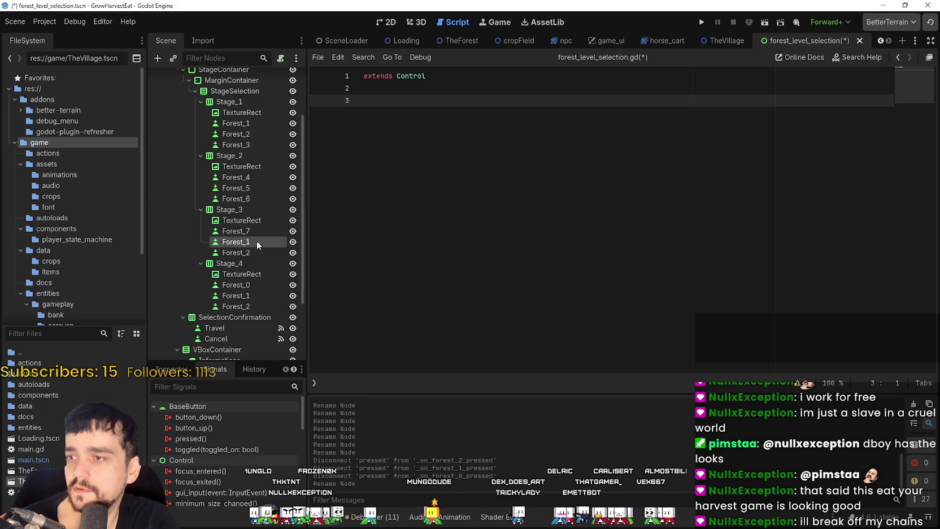
double_click(252, 242)
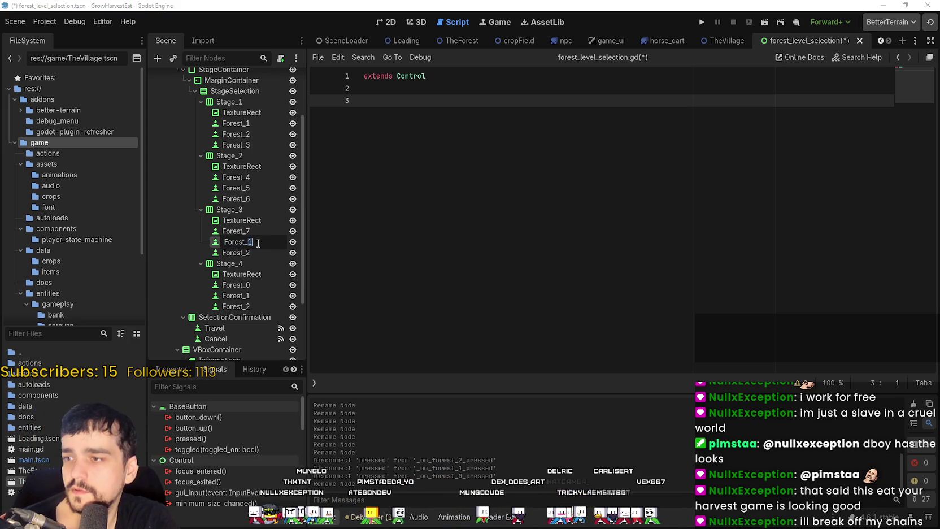
type("8")
left_click(256, 253)
double_click(252, 253)
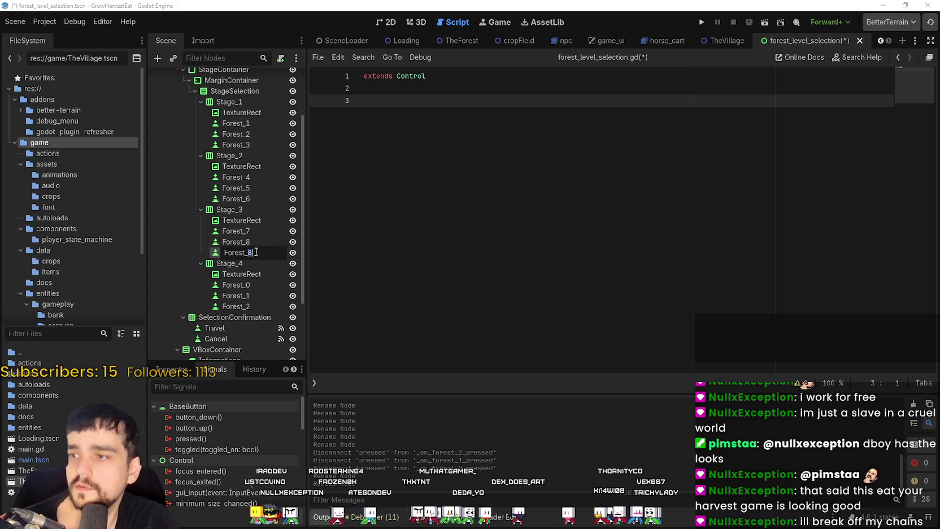
type("9")
key("Escape")
Rename Stage_4's buttons to Forest_10, Forest_11 and Forest_12 and save the scene
left_click(244, 283)
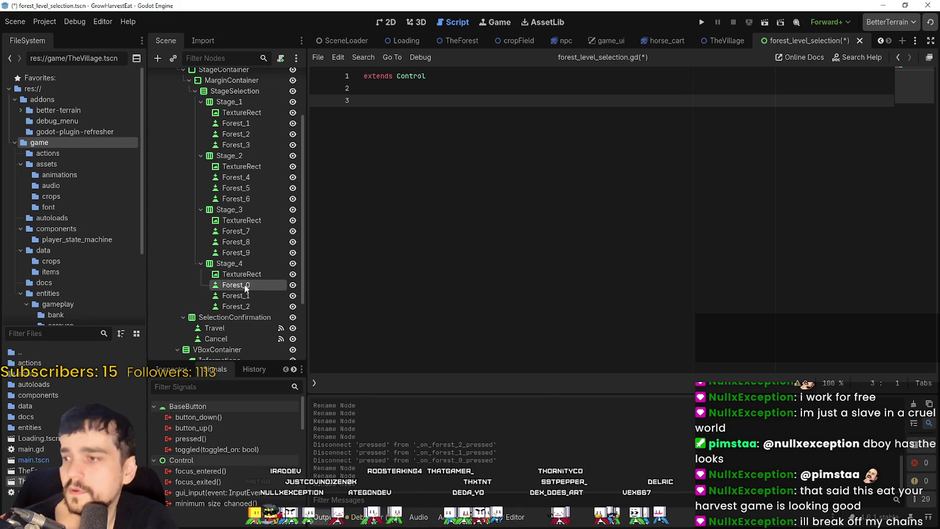
double_click(254, 284)
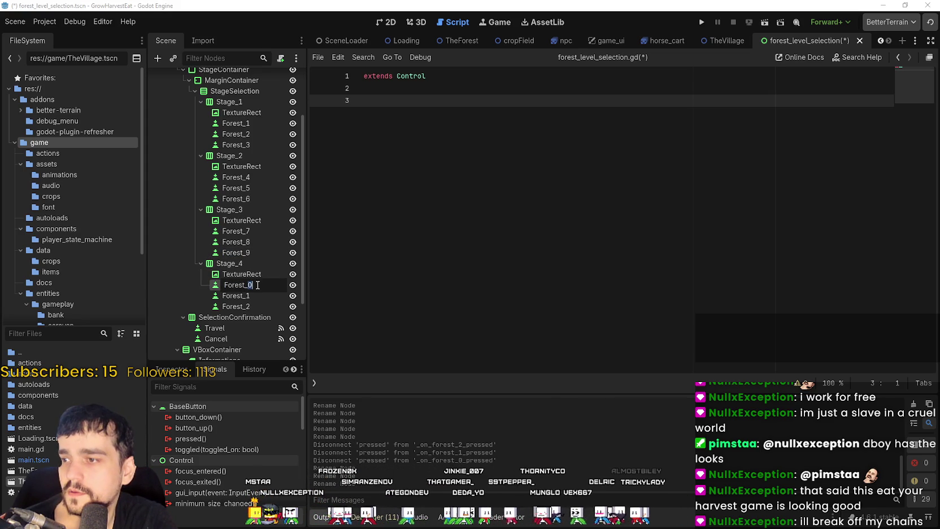
type("1")
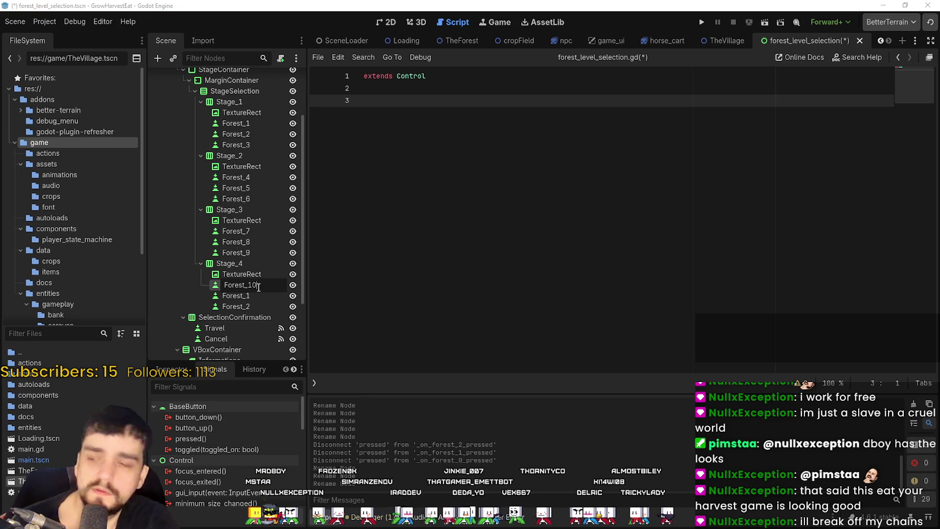
left_click(252, 294)
left_click(252, 294)
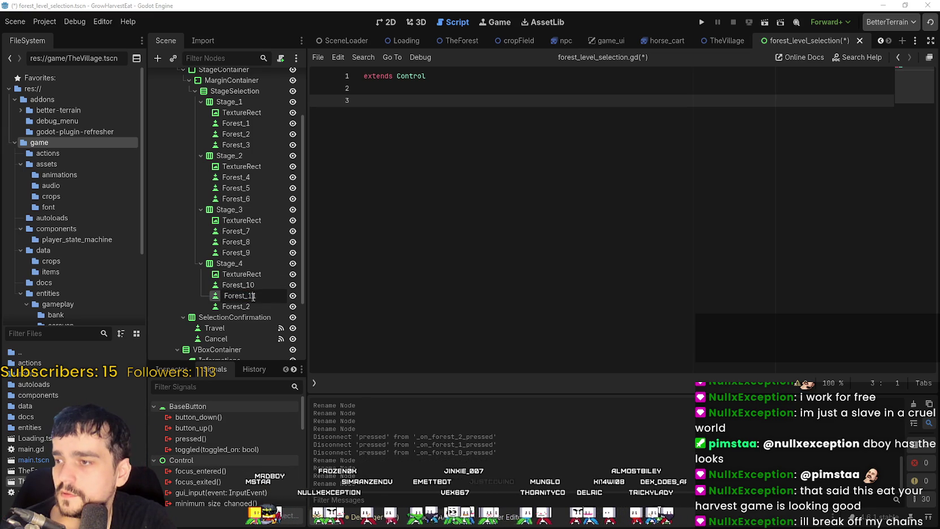
type("1")
left_click(252, 306)
left_click(249, 307)
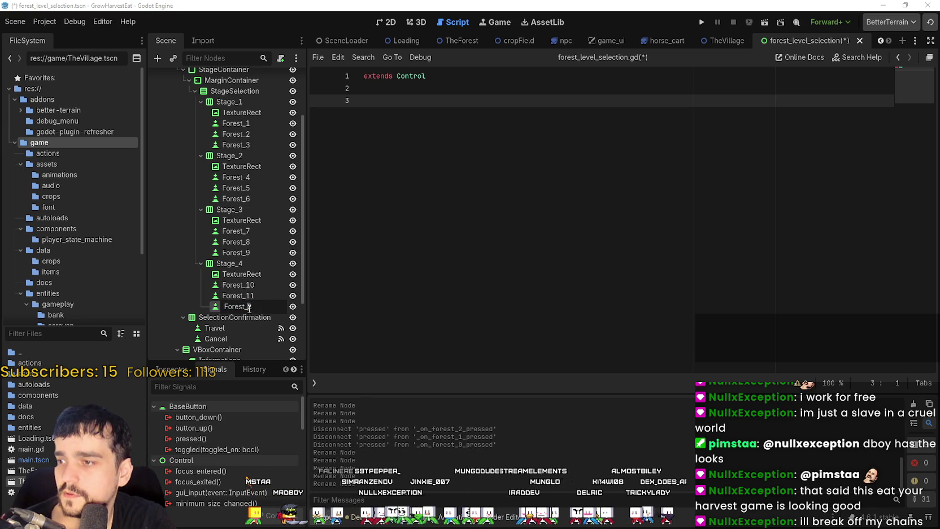
type("1")
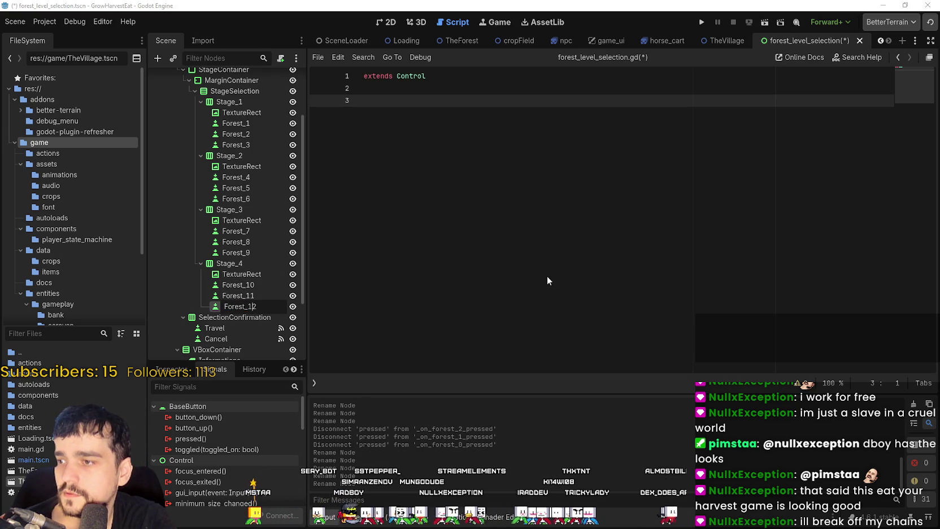
key("Return")
key("ctrl+s")
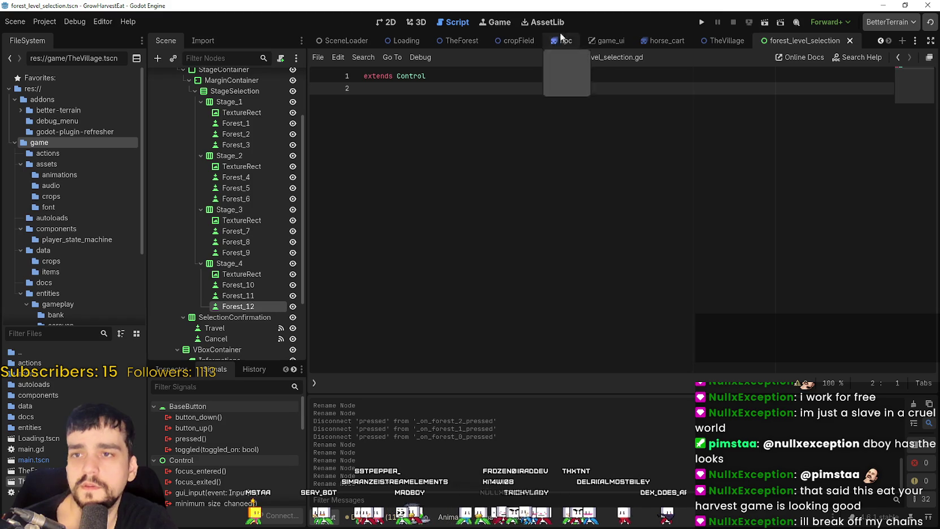
Show TheForest scene zoomed out in the 2D view and choose Rename on TheForest.tscn
left_click(460, 40)
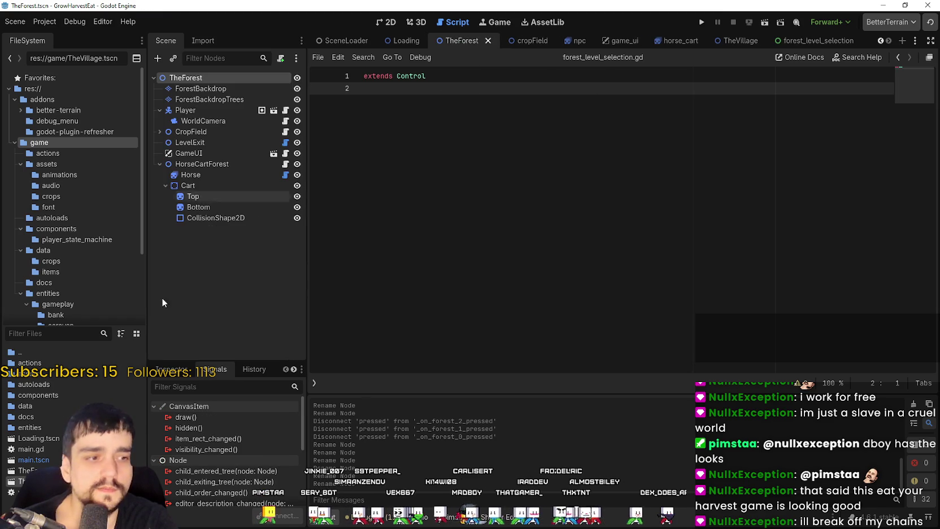
left_click(395, 21)
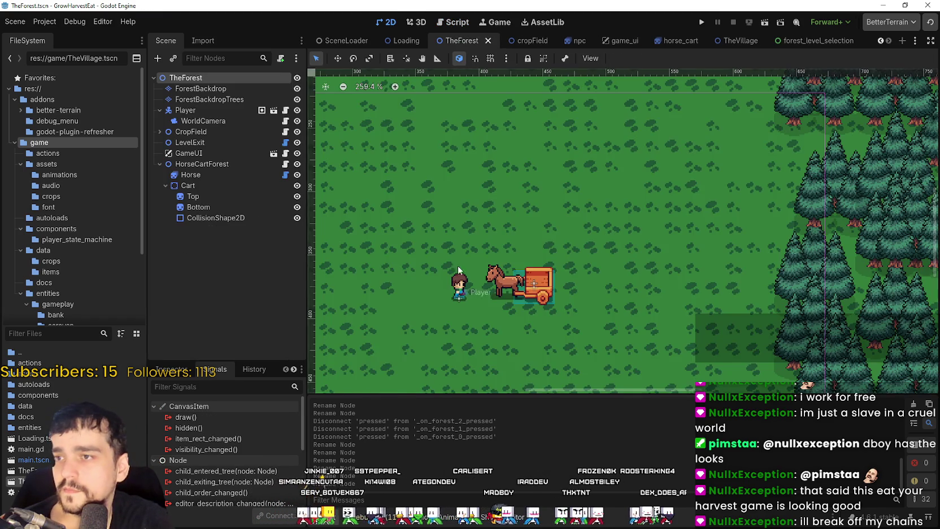
scroll(458, 260, "down", 3)
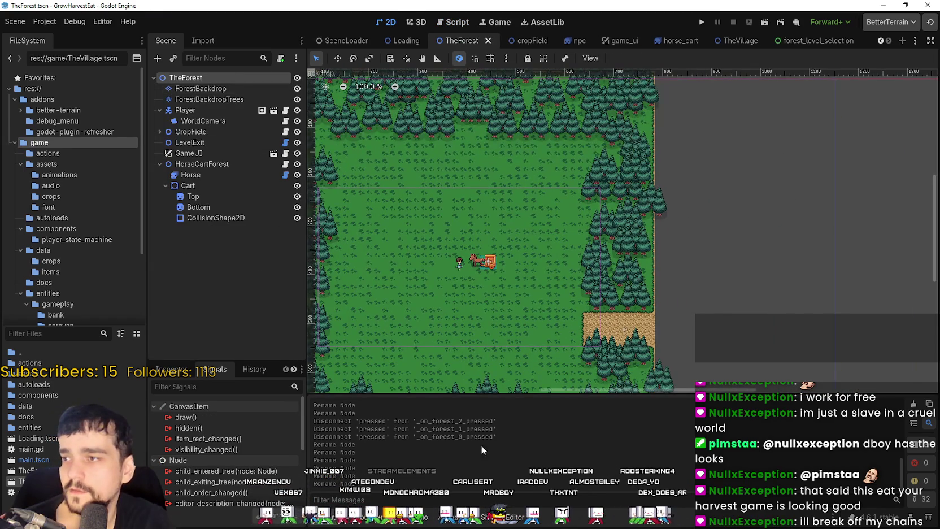
scroll(542, 254, "down", 5)
scroll(602, 251, "up", 3)
left_click_drag(562, 270, 579, 240)
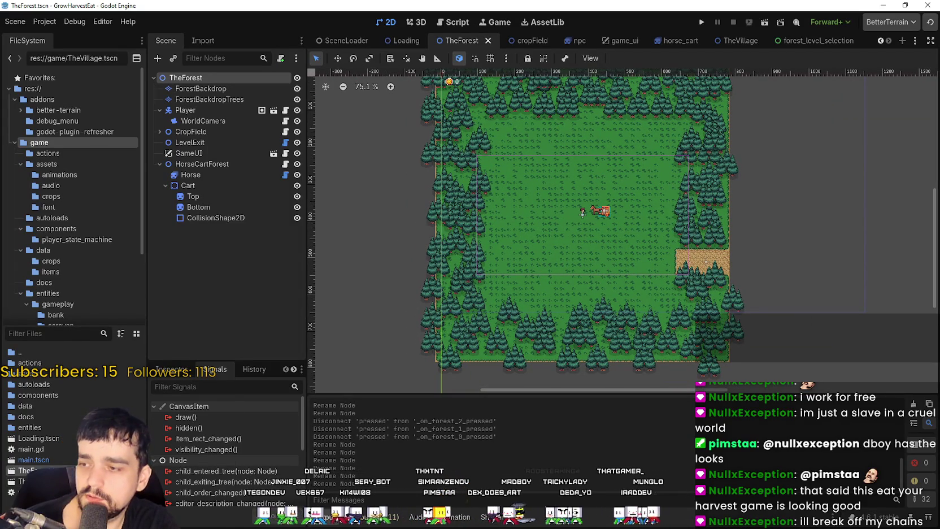
right_click(67, 470)
left_click(96, 418)
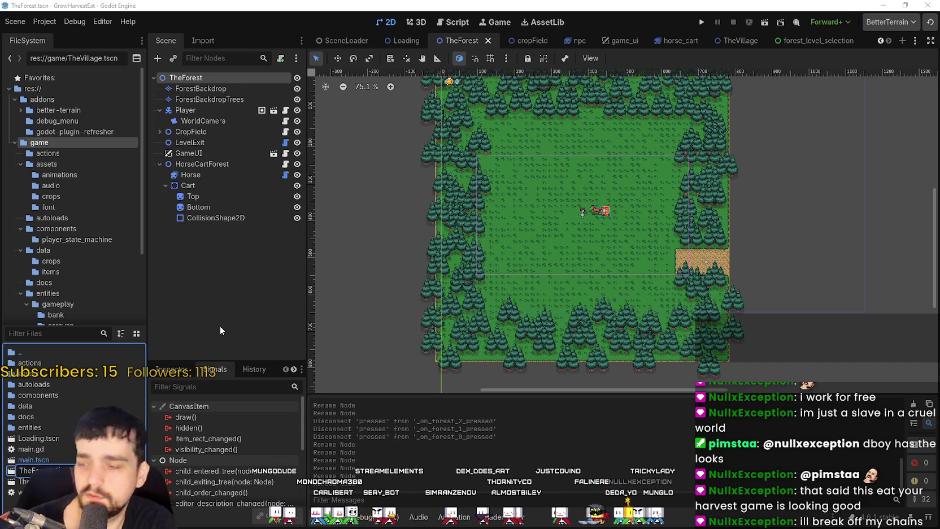
Rename the scene file and its root node to TheForest_1 and save the scene
key("Return")
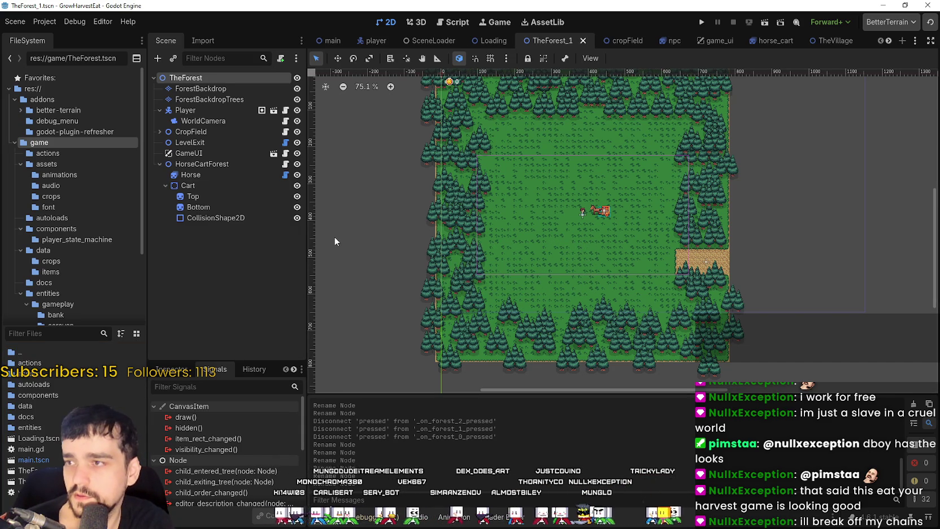
double_click(210, 77)
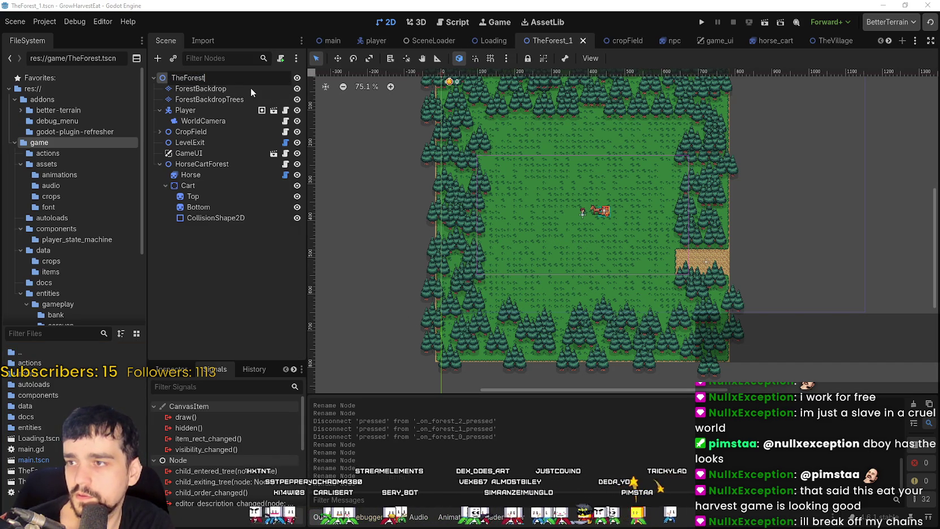
type("_1")
key("Return")
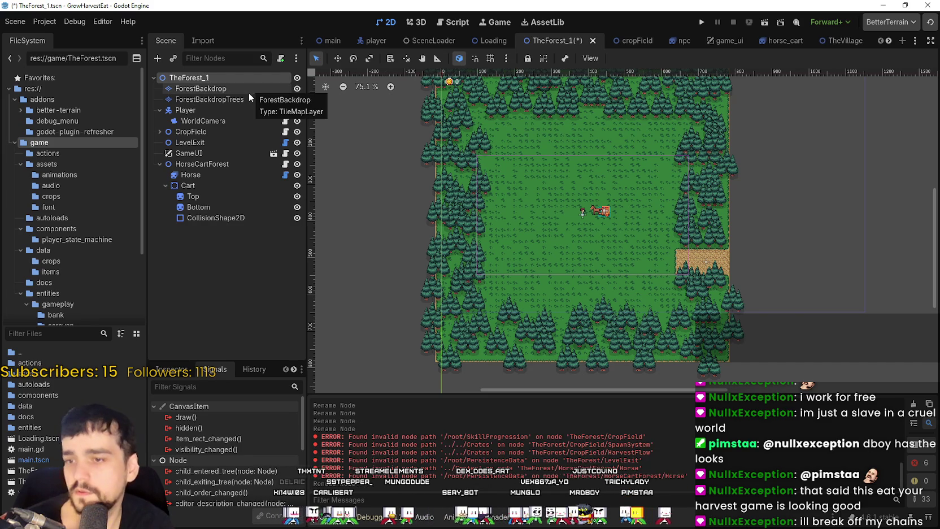
key("ctrl+s")
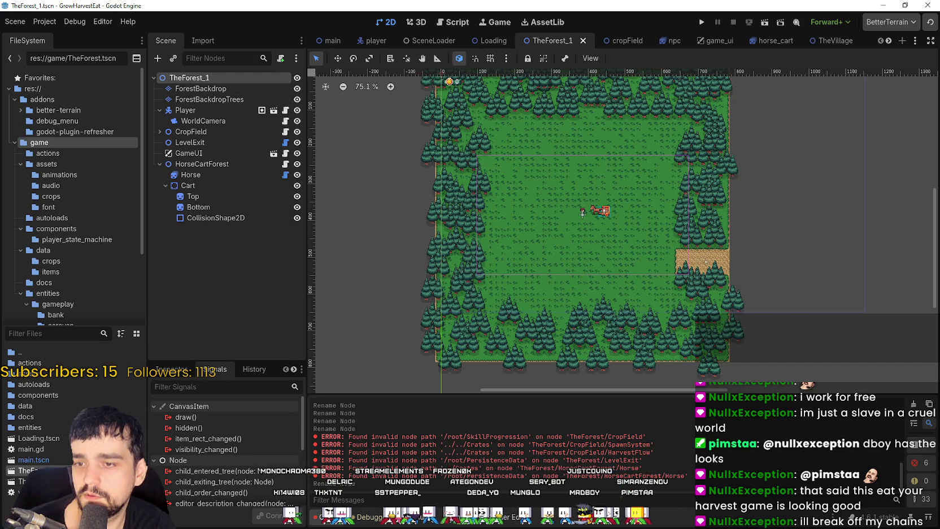
left_click(218, 91)
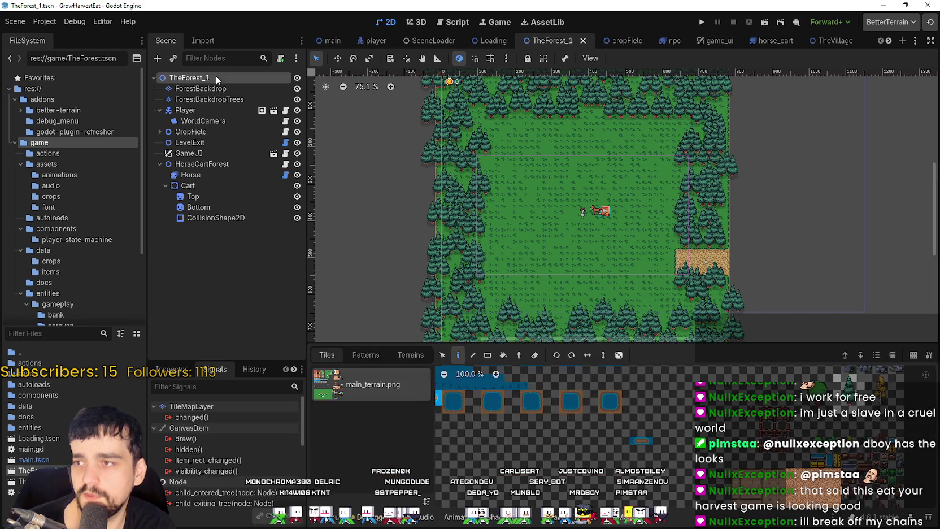
left_click(215, 78)
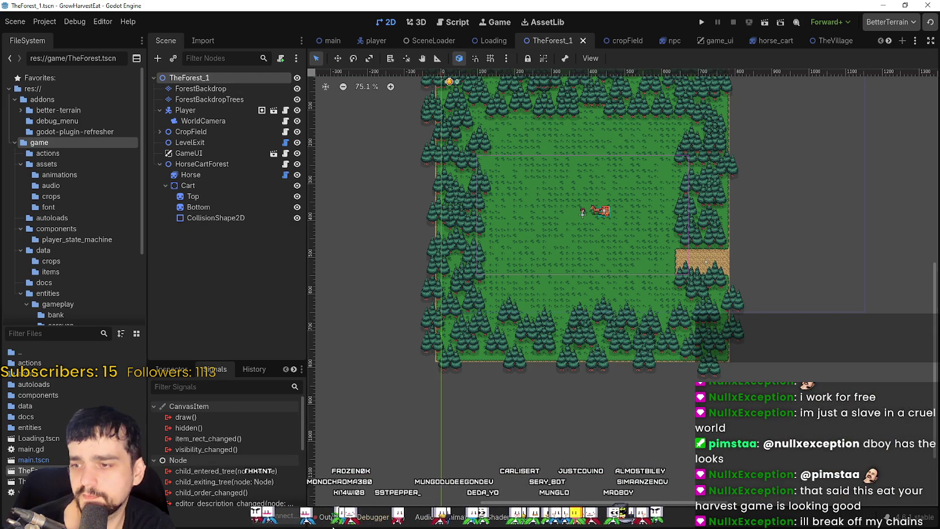
left_click(330, 516)
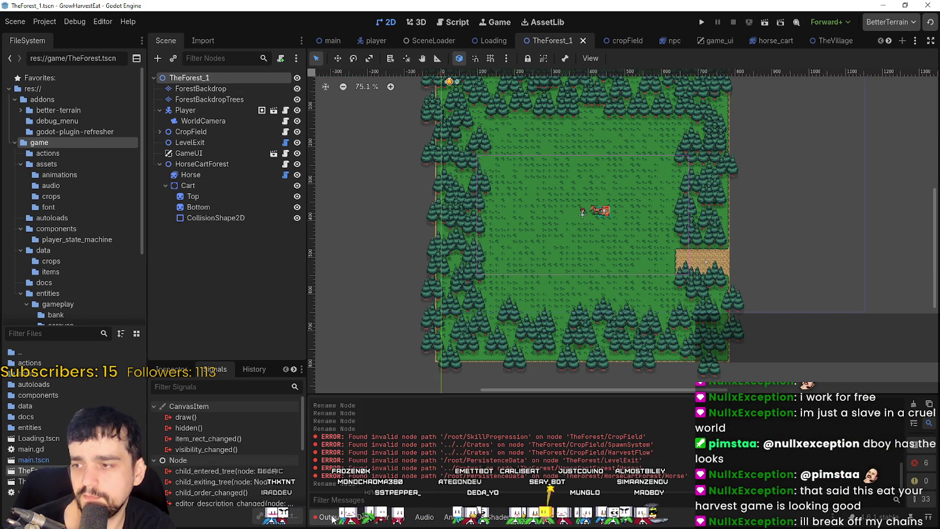
Look through Project Settings' Localization, Autoload and Plugins tabs, then close it
left_click(40, 22)
left_click(54, 36)
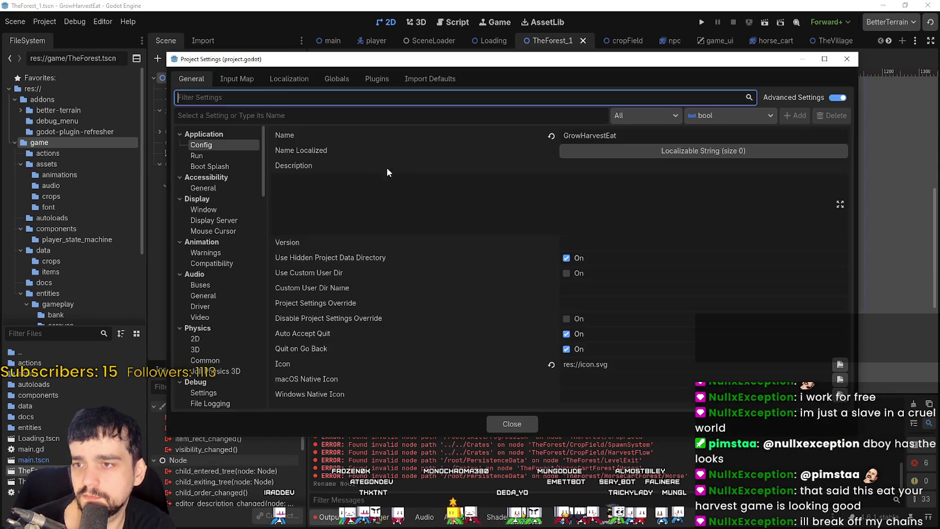
left_click(272, 82)
left_click(340, 81)
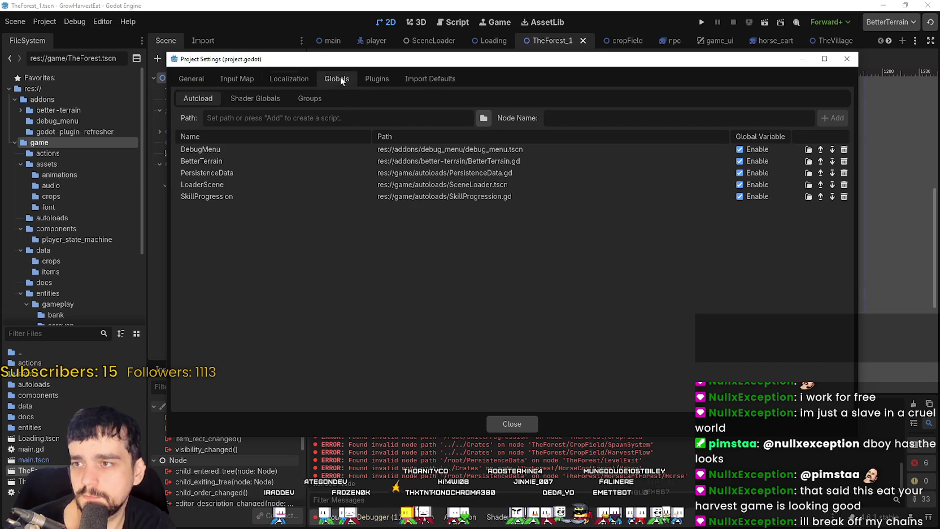
left_click(388, 79)
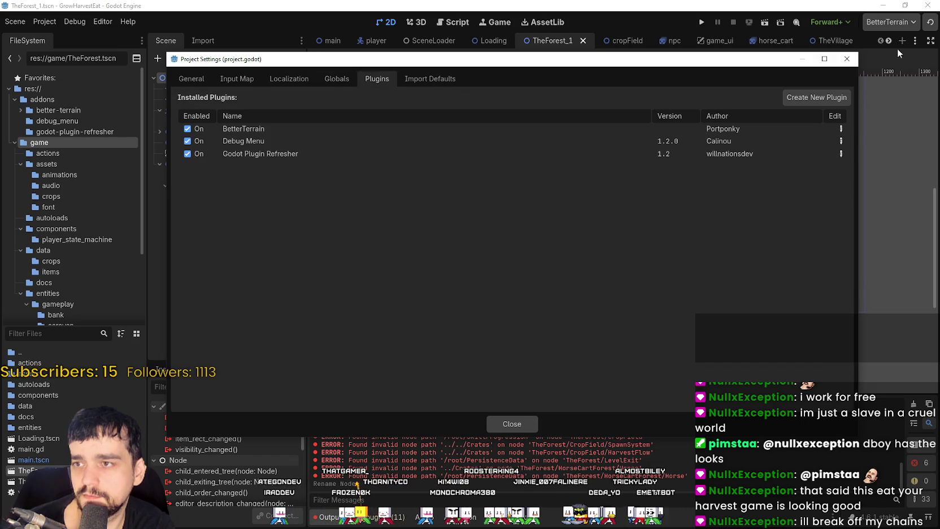
left_click(845, 60)
left_click(18, 334)
Filter files for 'sce', open scene_loader.gd and SceneLoader.tscn, and check SceneLoader's exports
type("sce")
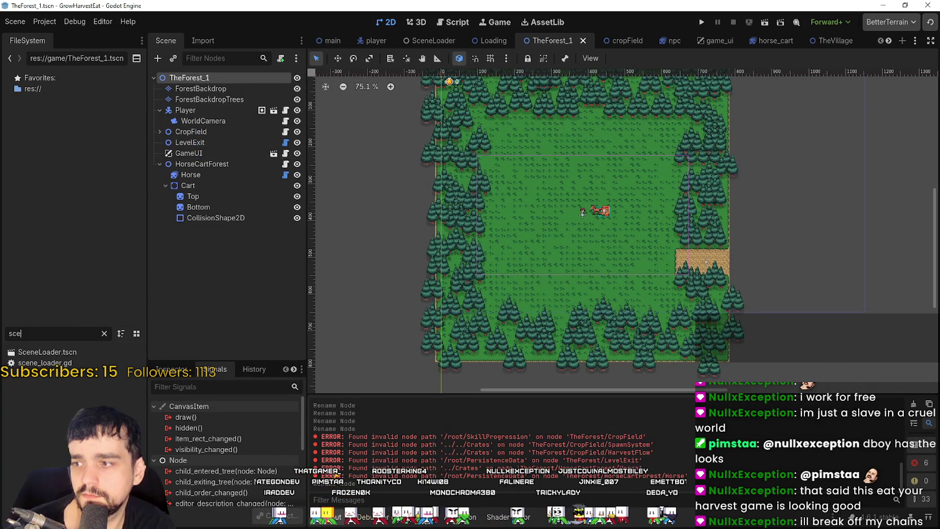
double_click(53, 363)
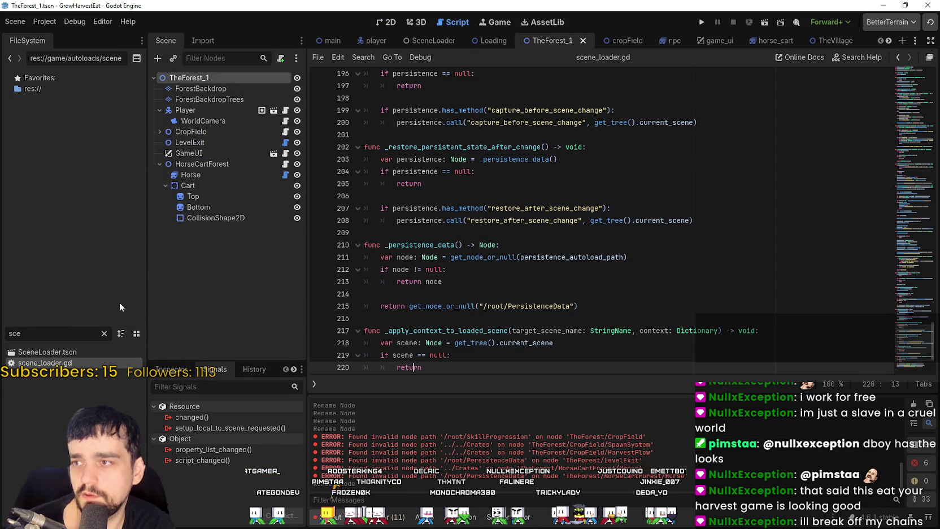
double_click(98, 349)
left_click(192, 78)
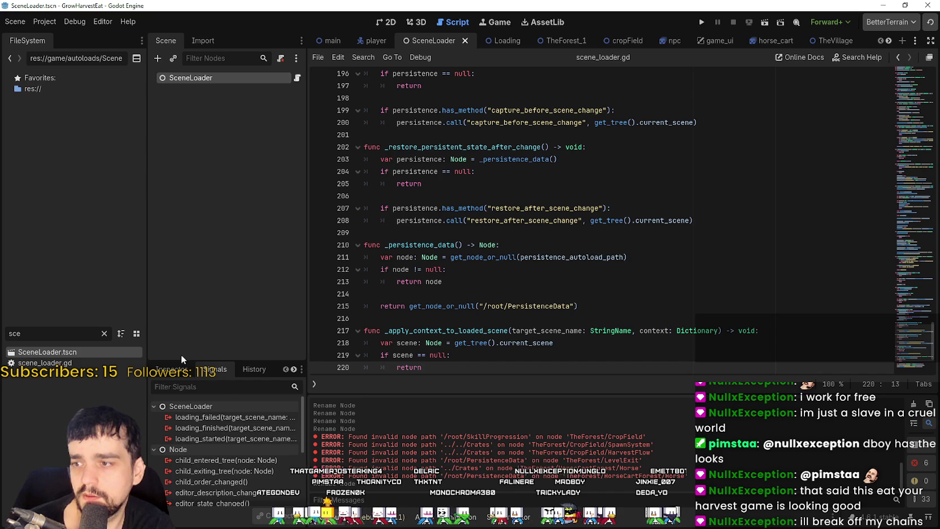
left_click(171, 369)
scroll(243, 486, "up", 1)
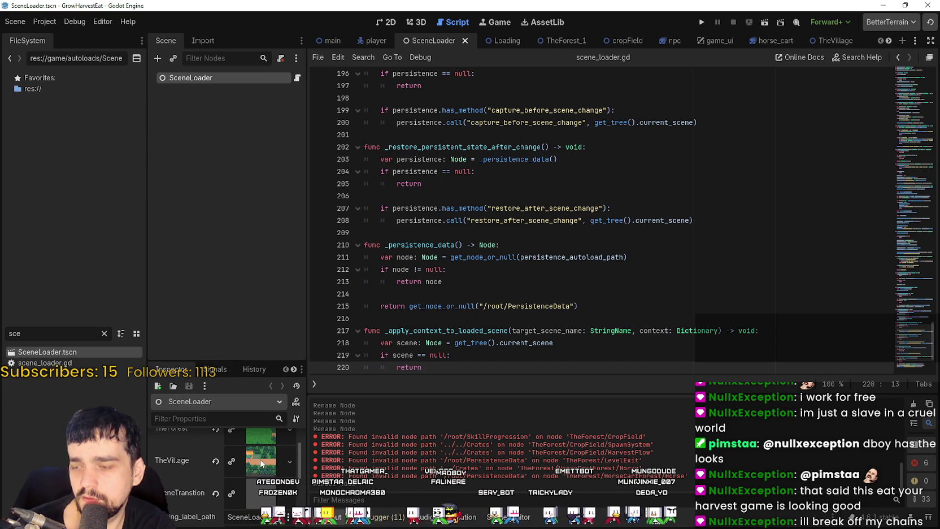
scroll(260, 457, "up", 1)
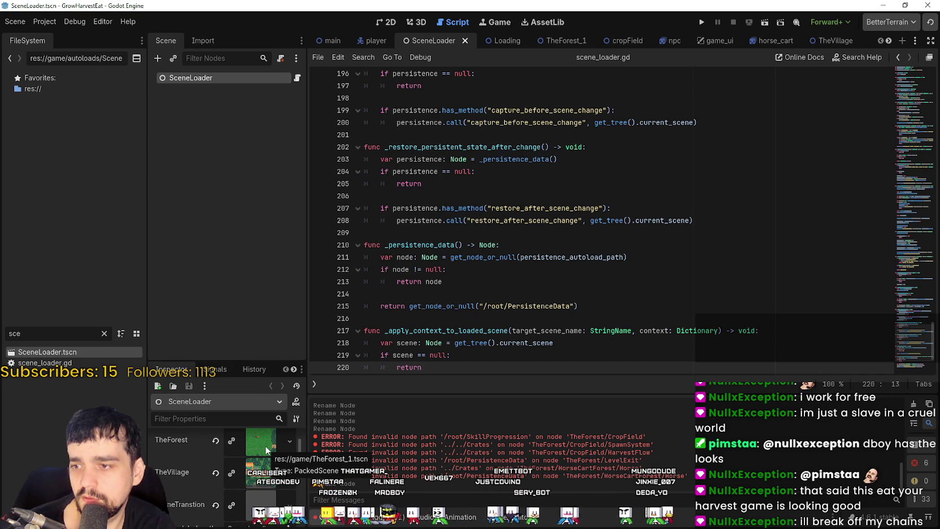
scroll(288, 446, "up", 1)
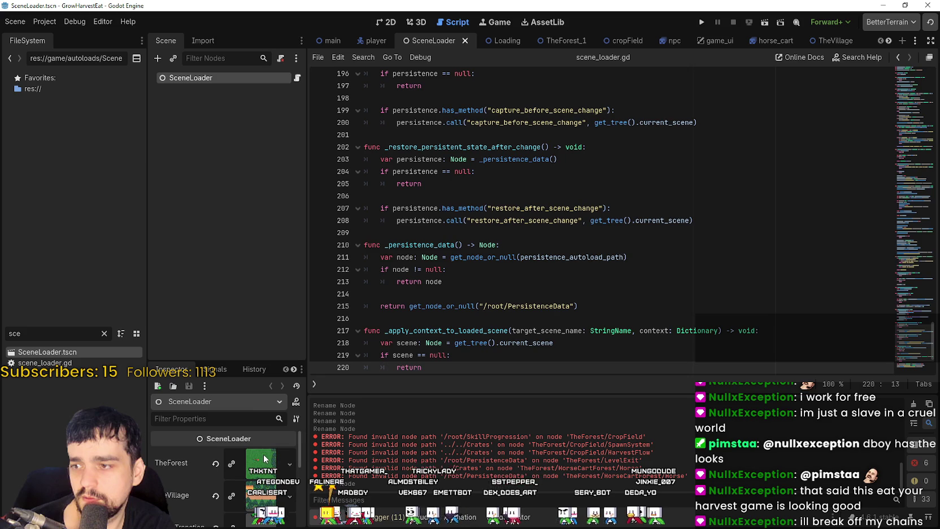
Review scene_loader.gd from the top, placing the cursor on line 10
left_click(297, 78)
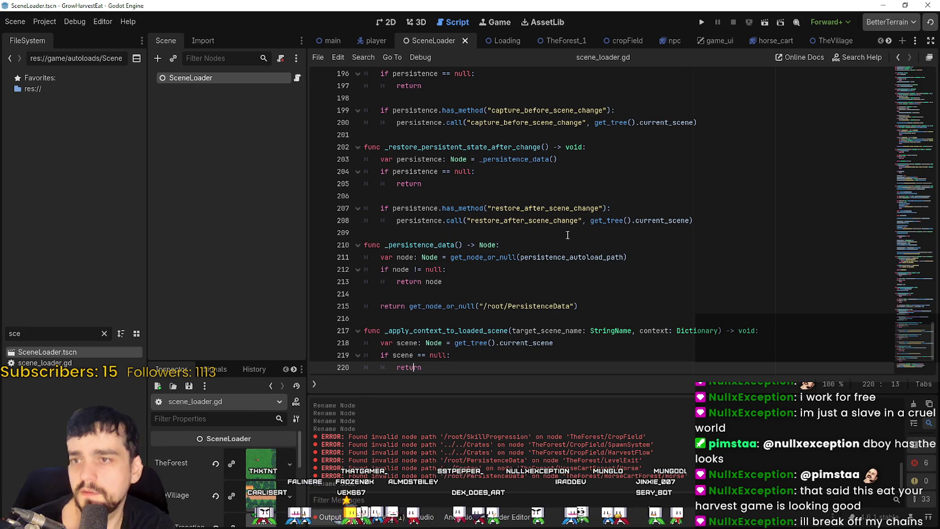
scroll(761, 201, "down", 3)
scroll(898, 223, "up", 5)
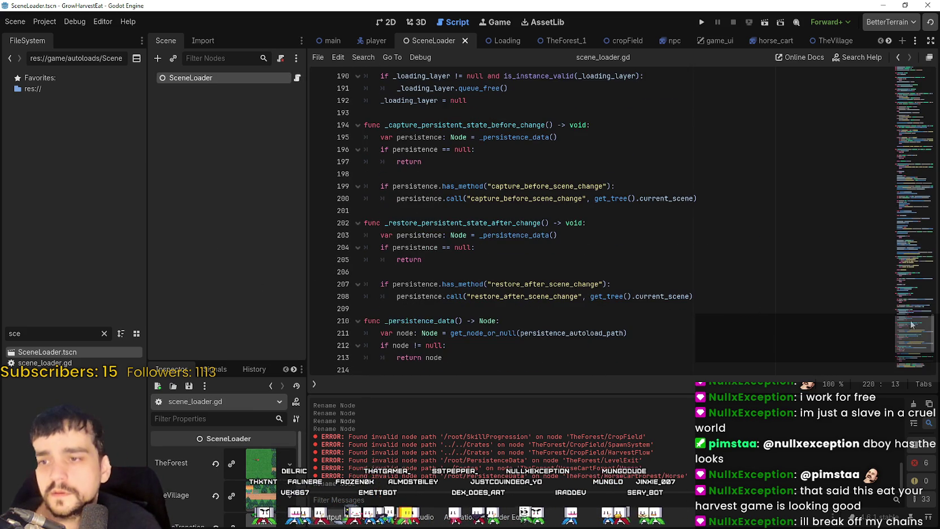
scroll(897, 223, "up", 5)
scroll(898, 224, "up", 20)
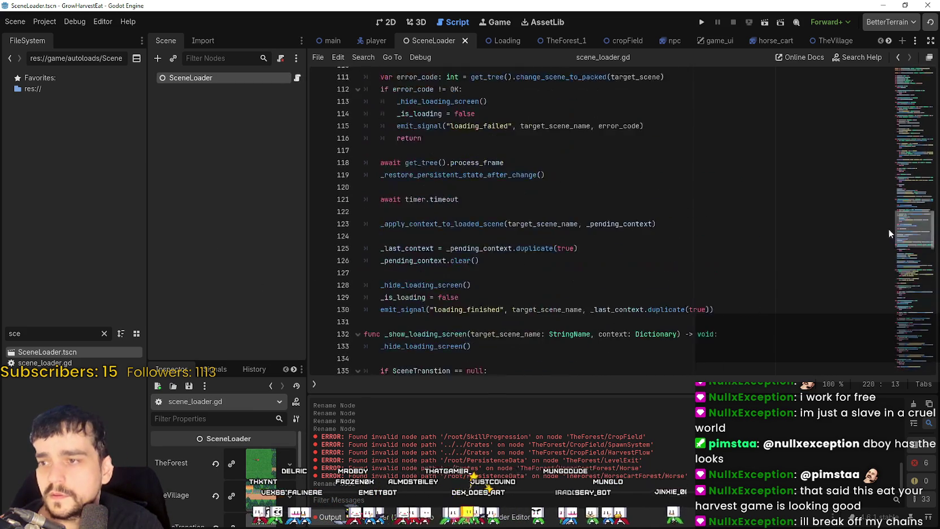
scroll(888, 152, "up", 13)
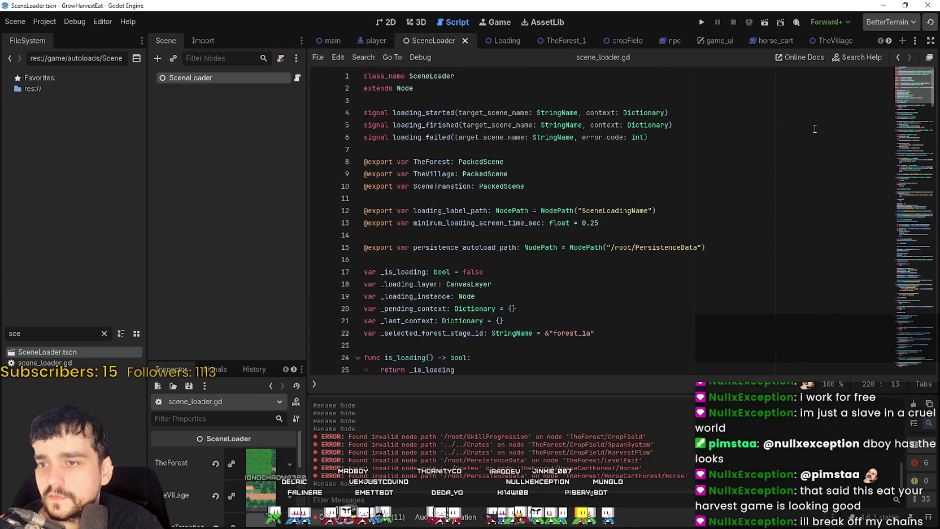
left_click(686, 185)
Search the whole project for 'TheForest' and check the match on line 150
key("ctrl+shift+f")
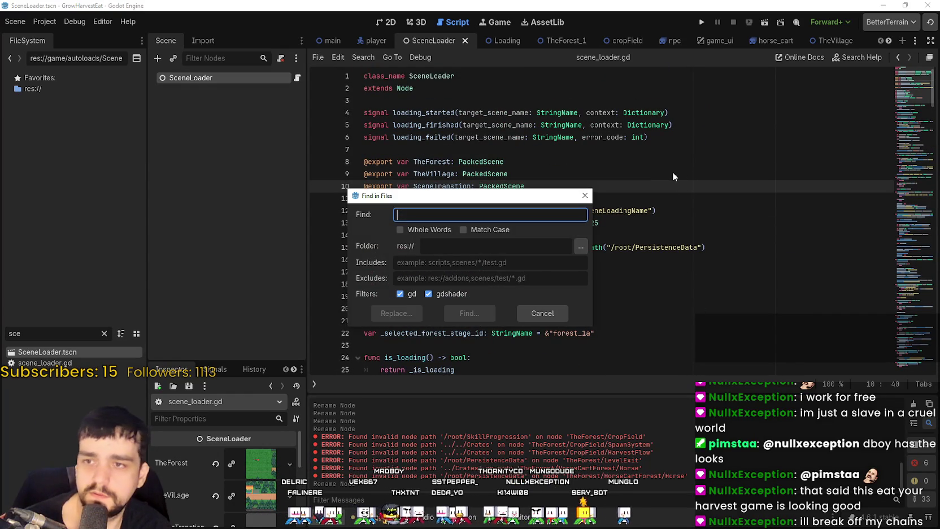
type("TheForest")
key("Return")
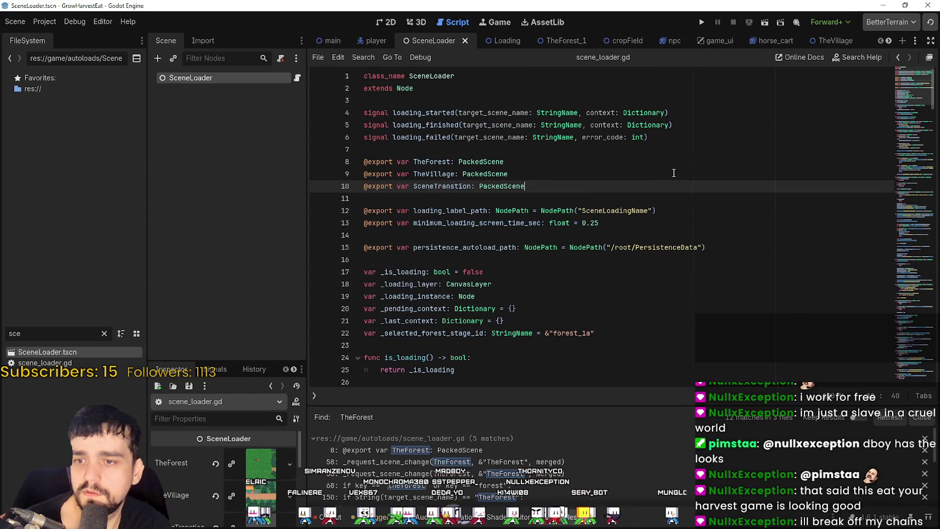
scroll(490, 444, "down", 2)
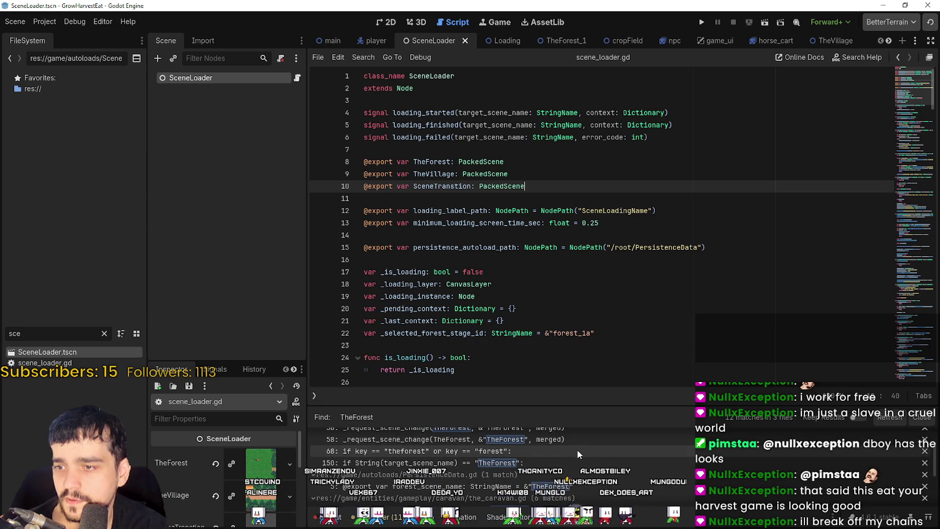
left_click(567, 461)
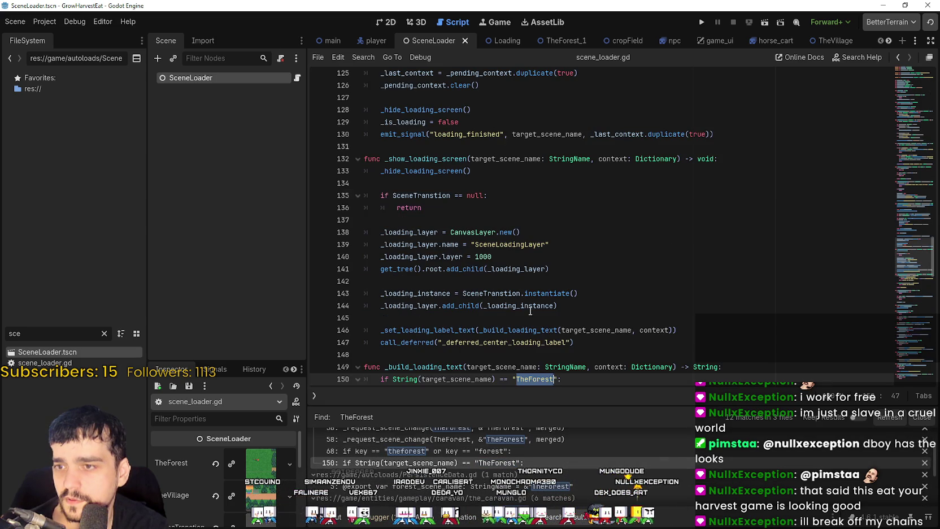
scroll(564, 329, "down", 3)
key("Down")
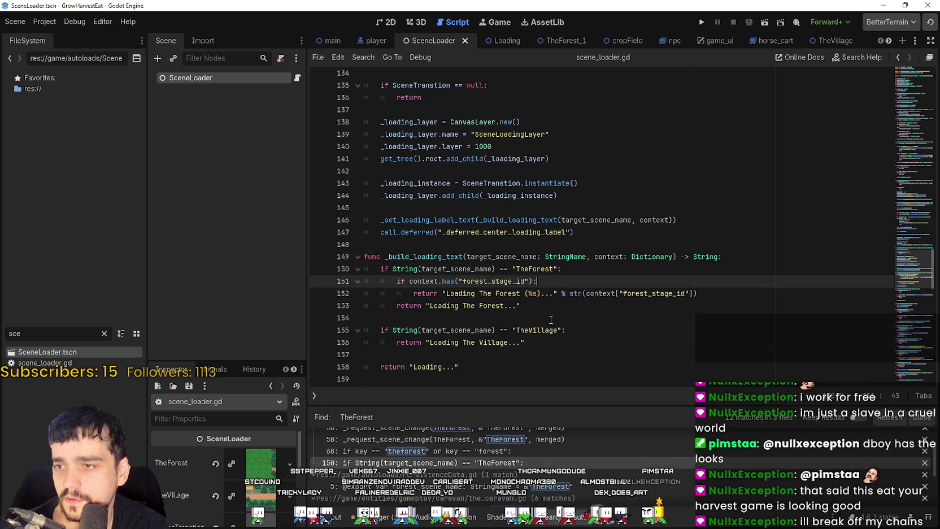
Open the_caravan.gd from its TheForest match in the search results
left_click(565, 318)
scroll(546, 486, "down", 1)
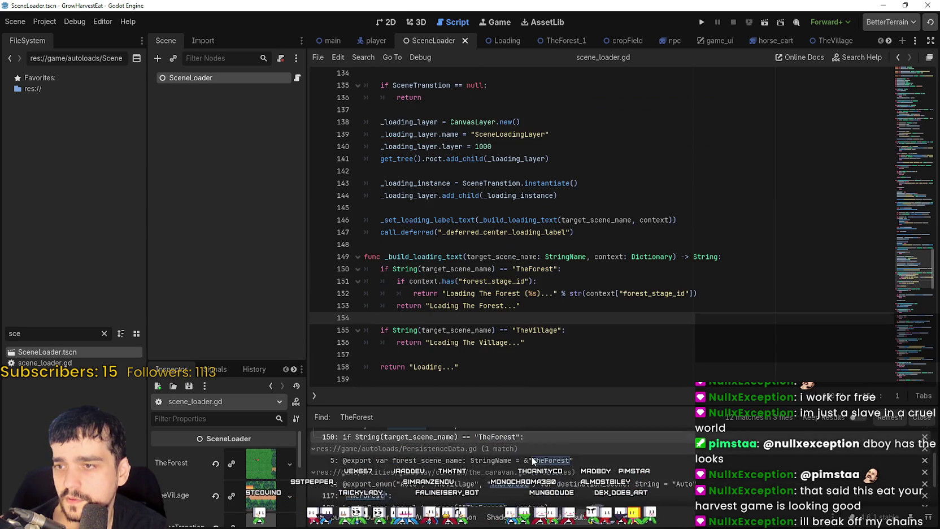
scroll(532, 457, "down", 2)
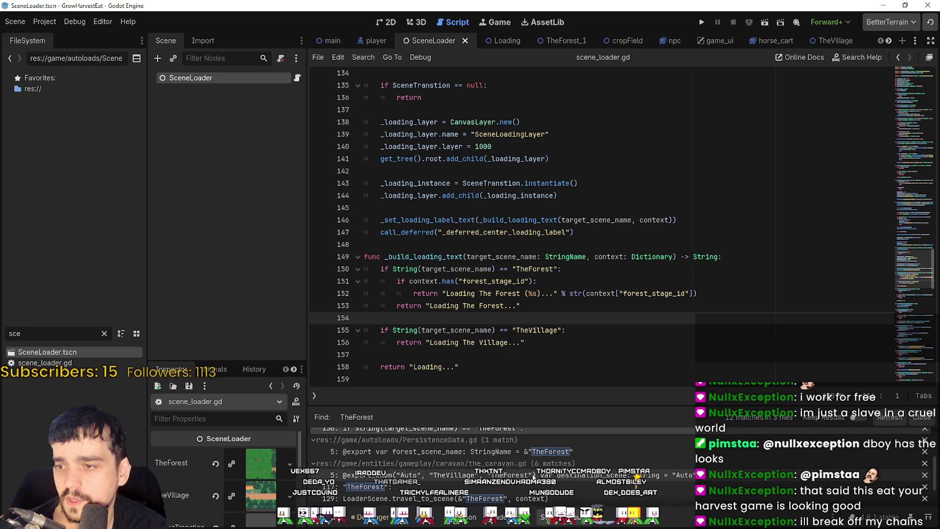
left_click(533, 476)
scroll(529, 179, "up", 2)
left_click(528, 179)
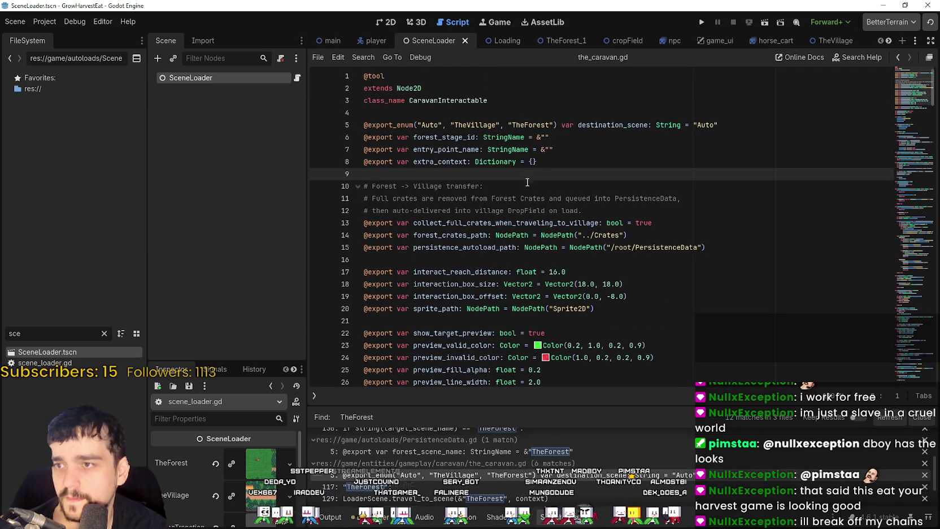
Check the TheForest match on line 206 of the_caravan.gd
scroll(609, 486, "down", 3)
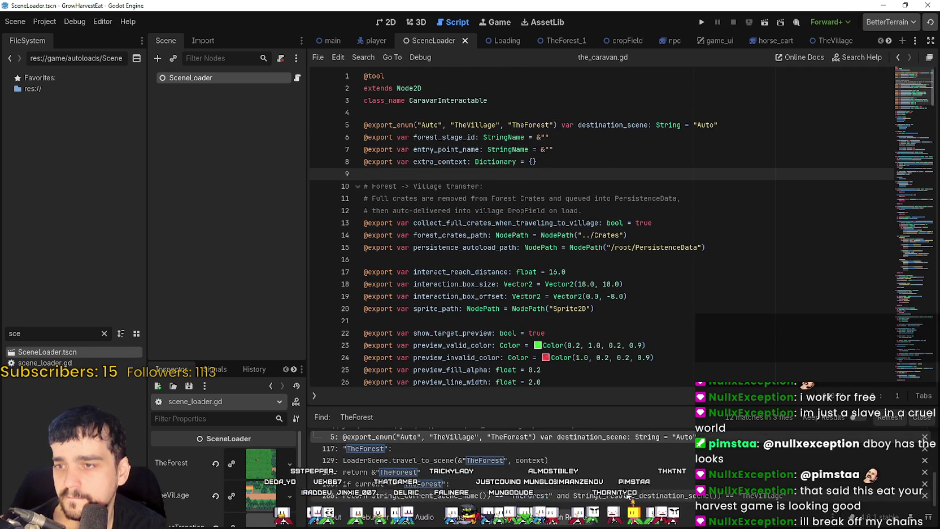
left_click(622, 492)
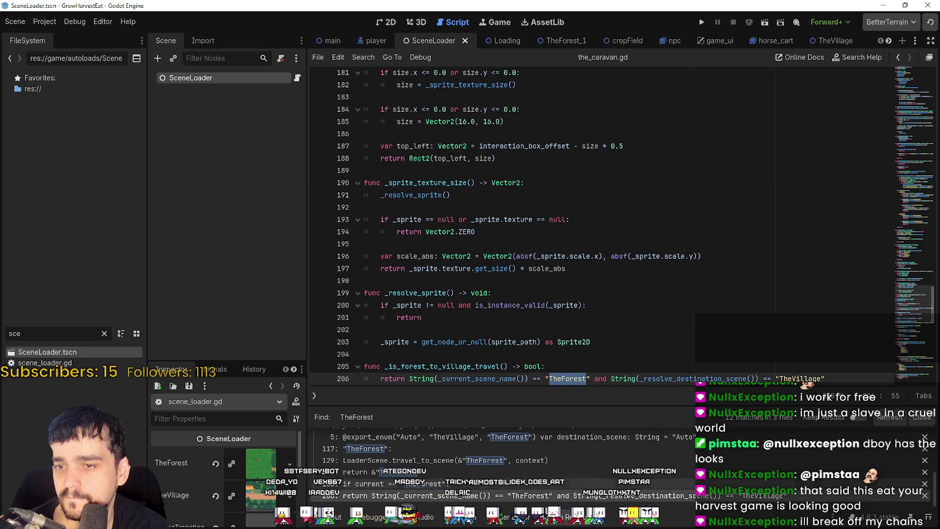
left_click(638, 244)
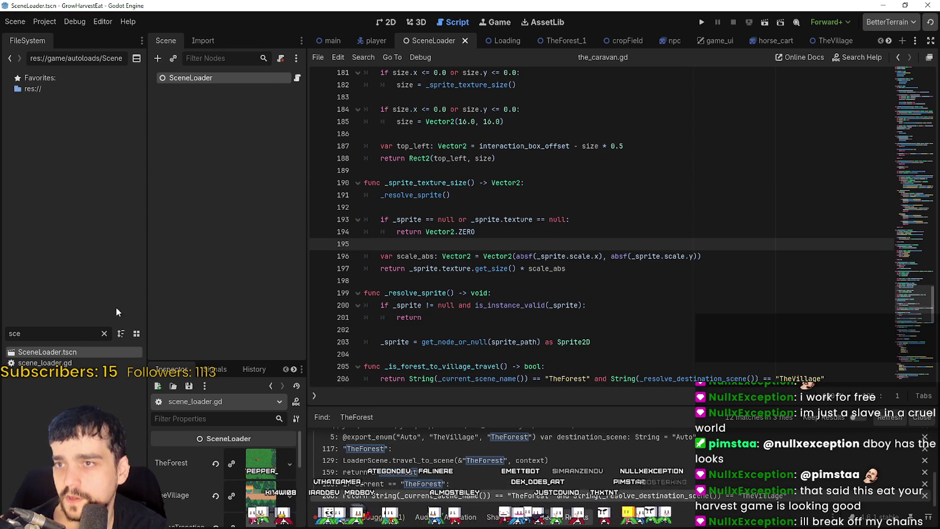
Clear the file filter, open res://game/TheForest_1.tscn and show it in 2D
double_click(81, 351)
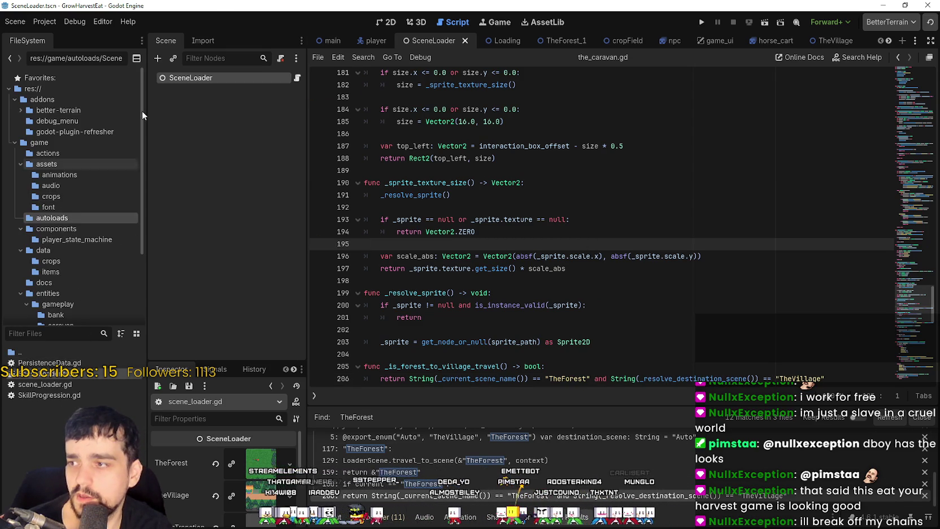
left_click(48, 144)
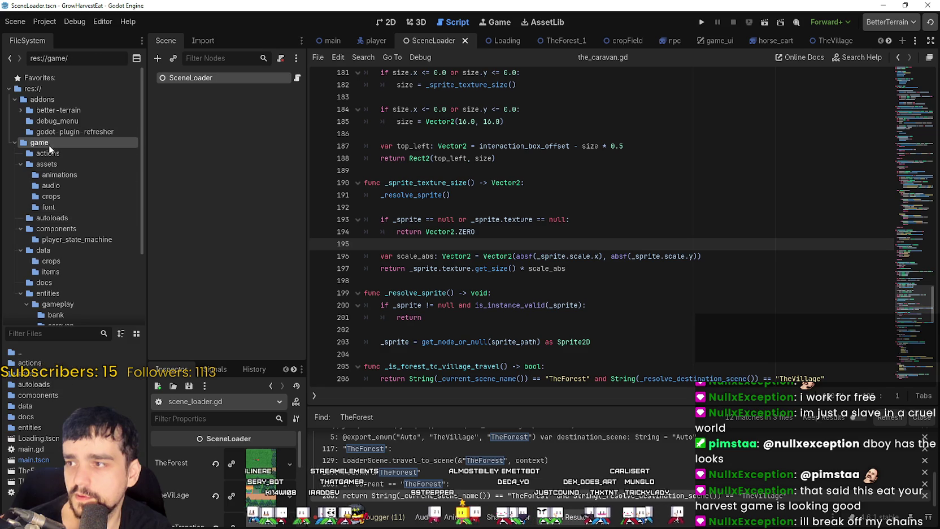
double_click(23, 470)
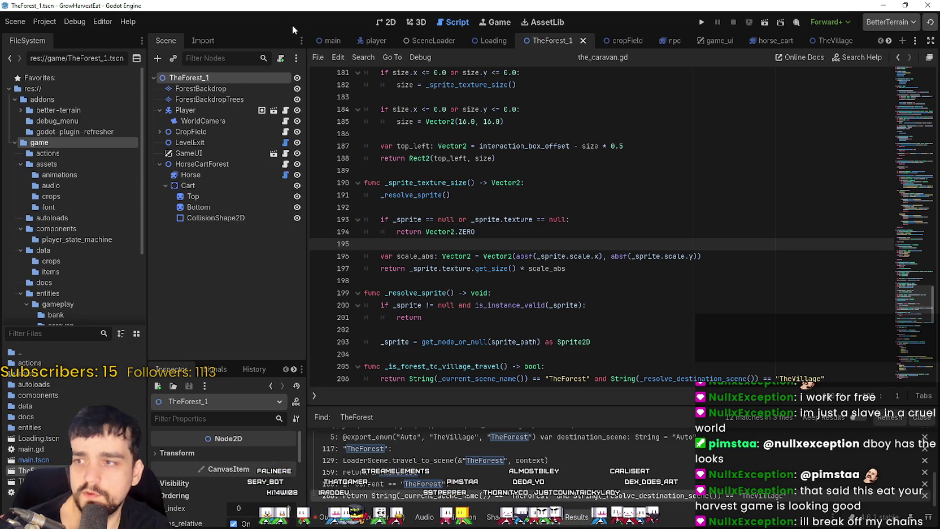
left_click(386, 38)
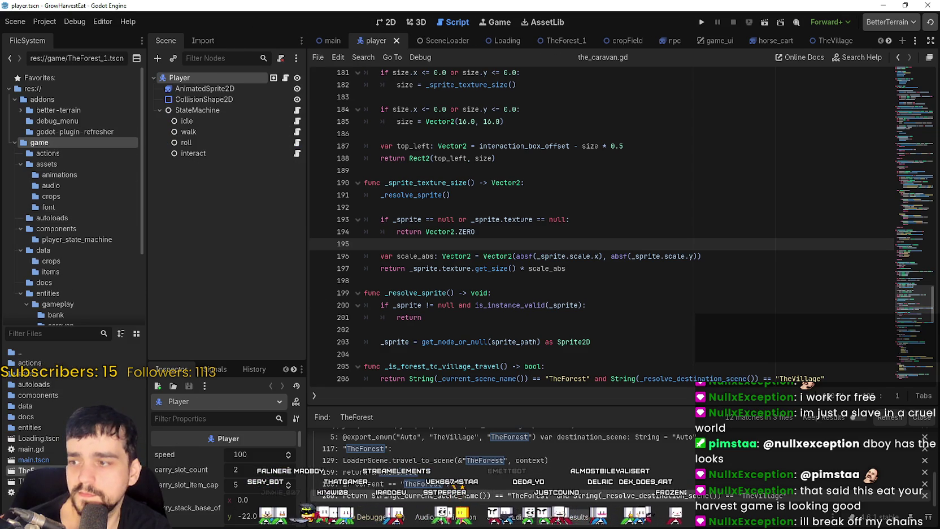
left_click(556, 40)
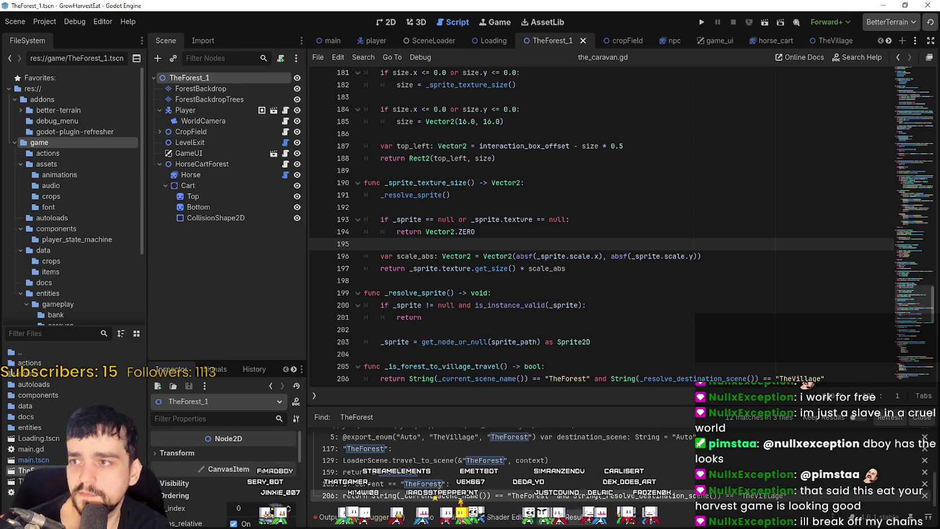
left_click(376, 27)
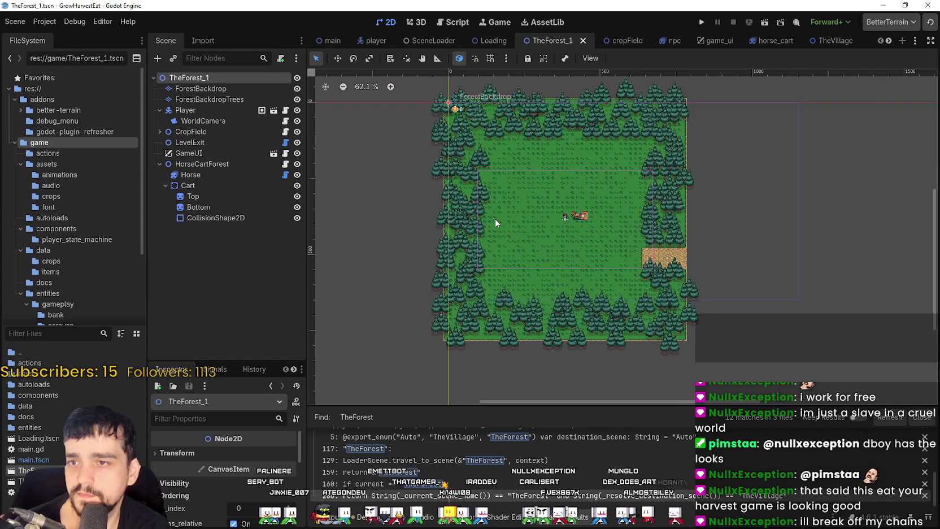
Duplicate TheForest_1.tscn in the FileSystem dock as TheForest_2.tscn
scroll(495, 218, "down", 1)
right_click(83, 470)
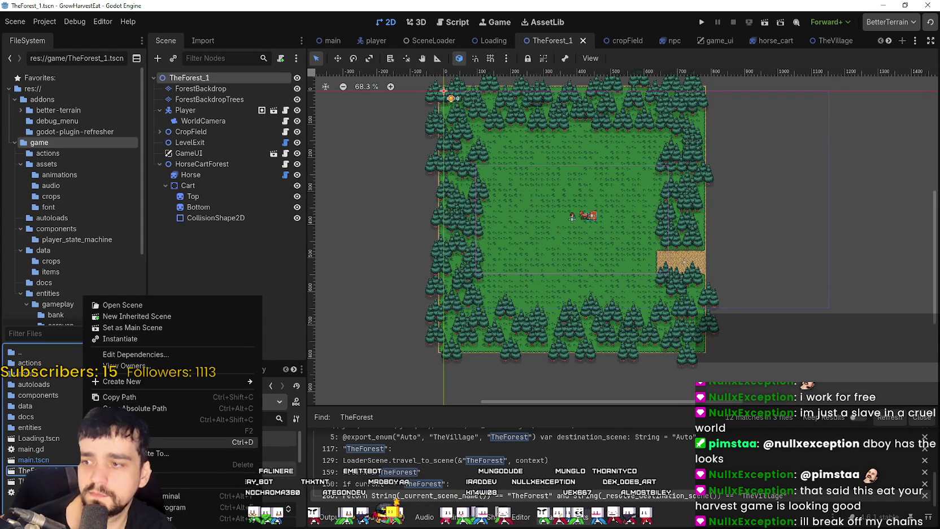
left_click(148, 441)
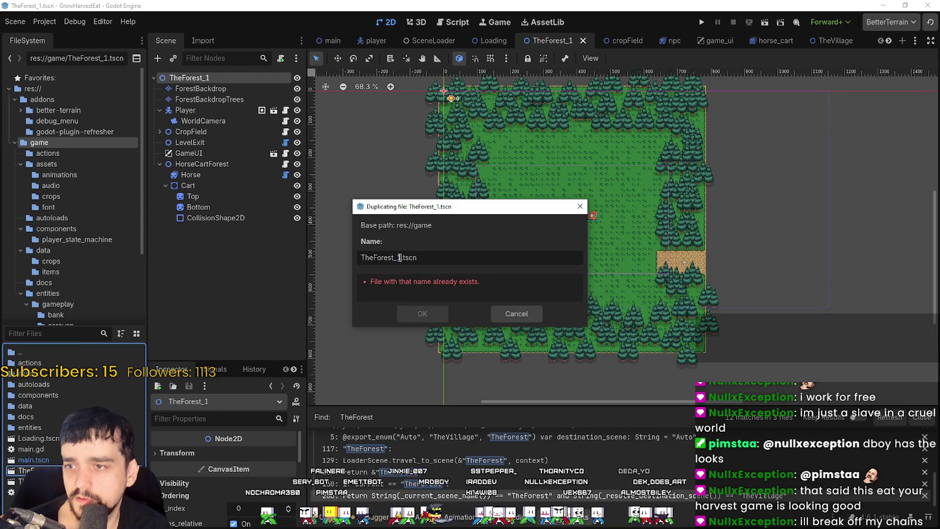
left_click(413, 318)
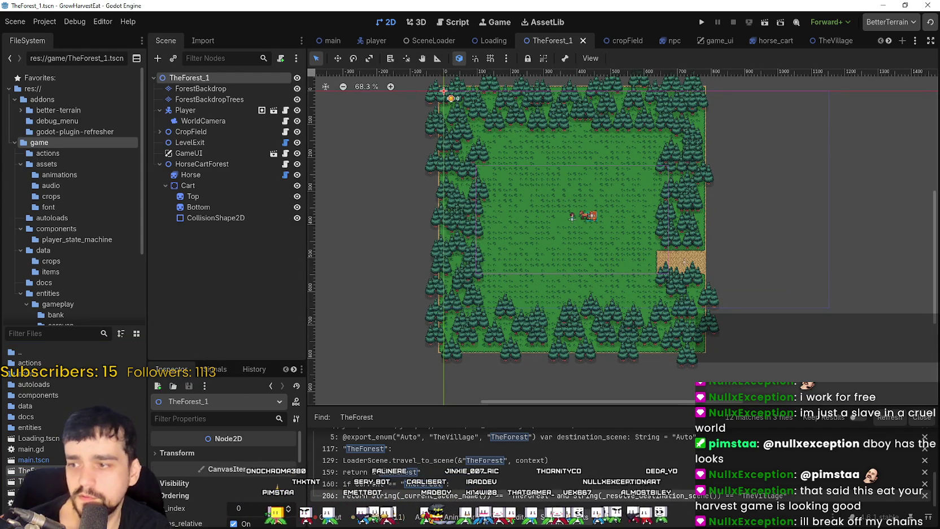
right_click(64, 481)
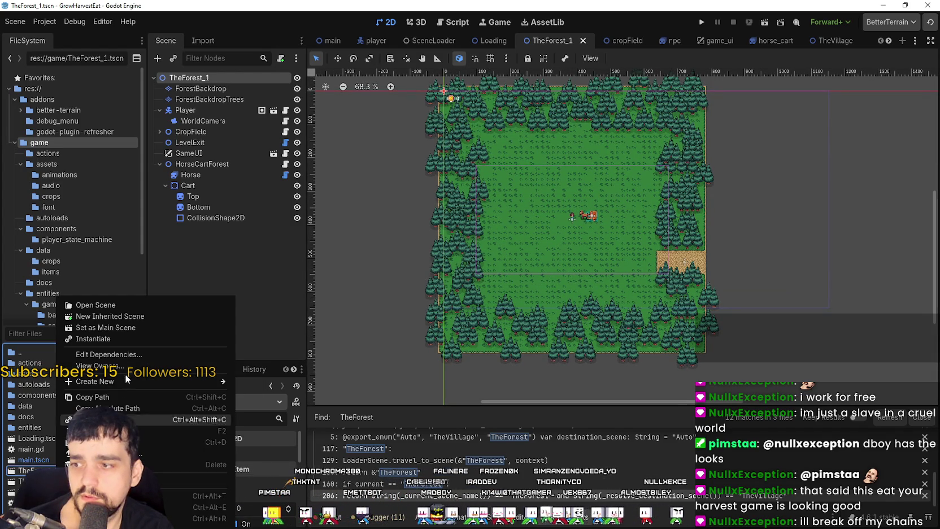
left_click(231, 224)
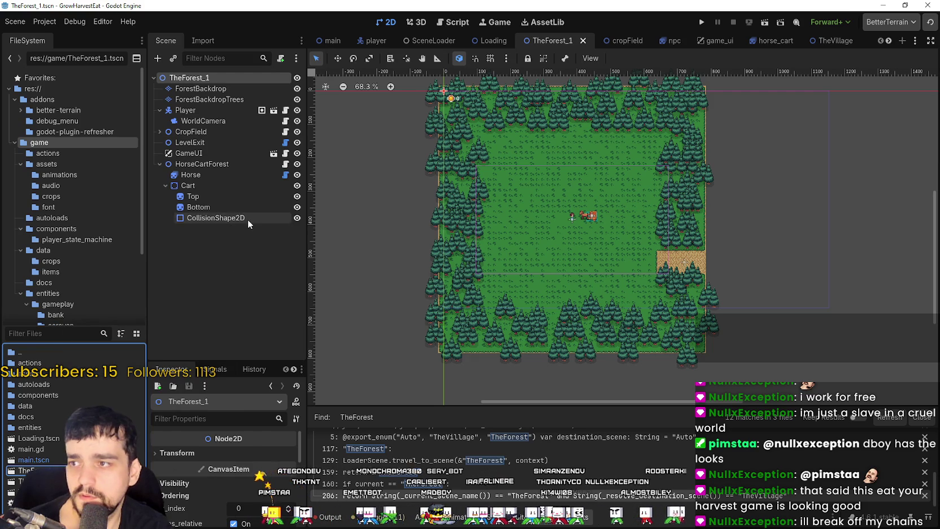
scroll(493, 279, "up", 1)
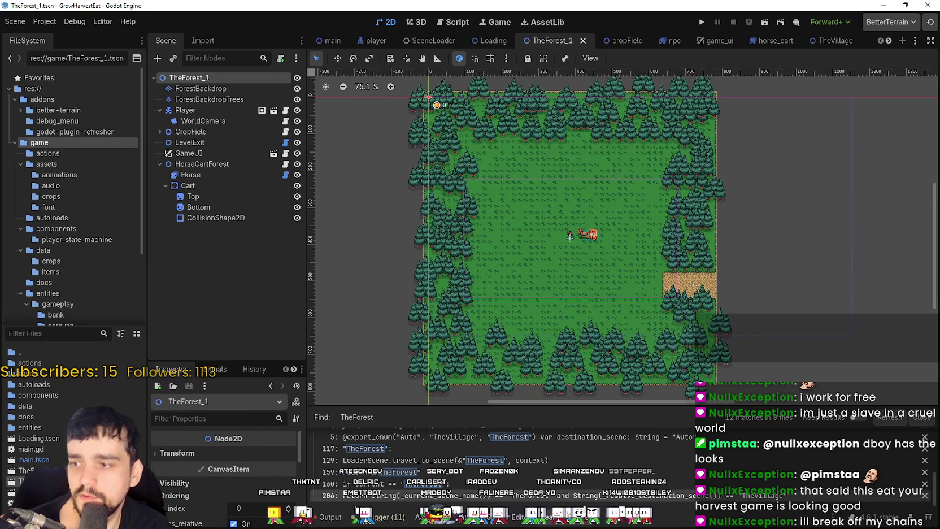
scroll(602, 246, "down", 2)
Rename the duplicated scene's root node to TheForest_2
scroll(608, 278, "up", 1)
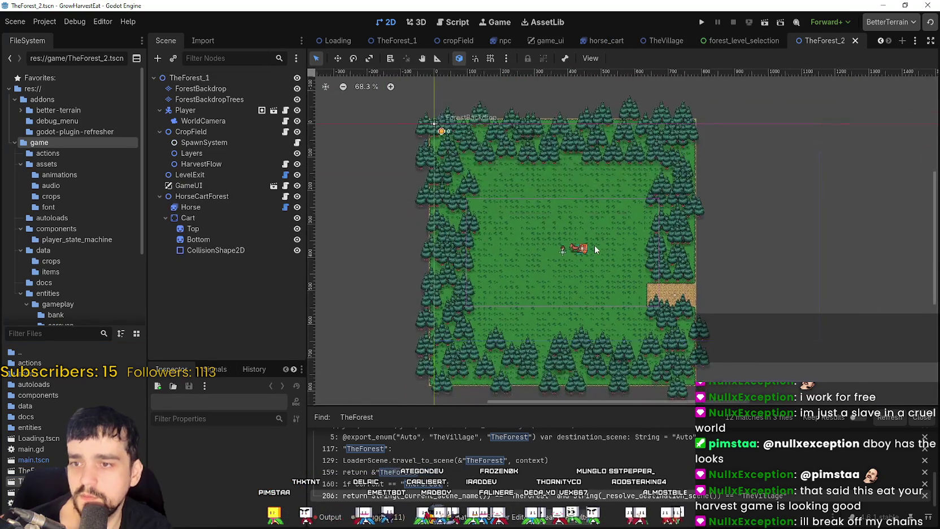
scroll(595, 249, "up", 3)
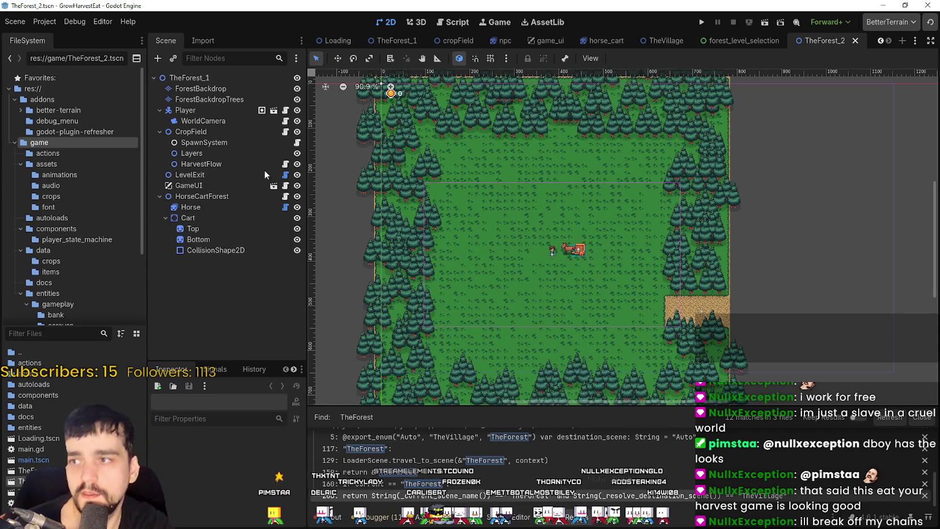
double_click(235, 78)
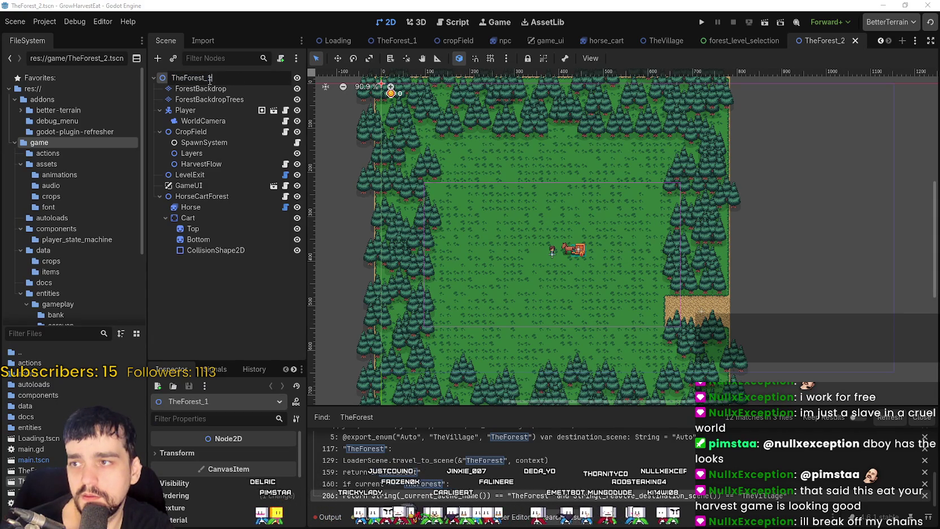
type("2")
key("Return")
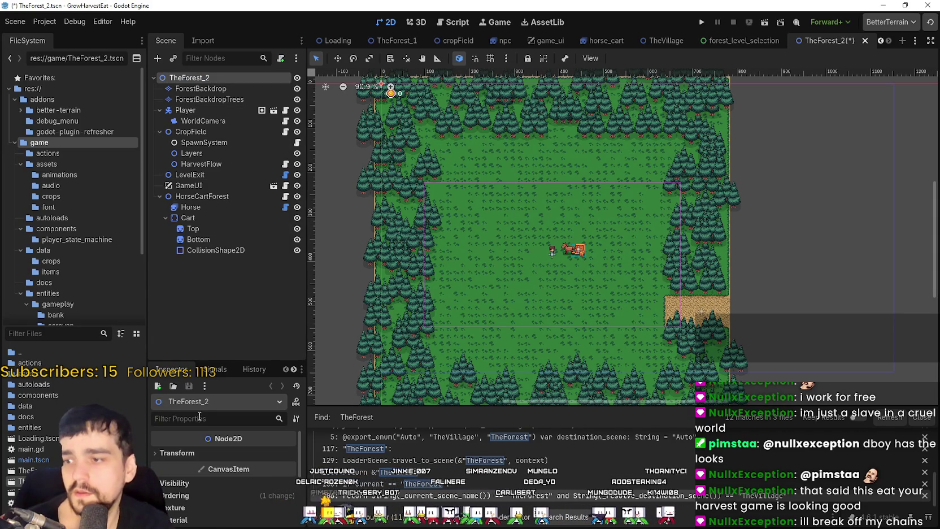
Select HarvestFlow, enlarge the Inspector, and expand its routed_item_type_ids list
left_click(206, 164)
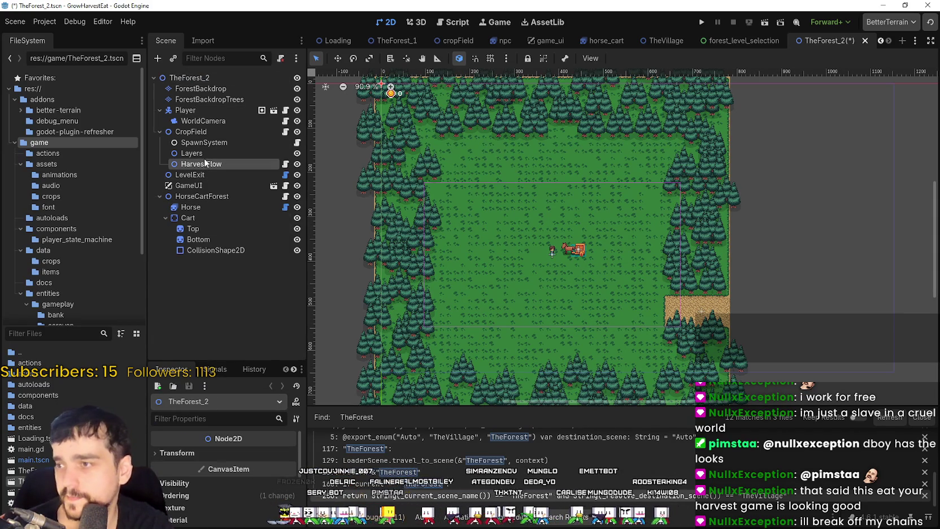
left_click_drag(221, 360, 222, 228)
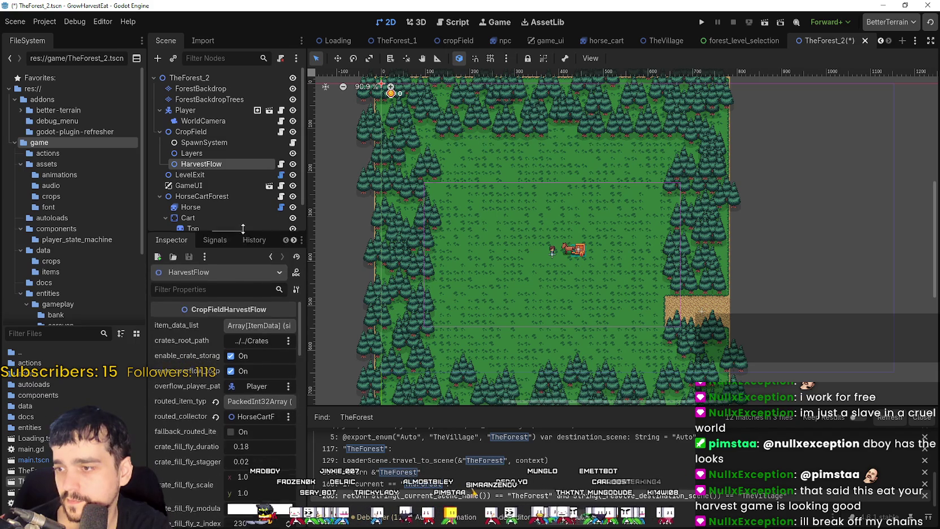
left_click_drag(310, 359, 429, 360)
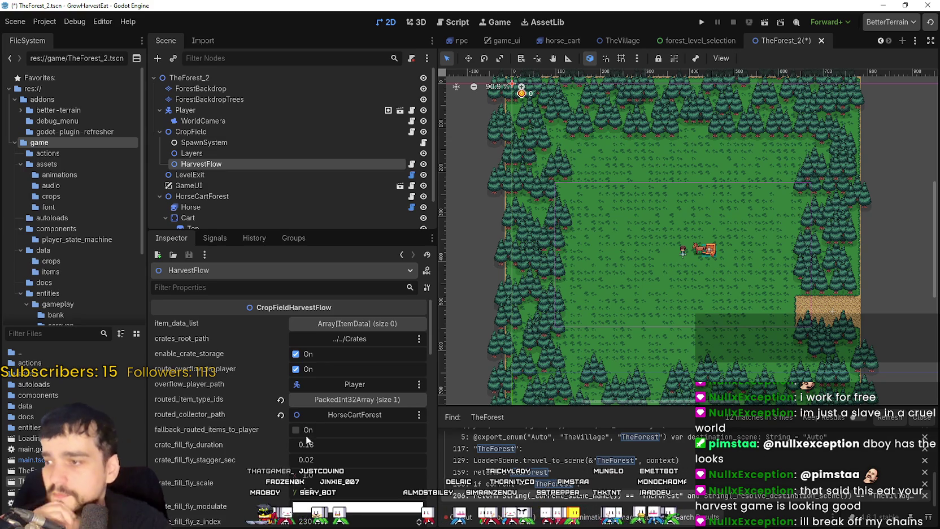
left_click(322, 398)
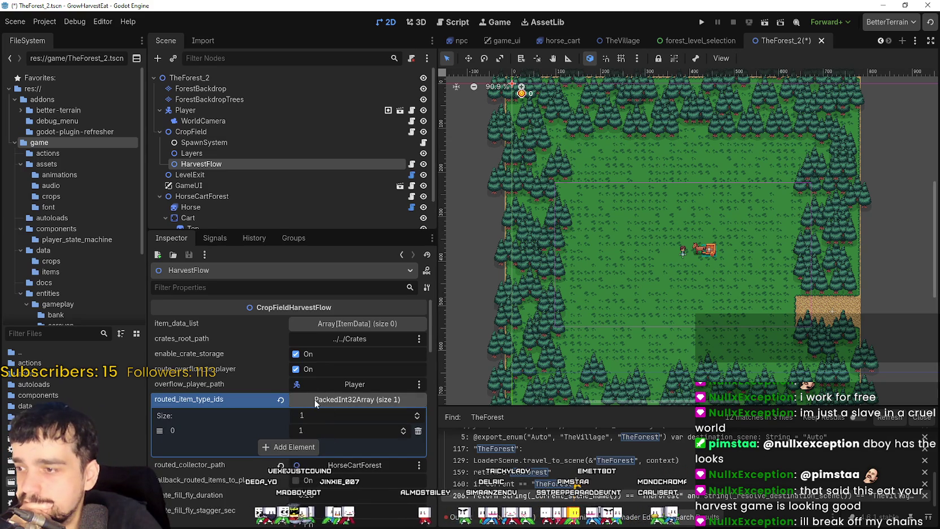
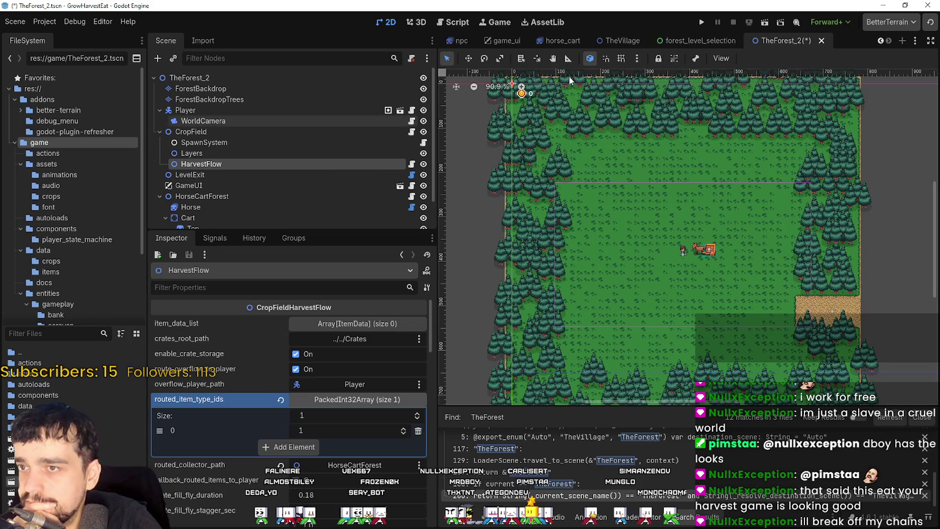
Review the Player, GameUI, LevelExit, CropField and HarvestFlow settings in TheForest_1 for reference
key("ctrl+Tab")
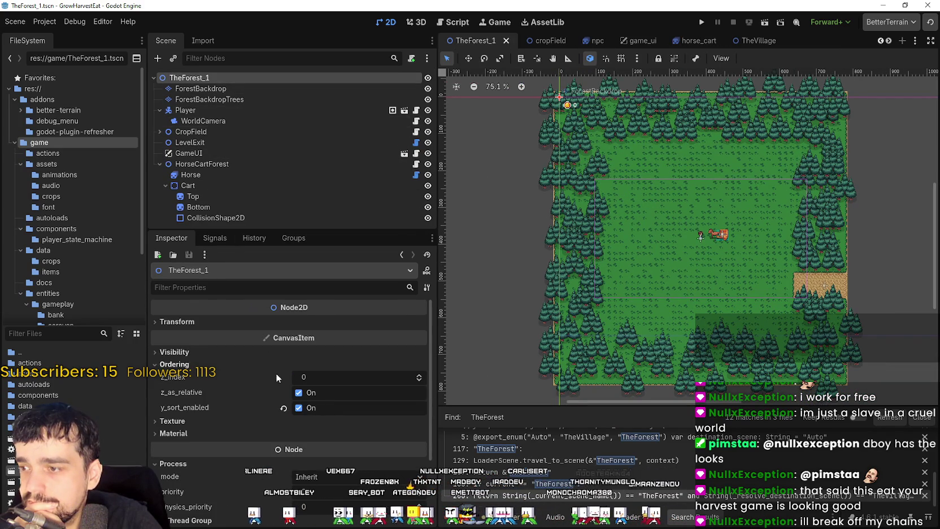
left_click(238, 110)
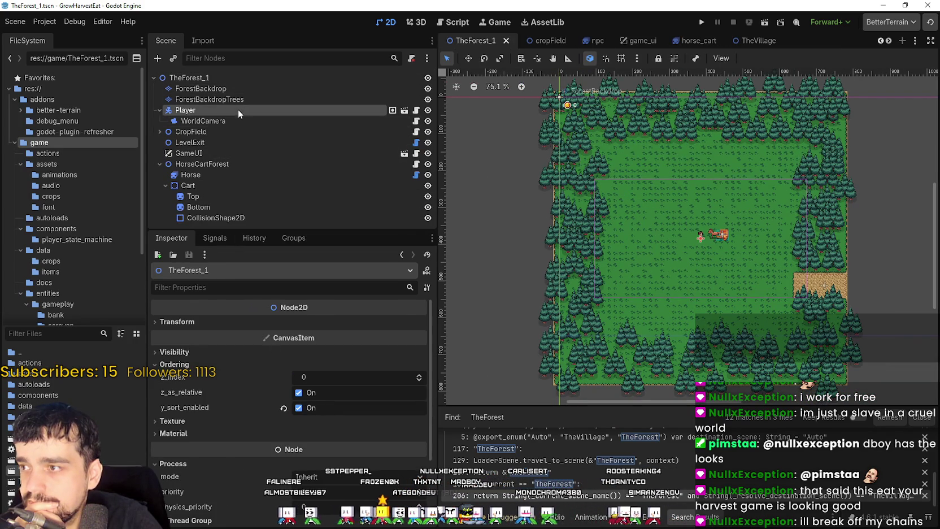
left_click(226, 154)
left_click(224, 141)
left_click(212, 131)
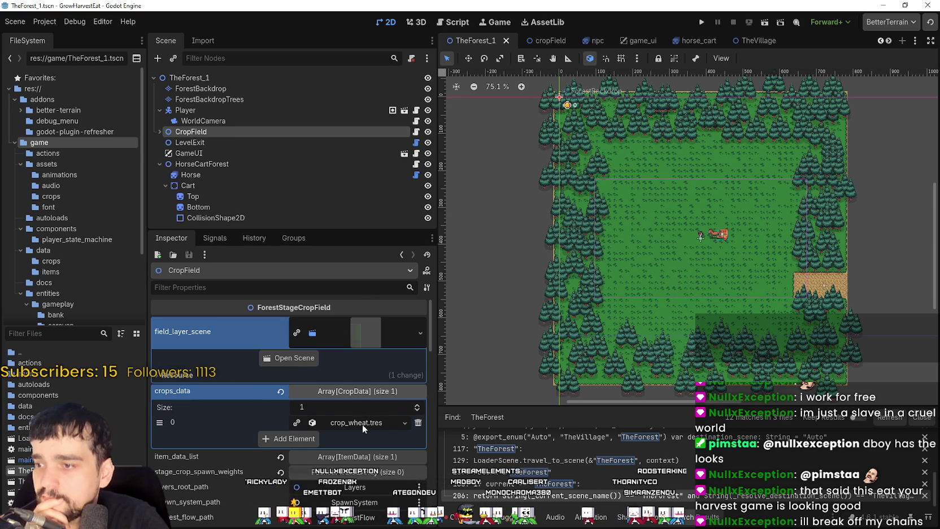
left_click(360, 321)
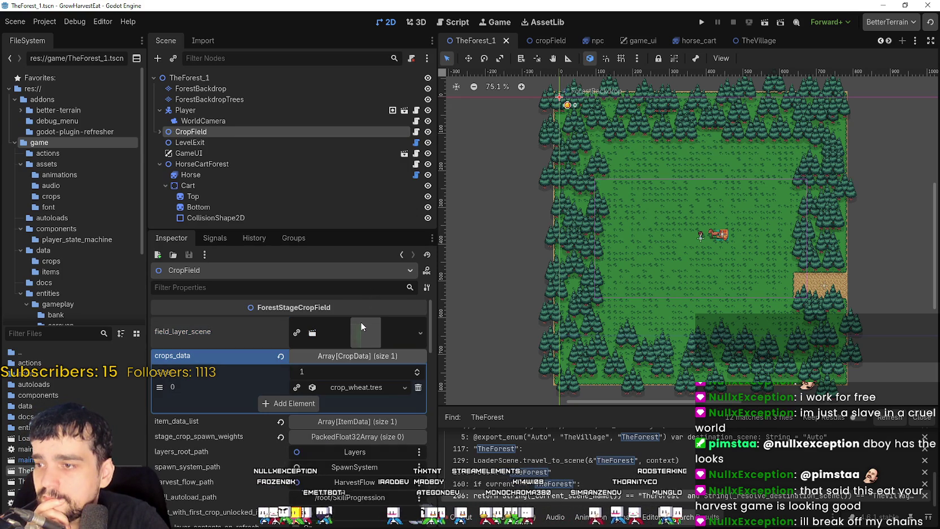
left_click(358, 354)
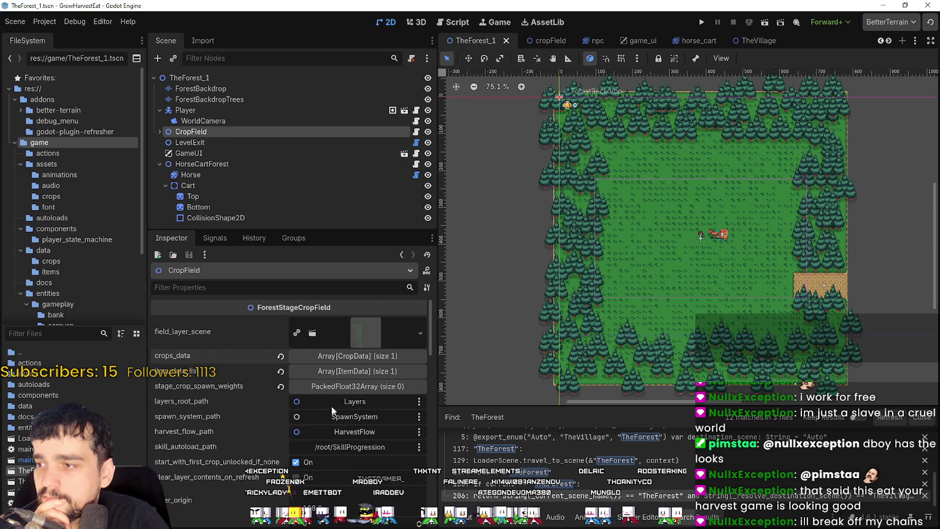
left_click(160, 132)
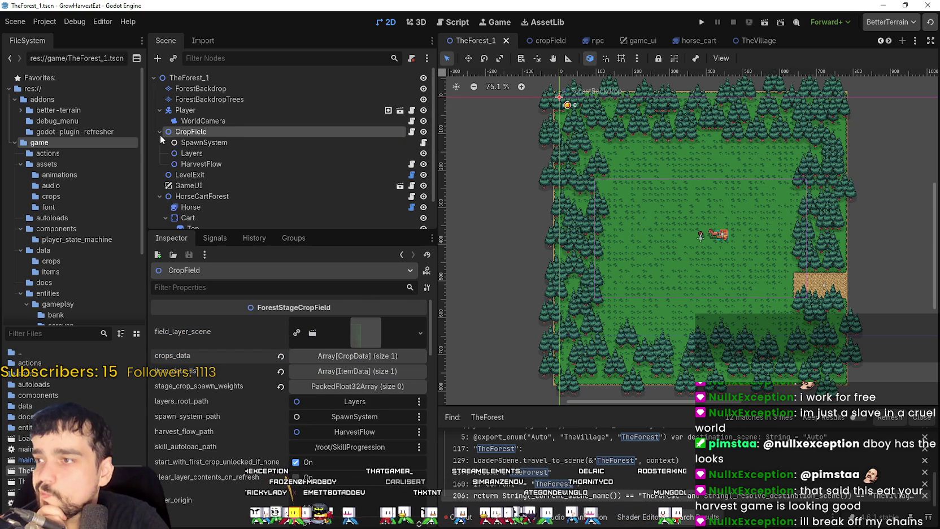
left_click(200, 164)
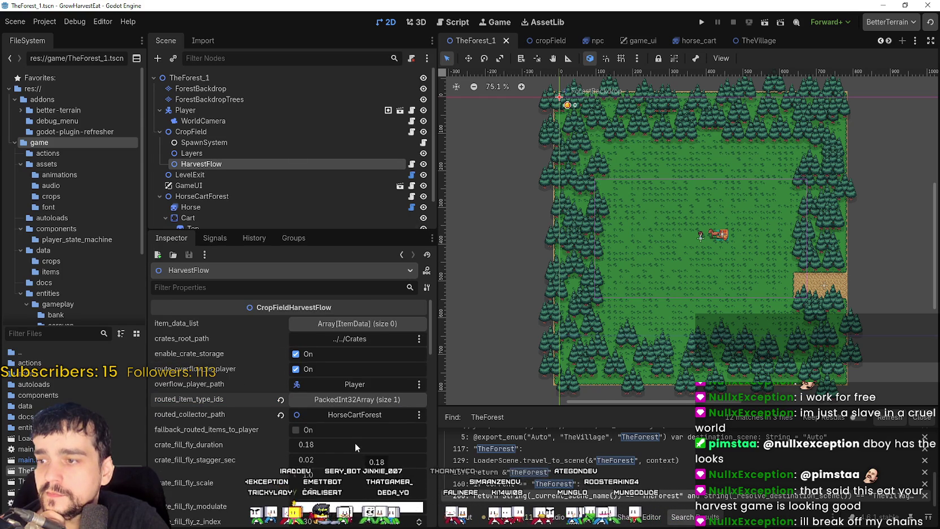
scroll(342, 442, "down", 10)
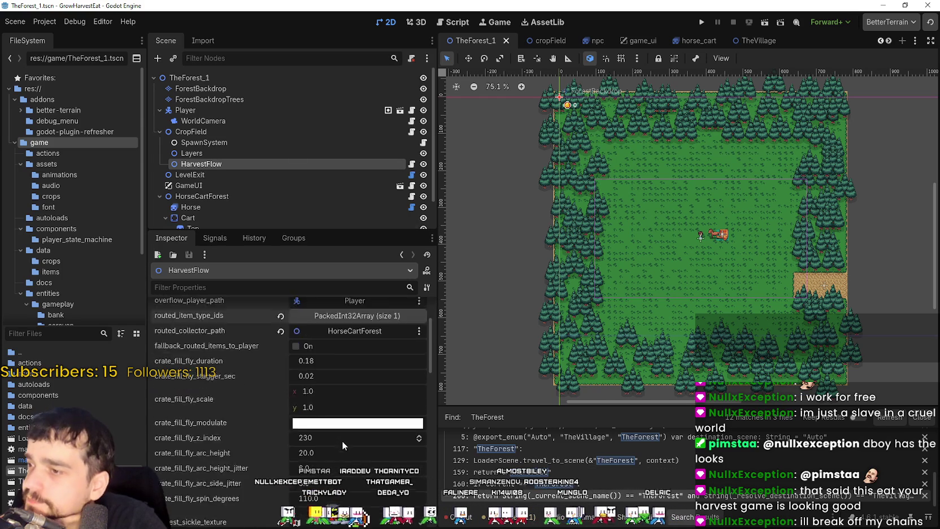
scroll(326, 445, "down", 8)
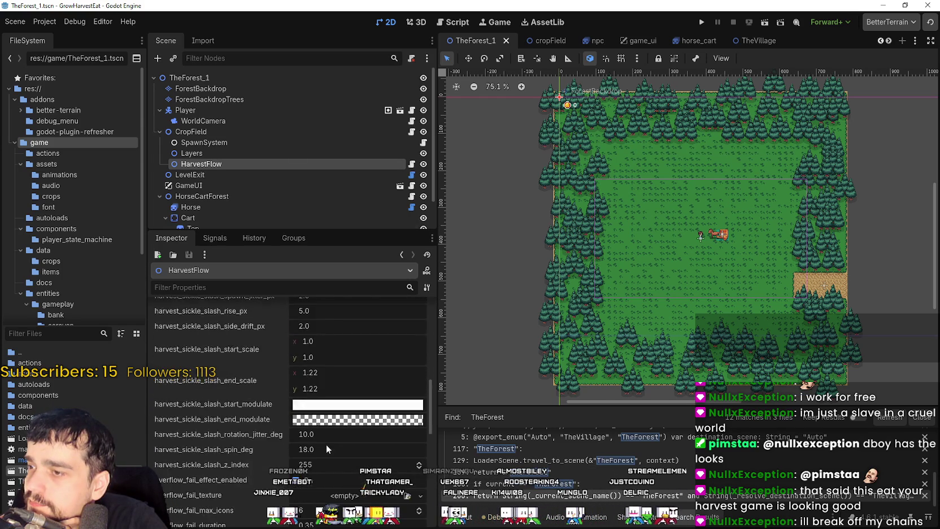
In TheForest_2, add crop_tomato.tres as a second element of CropField's crops_data
left_click(886, 41)
left_click(840, 46)
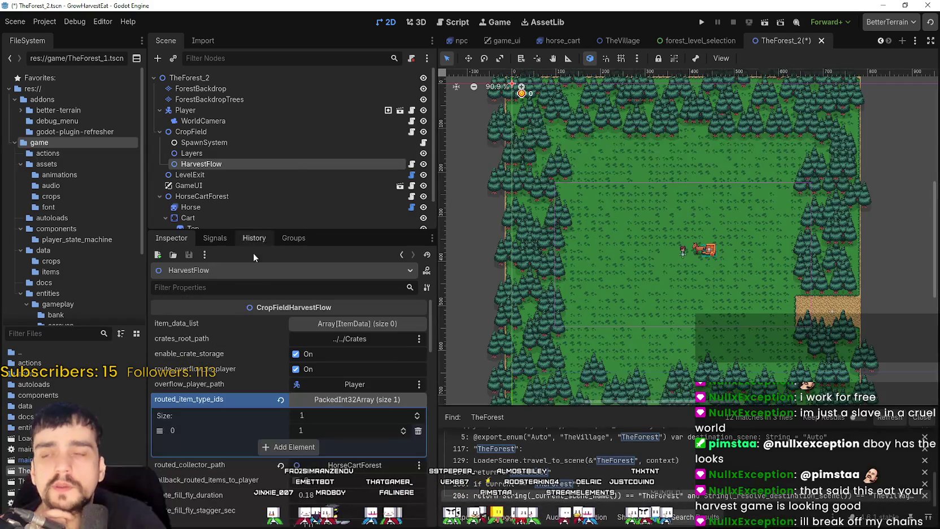
left_click(202, 132)
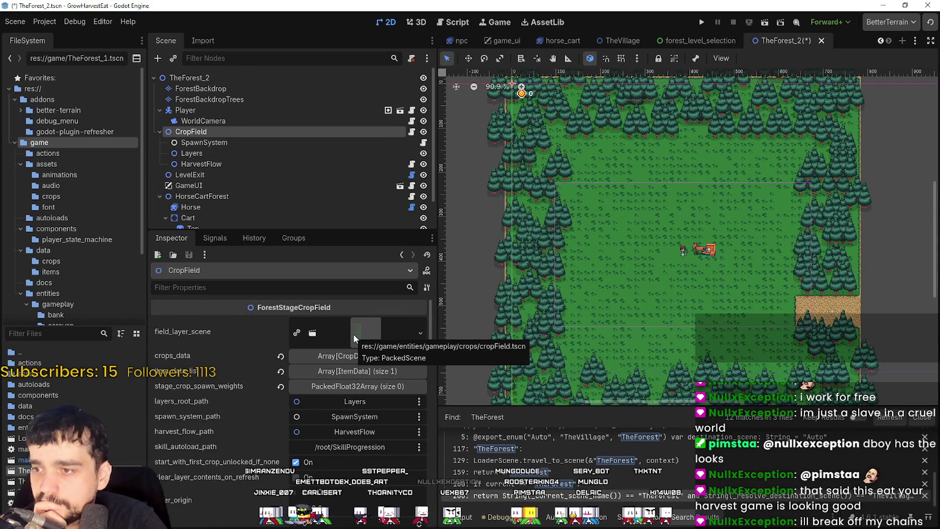
left_click(332, 355)
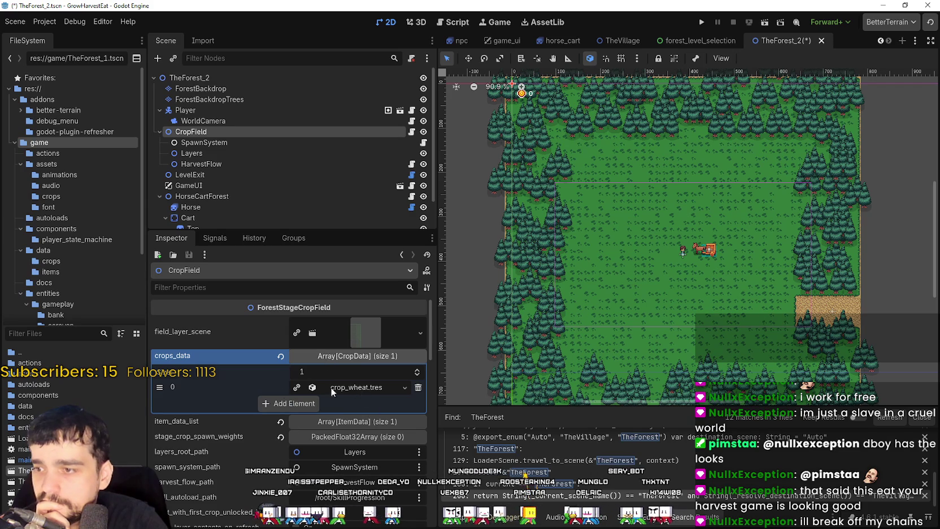
left_click(285, 403)
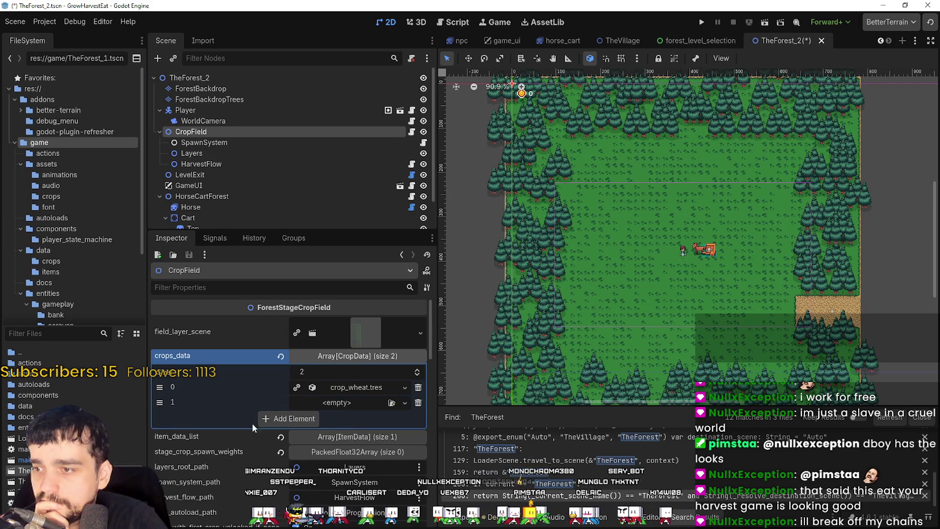
left_click(343, 412)
left_click(347, 405)
left_click(347, 405)
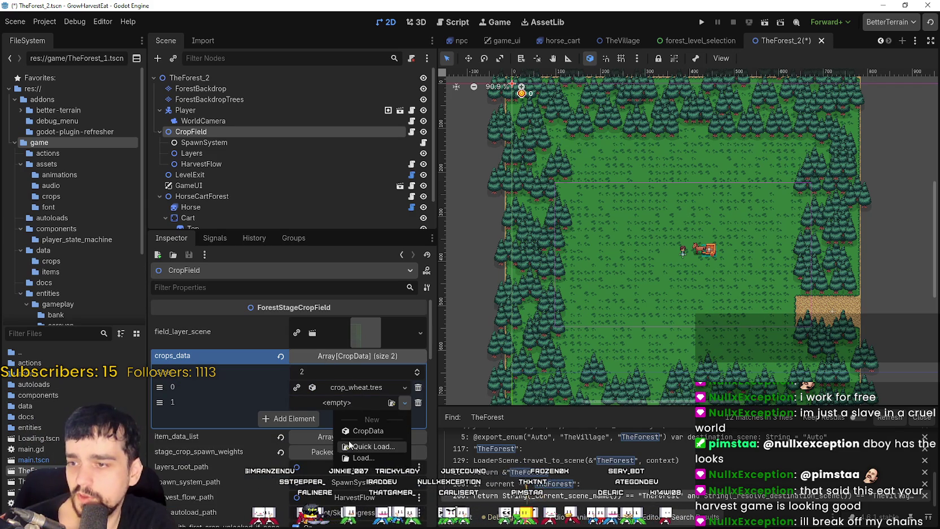
left_click(370, 446)
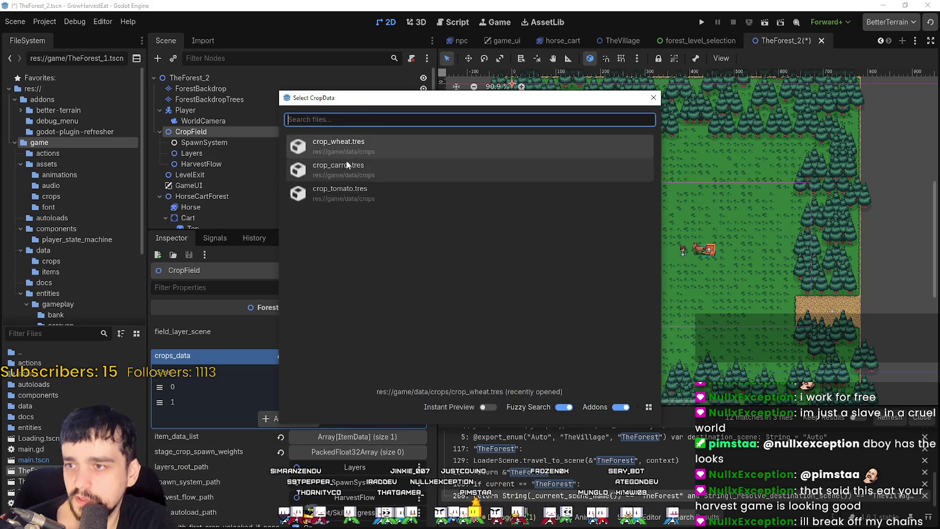
double_click(360, 194)
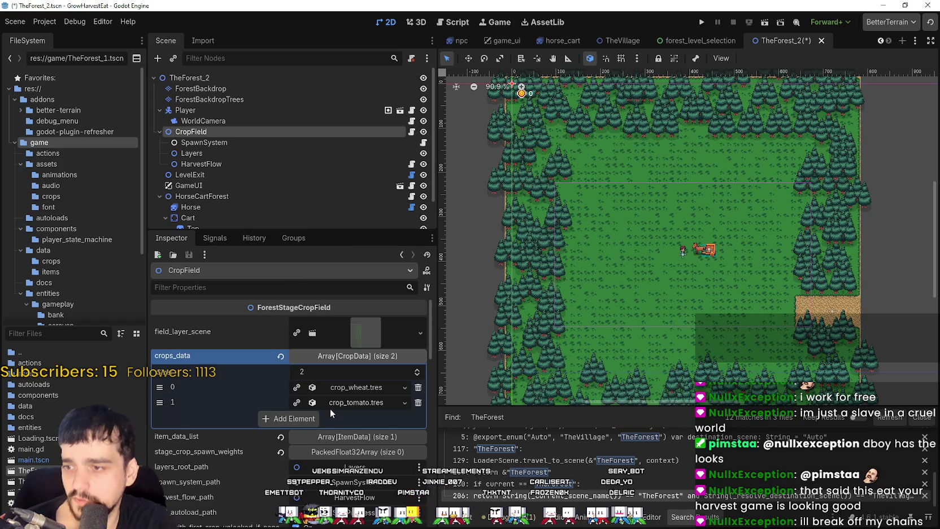
Add item_tomato.tres as a second element of CropField's item_data_list
scroll(330, 408, "down", 2)
left_click(339, 384)
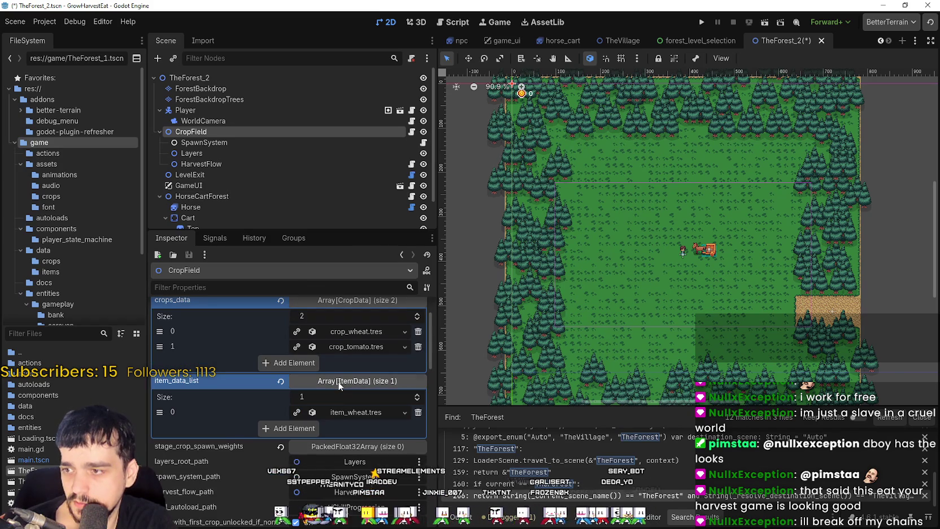
left_click(299, 428)
left_click(334, 426)
left_click(361, 471)
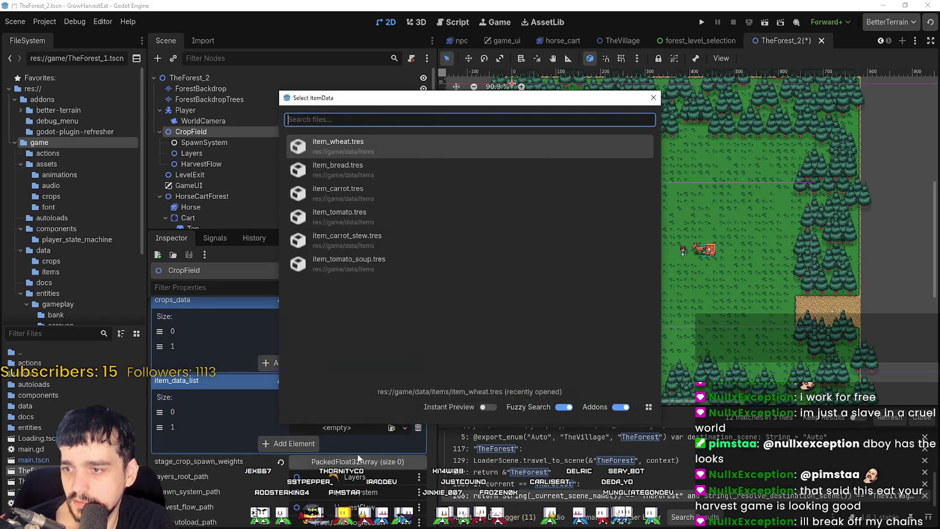
left_click(349, 212)
Collapse the item_data_list and save the TheForest_2 scene
left_click(343, 382)
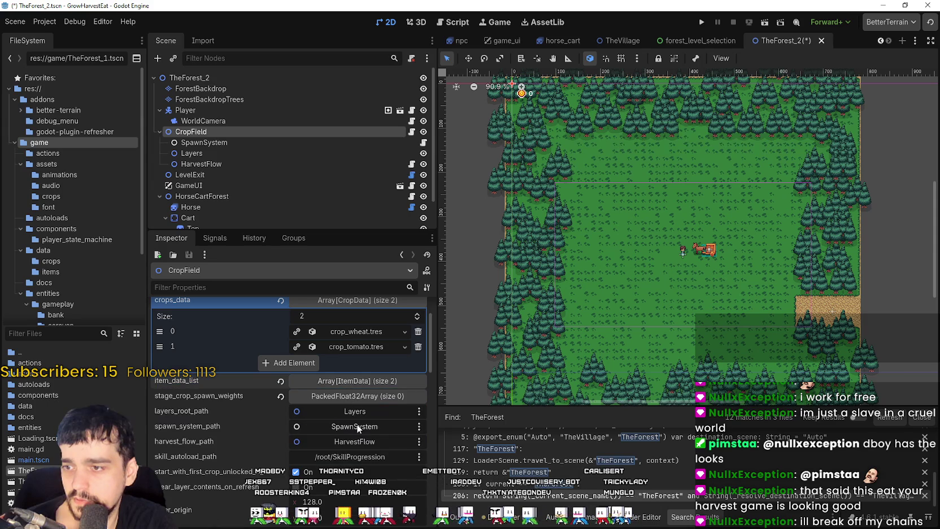
left_click(356, 398)
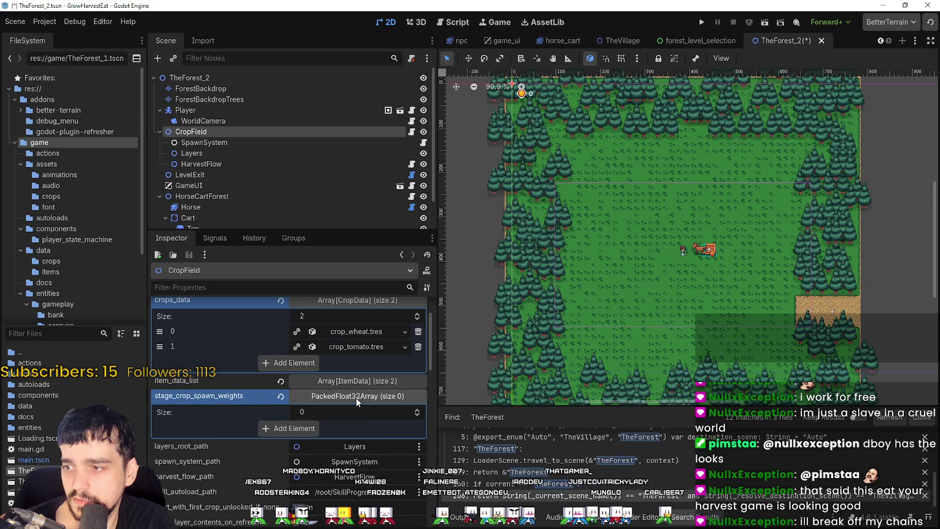
left_click(356, 398)
scroll(339, 453, "down", 6)
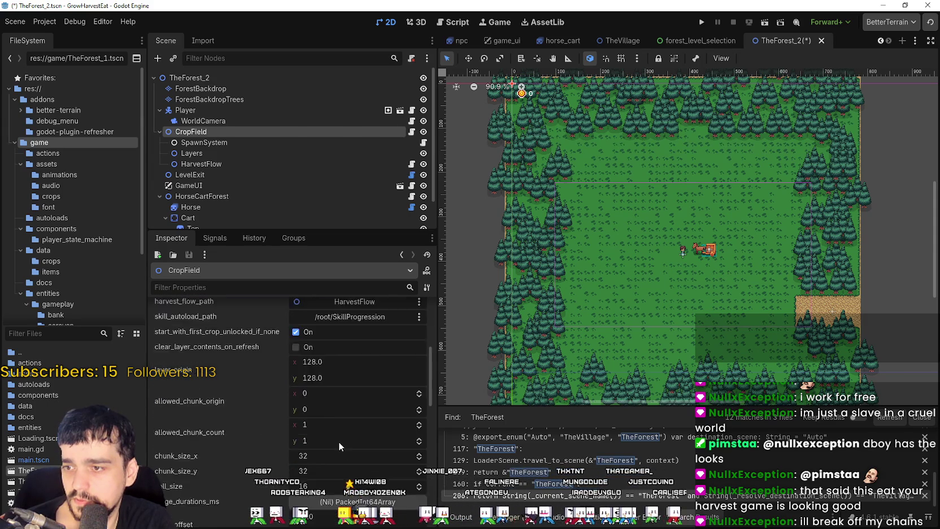
scroll(344, 406, "up", 2)
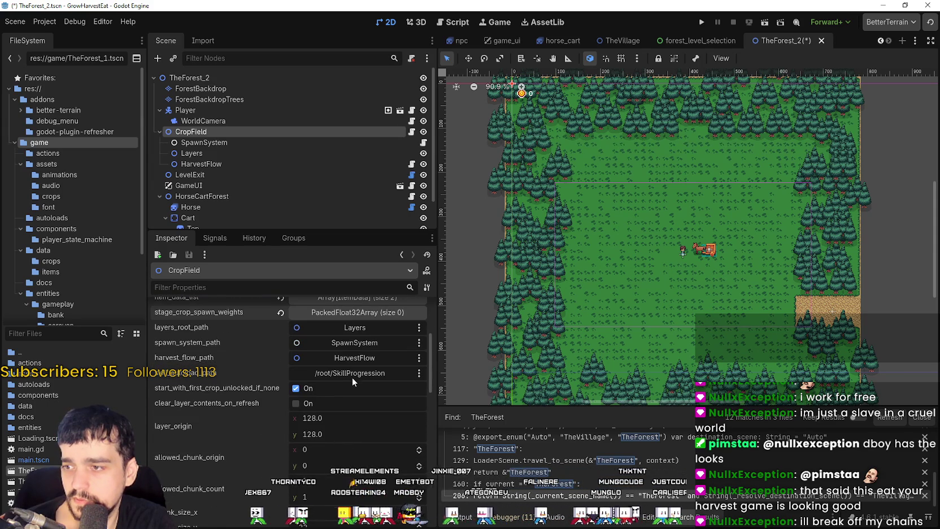
scroll(349, 452, "down", 8)
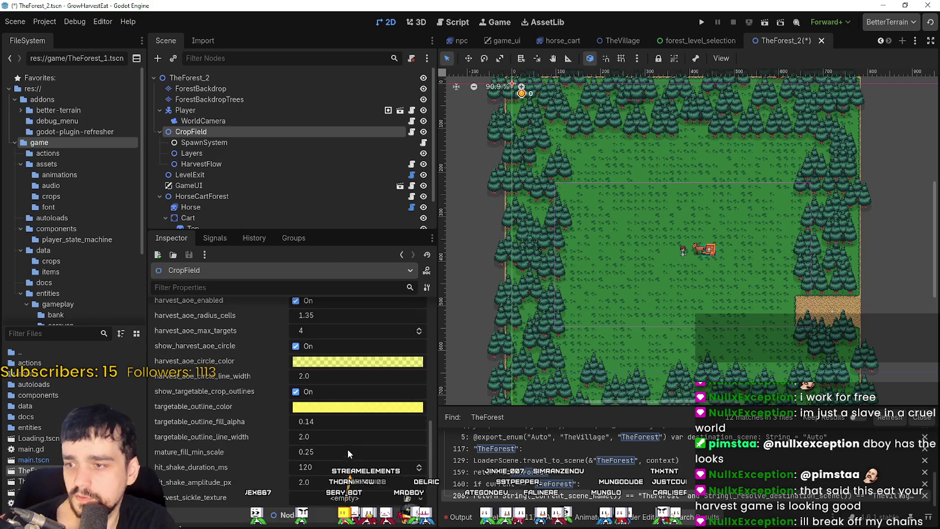
key("ctrl+s")
scroll(347, 426, "down", 5)
scroll(345, 424, "up", 4)
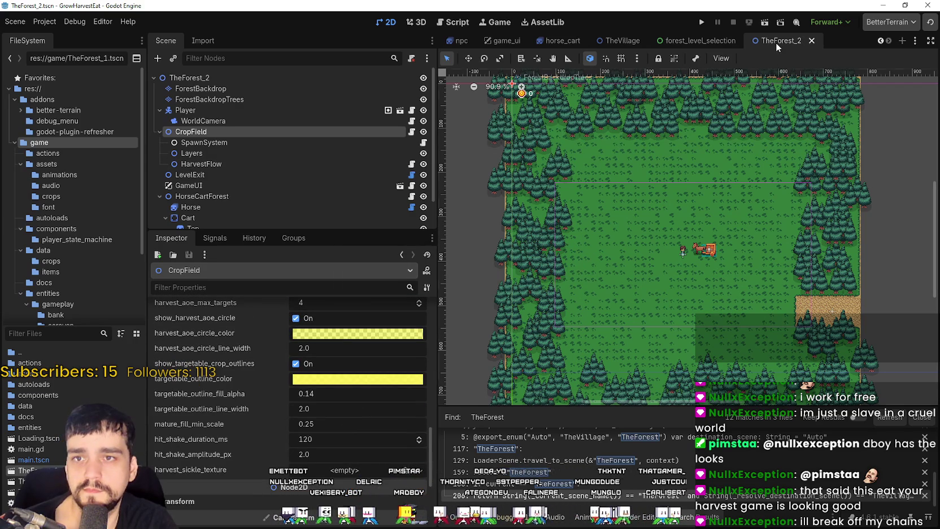
mouse_move(693, 42)
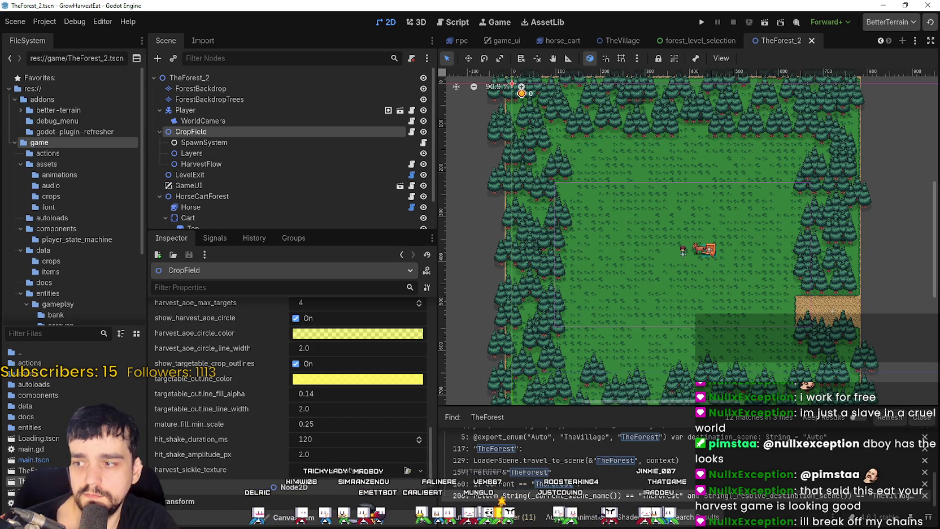
Duplicate TheForest_2.tscn into a new TheForest_3 scene
right_click(57, 481)
left_click(113, 442)
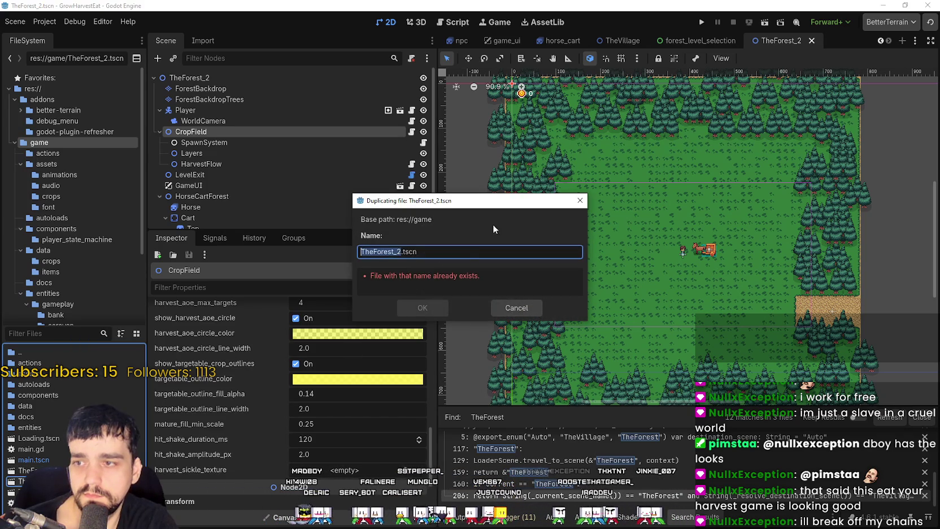
left_click(470, 251)
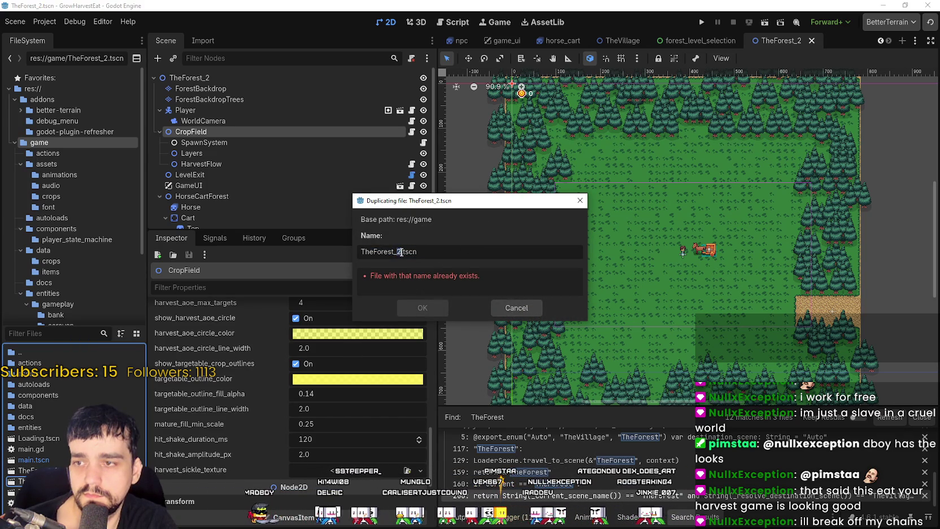
type("3")
left_click(412, 306)
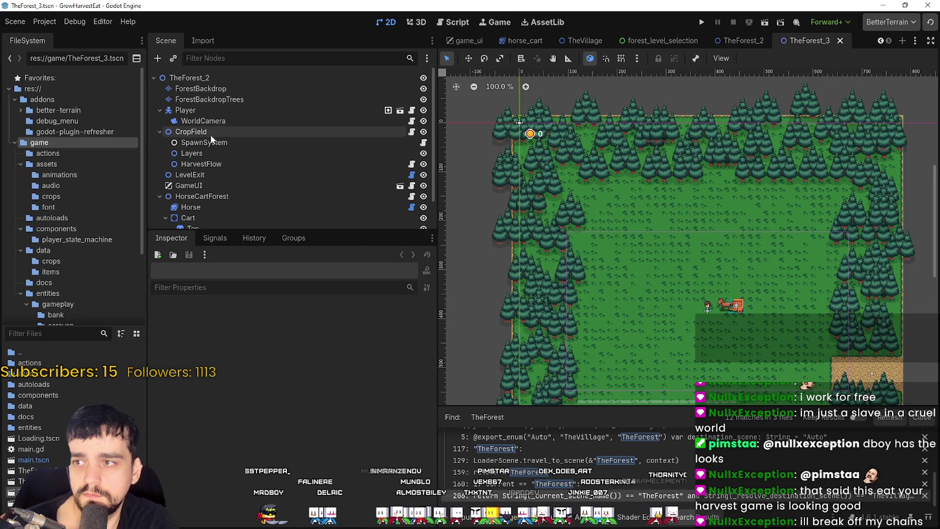
Add crop_carrot.tres as the third element of CropField's crops_data
left_click(210, 135)
left_click(349, 357)
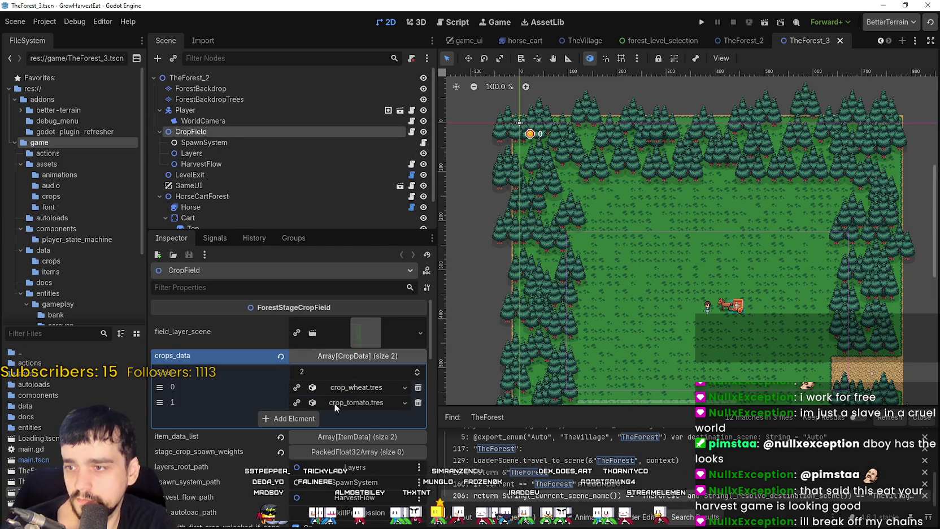
left_click(299, 417)
left_click(354, 419)
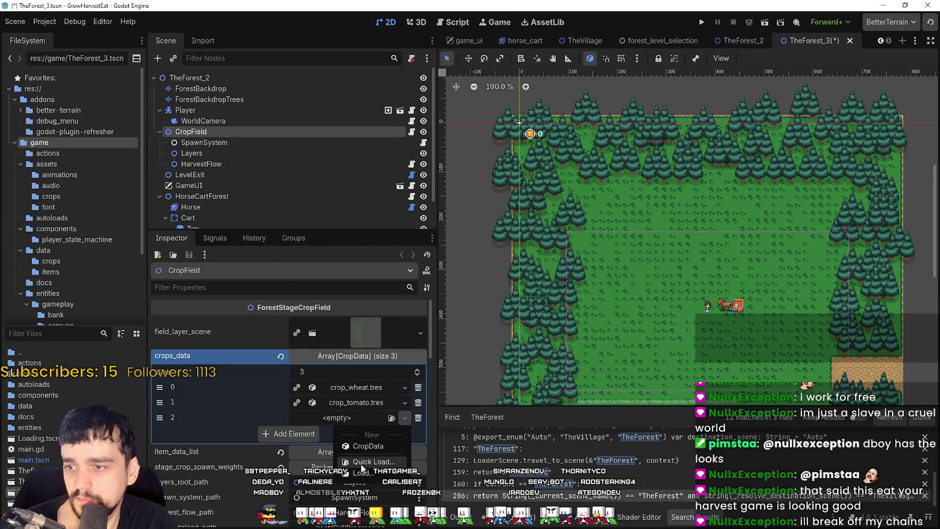
left_click(361, 446)
left_click(347, 188)
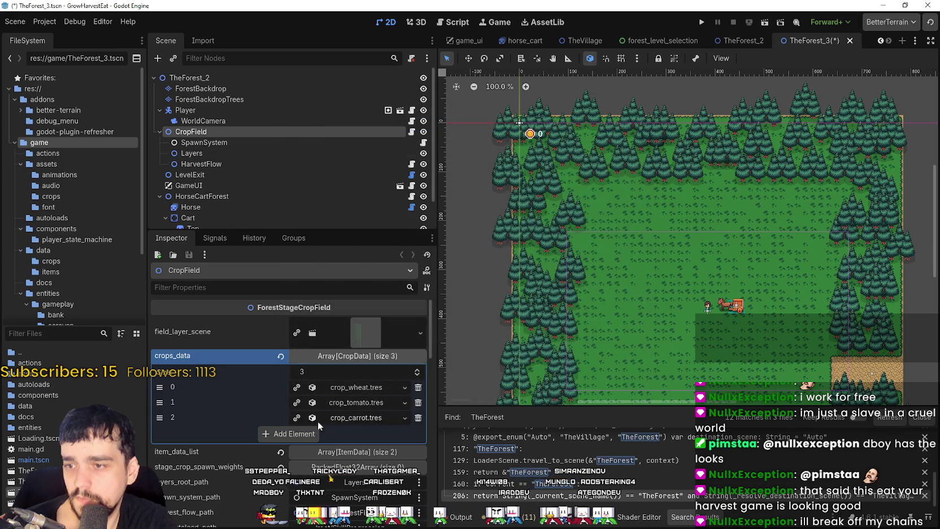
scroll(319, 424, "down", 2)
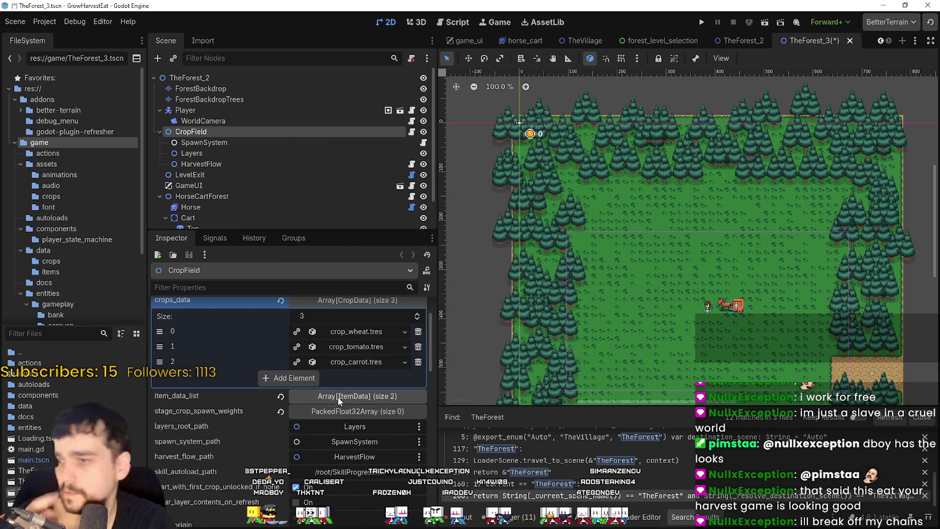
Add item_carrot.tres as the third item_data_list element and save TheForest_3
left_click(341, 397)
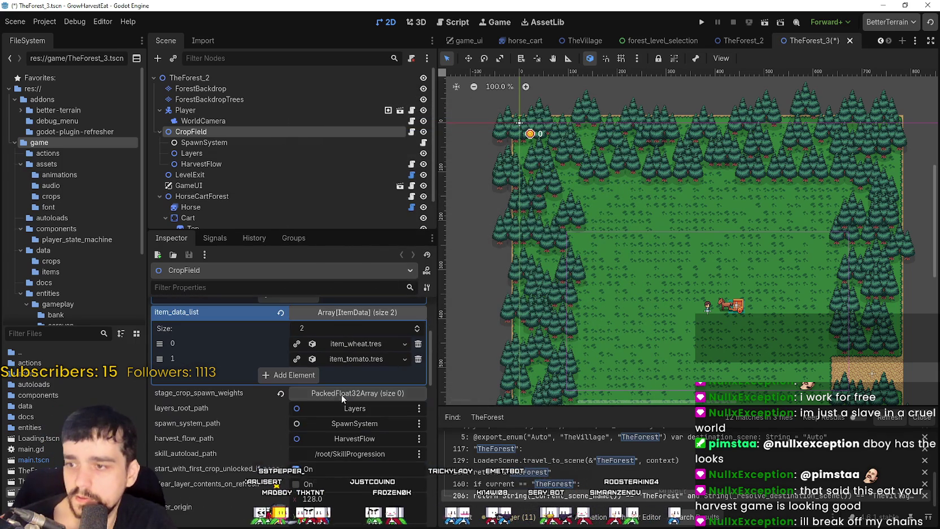
left_click(311, 376)
left_click(334, 376)
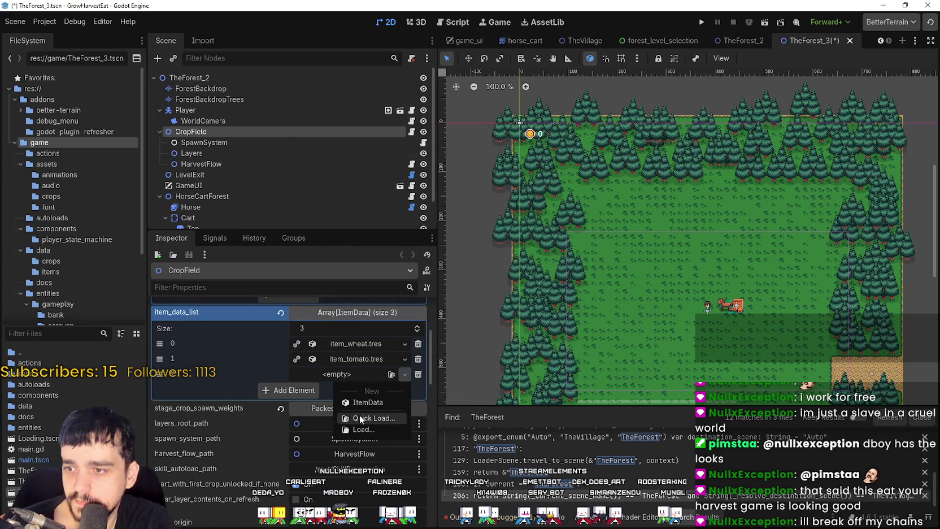
left_click(353, 419)
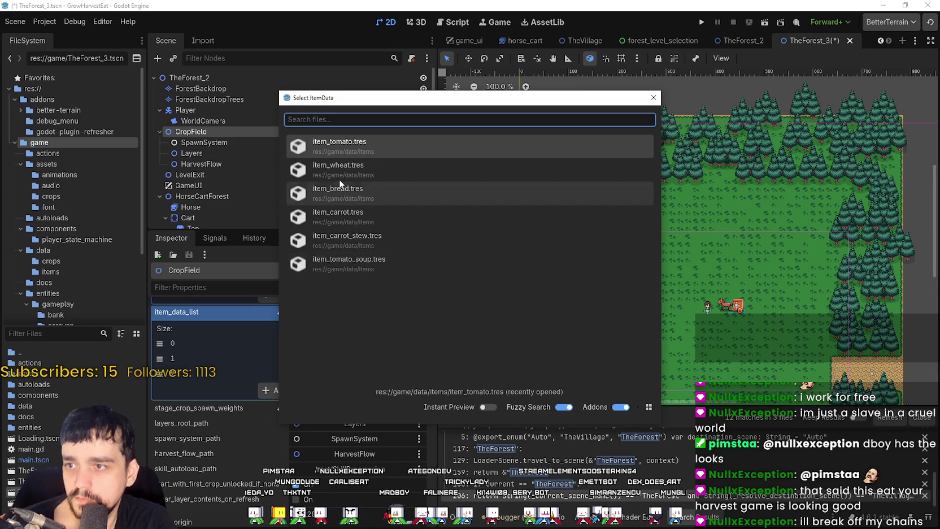
left_click(346, 216)
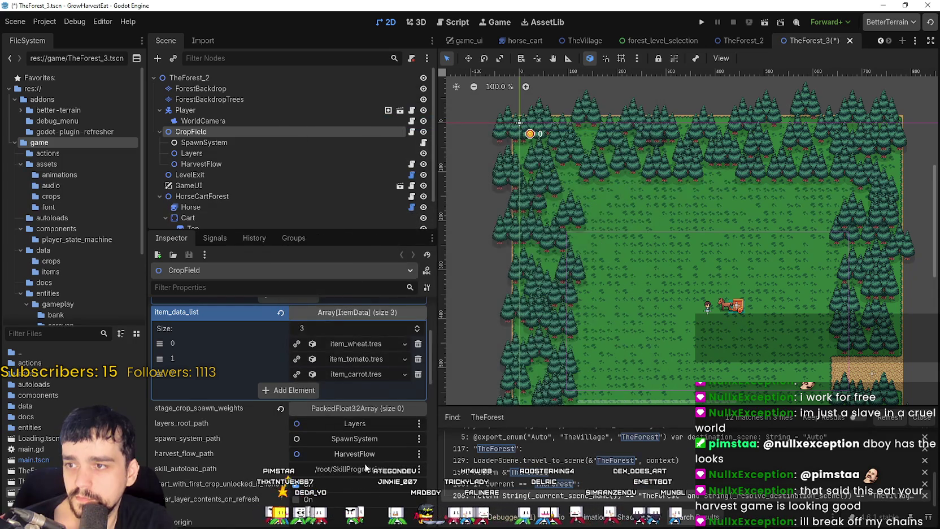
key("ctrl+s")
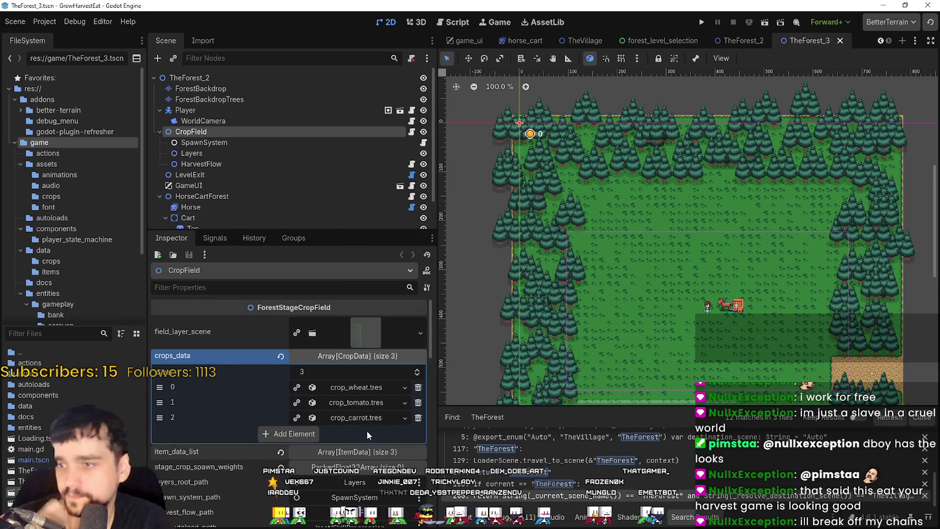
left_click(345, 354)
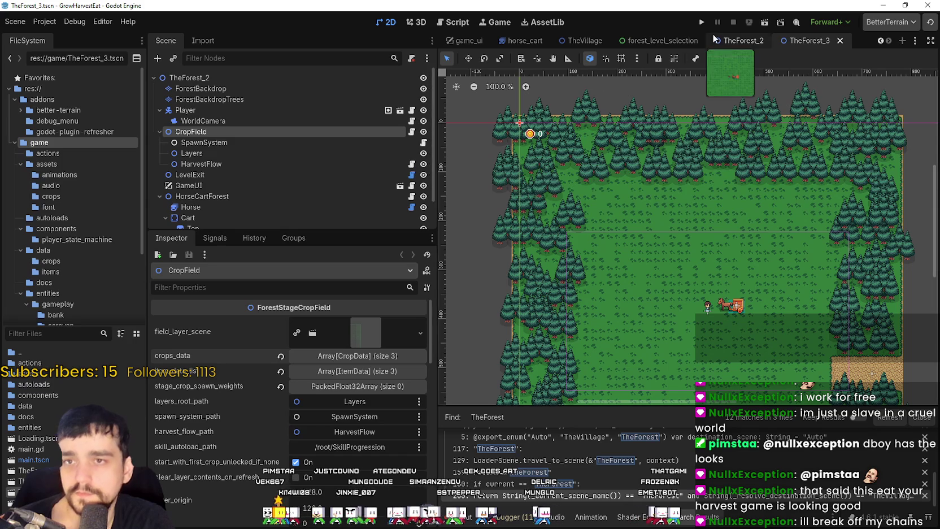
Switch to forest_level_selection, select the ForestLevelSelection root and fold its PanelContainer branch
left_click(632, 42)
scroll(325, 110, "up", 5)
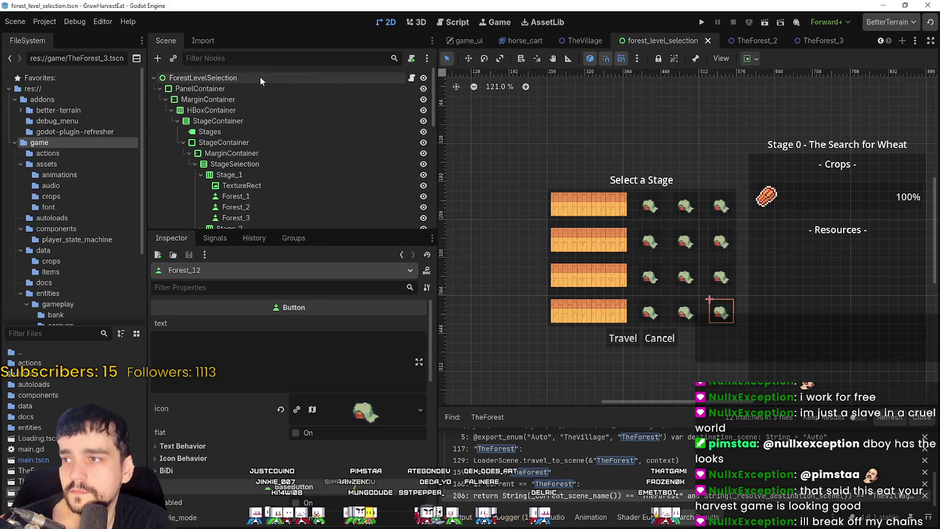
left_click(260, 78)
left_click(160, 89)
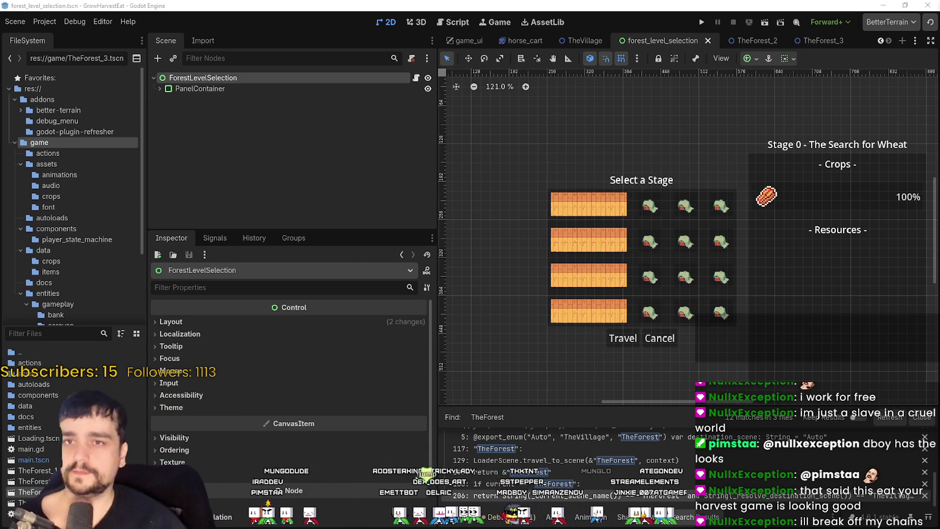
Zoom out and pan to frame the stage-select window, and save forest_level_selection
scroll(637, 210, "down", 3)
left_click_drag(746, 248, 716, 228)
key("ctrl+s")
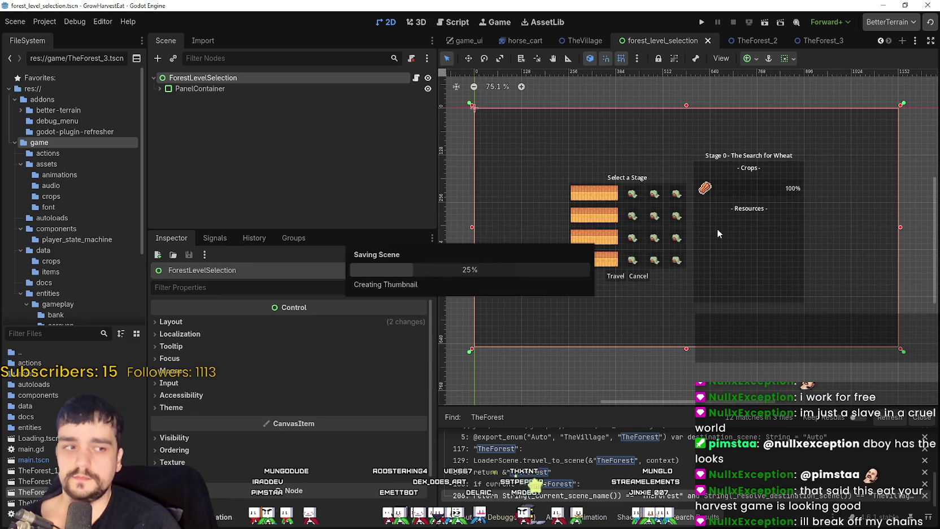
scroll(727, 217, "down", 1)
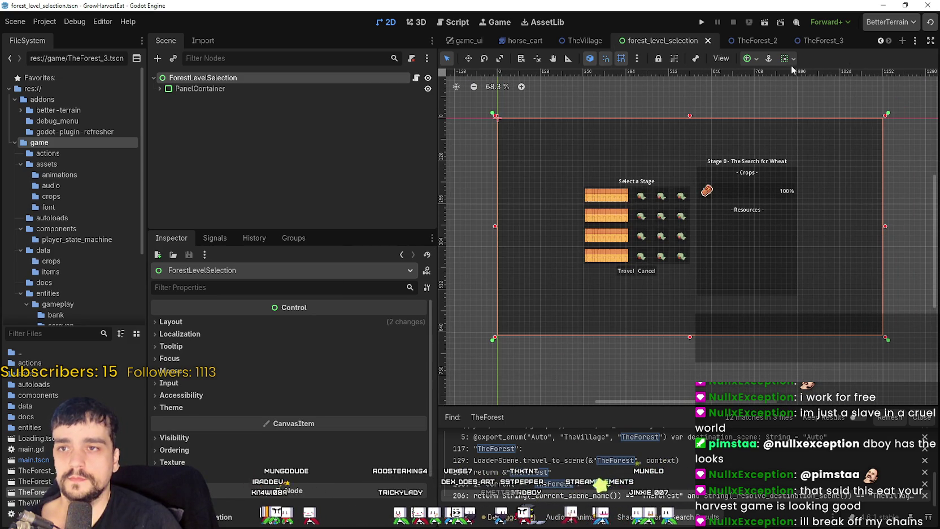
left_click(348, 86)
left_click(343, 76)
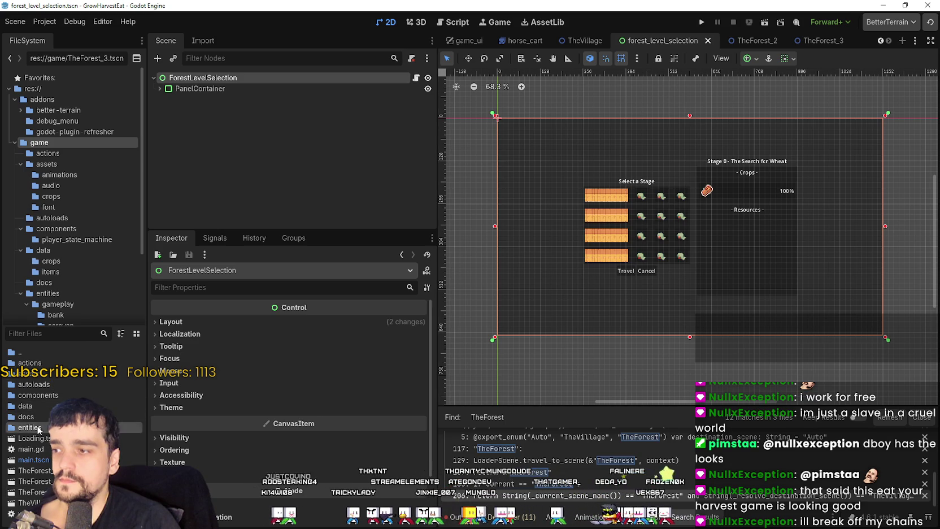
In entities/ui, start duplicating forest_level_selection.tscn
double_click(34, 427)
double_click(46, 375)
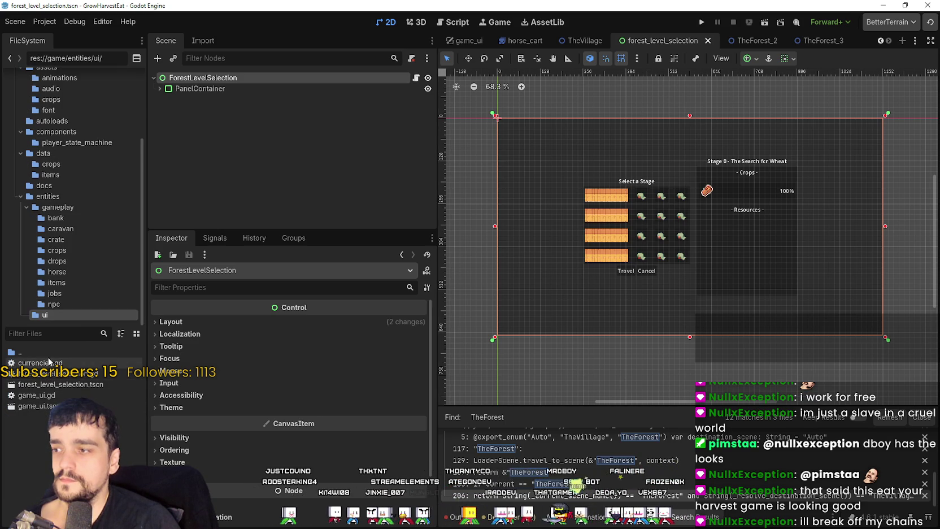
left_click(46, 385)
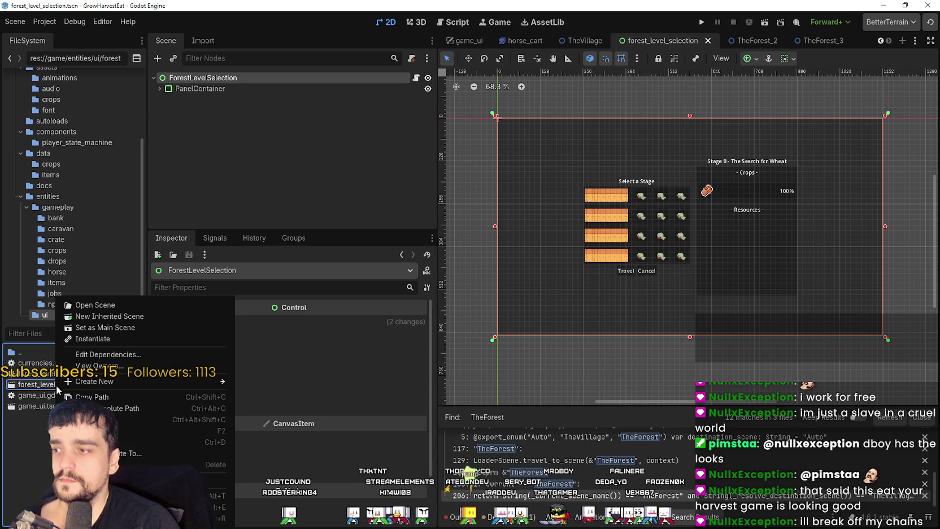
right_click(56, 386)
left_click(198, 441)
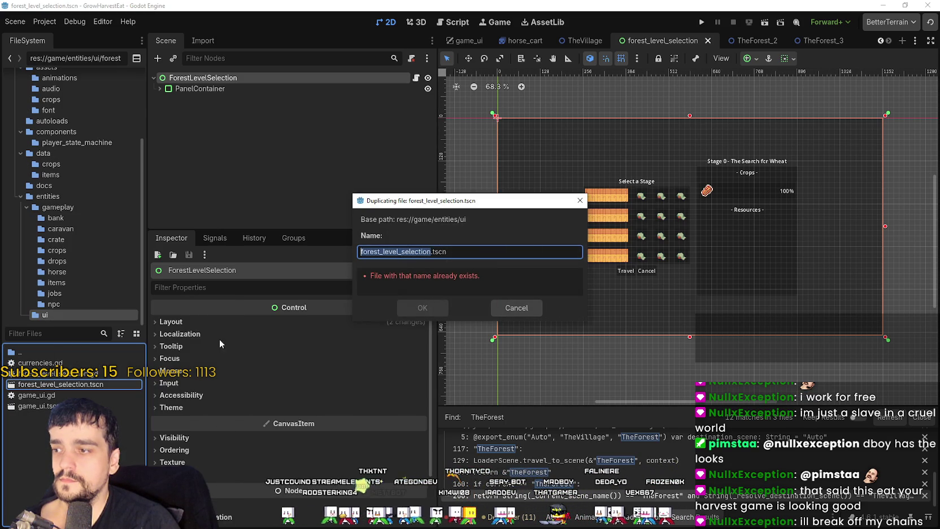
Name the duplicate forest_end_window.tscn and confirm it
left_click(368, 252)
left_click_drag(380, 252, 332, 243)
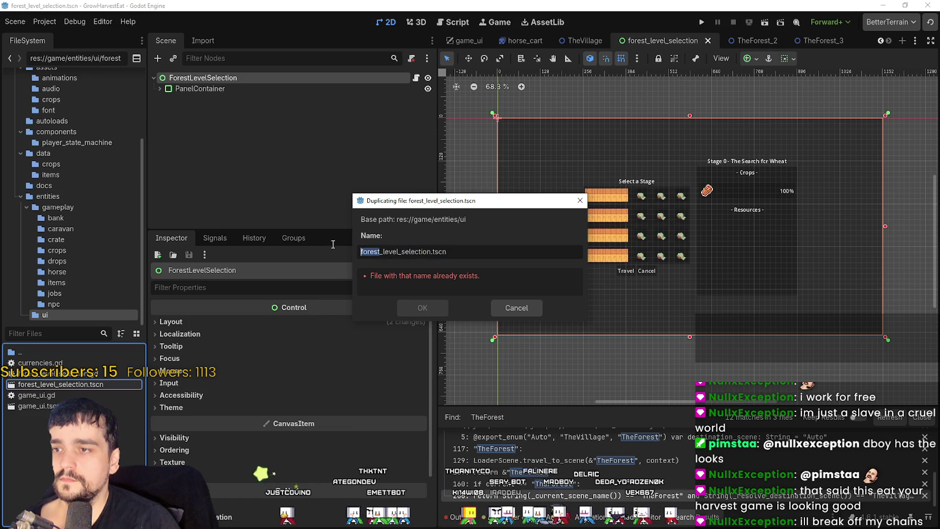
left_click(381, 250)
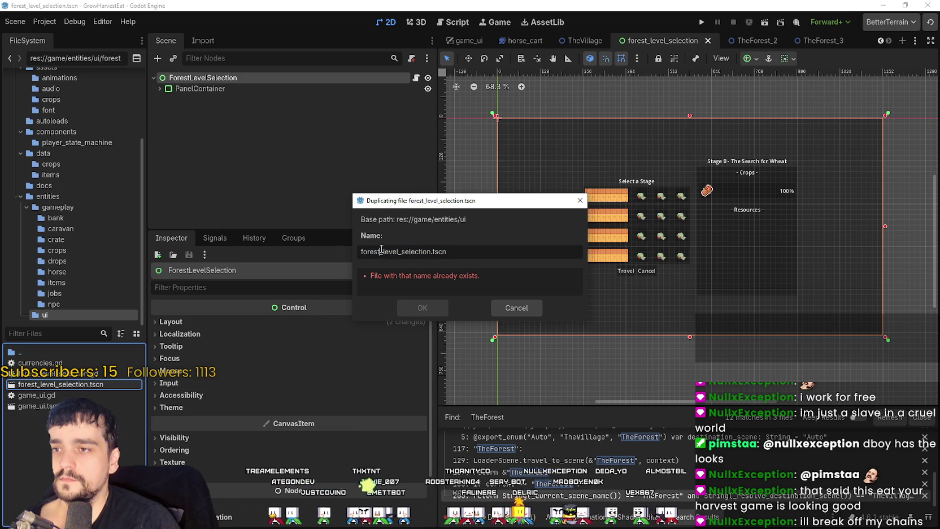
left_click_drag(432, 251, 380, 254)
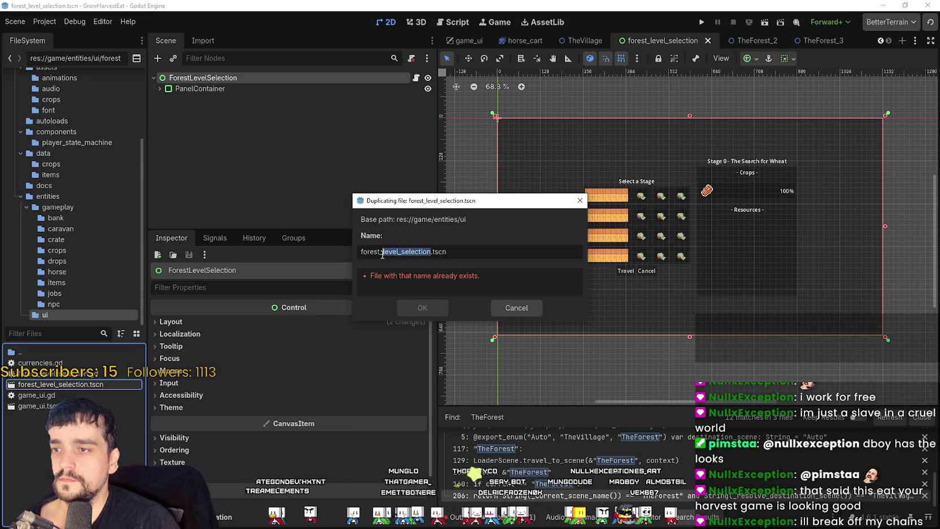
type("exit_")
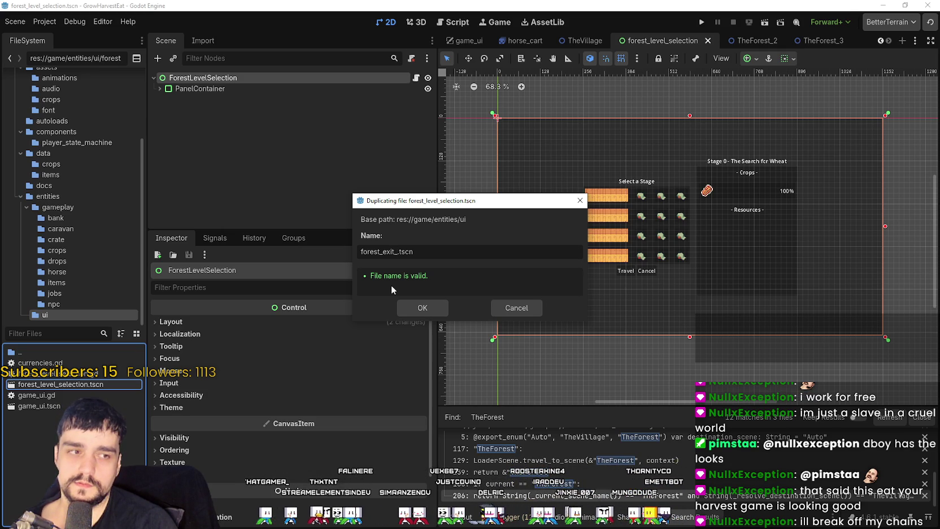
key("BackSpace")
key("BackSpace")
key("BackSpace")
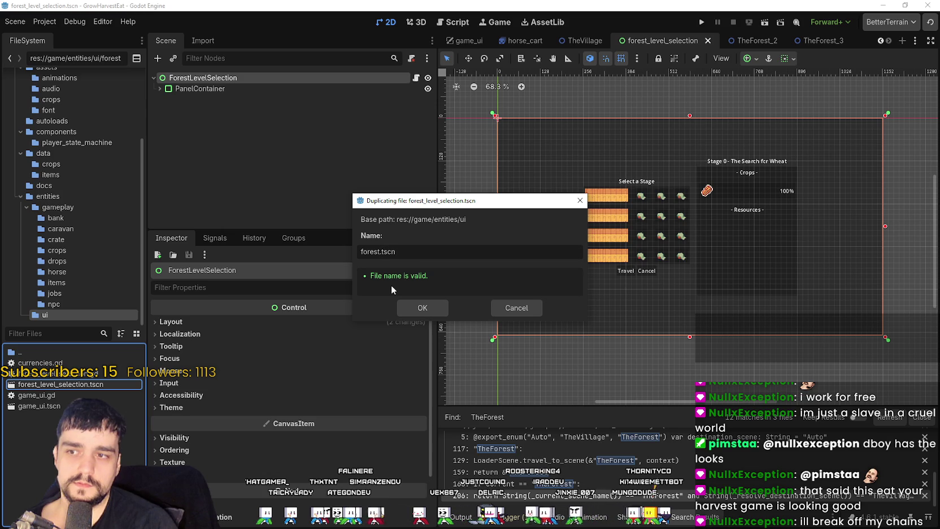
type("_end_window")
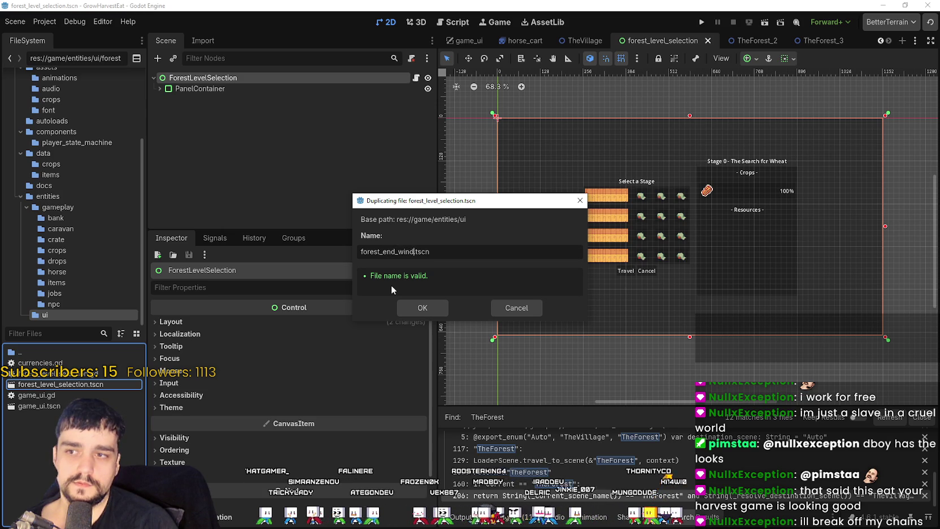
left_click(428, 311)
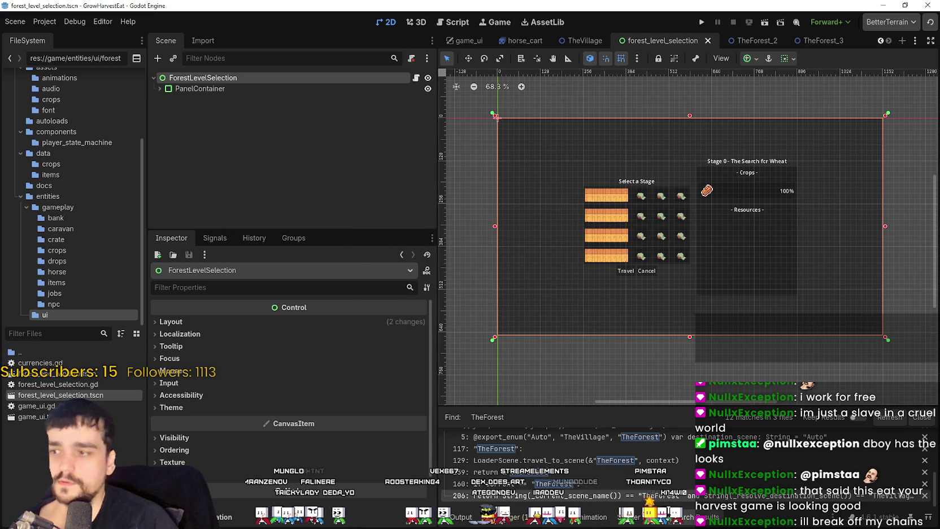
Open forest_end_window and rename its root node to ForestEndWindow
double_click(51, 373)
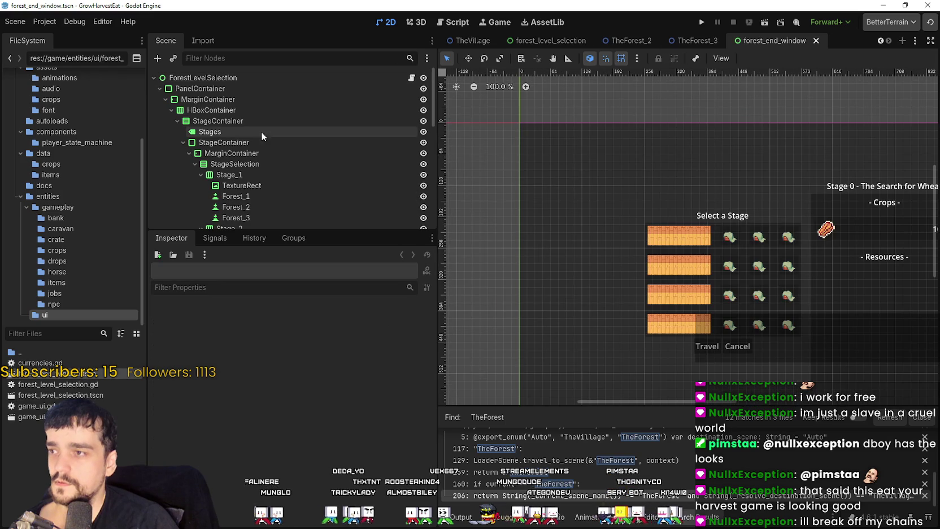
double_click(203, 79)
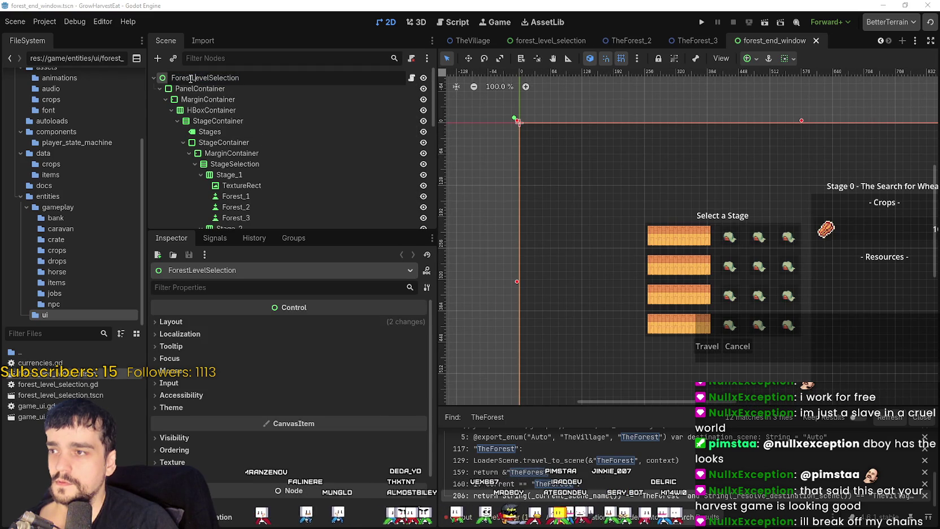
left_click_drag(239, 79, 195, 79)
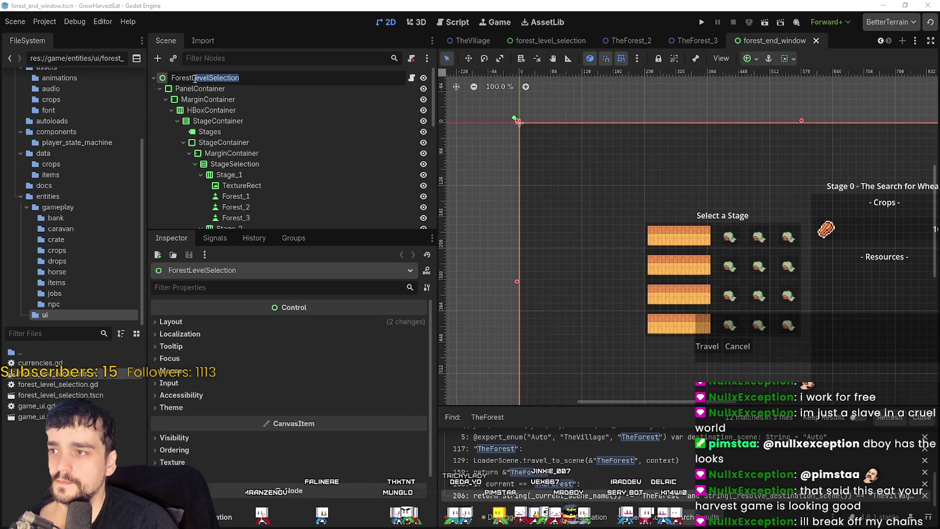
type("End")
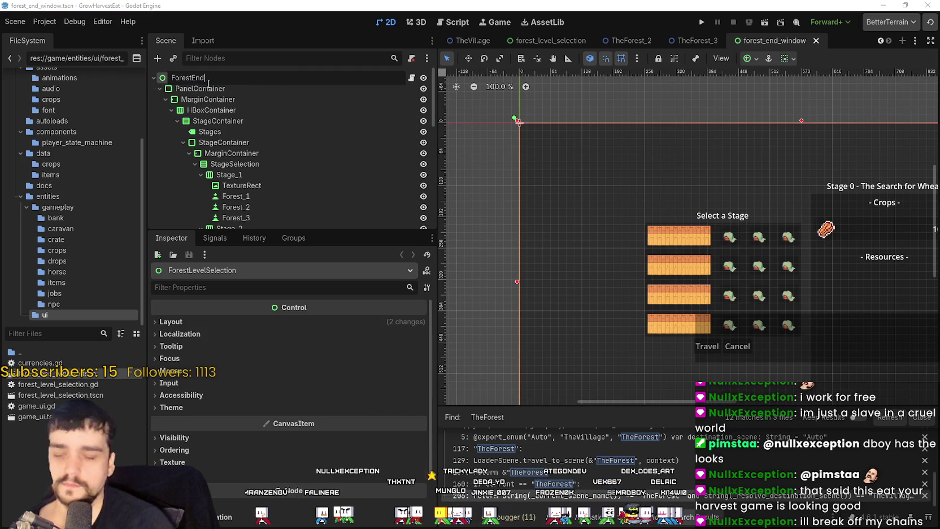
type("Window")
key("Return")
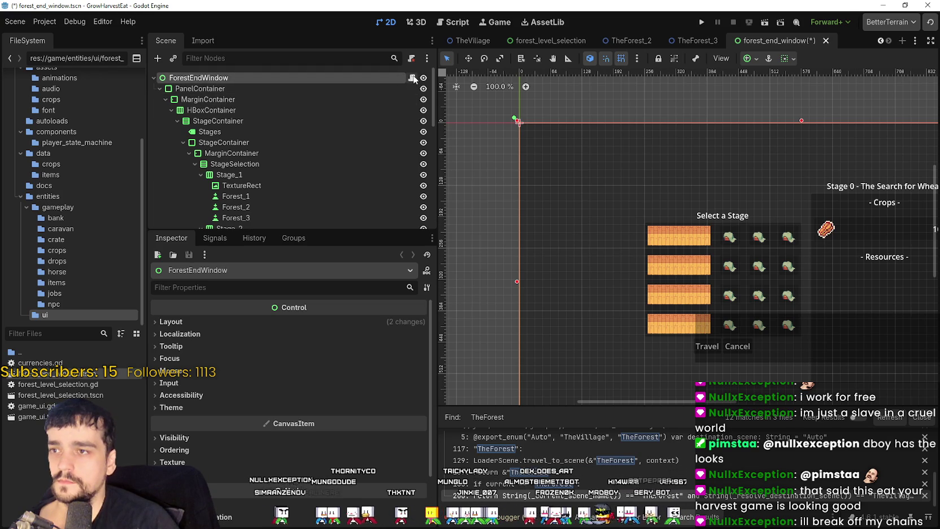
Attach a new forest_end_window.gd script to ForestEndWindow and return to the 2D view
right_click(393, 77)
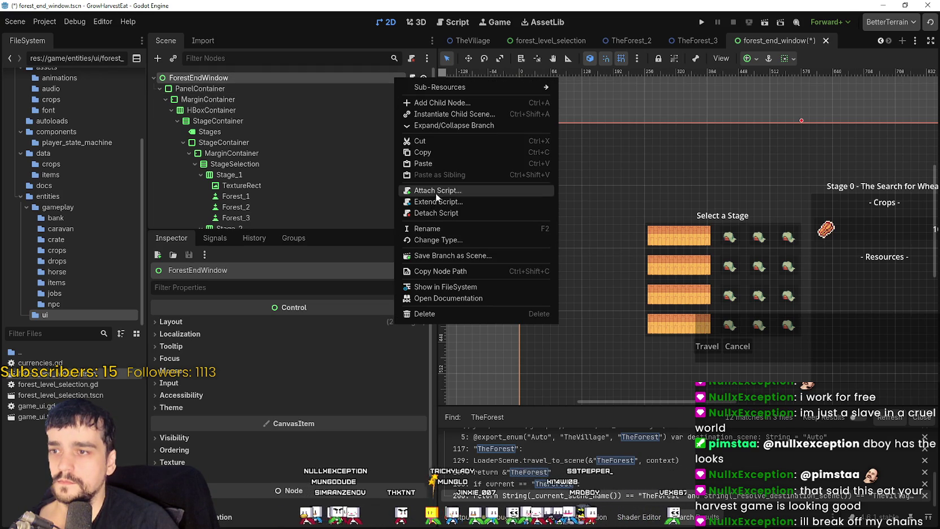
left_click(363, 157)
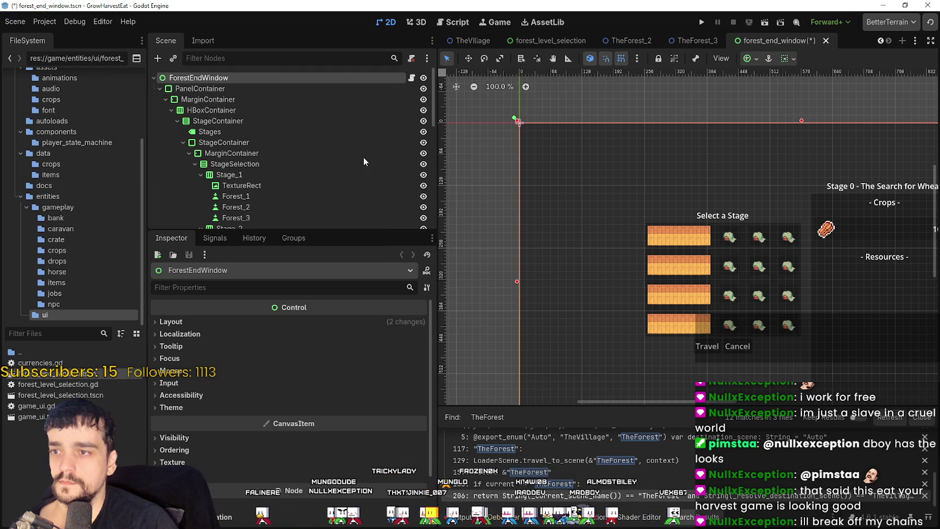
right_click(237, 77)
left_click(287, 173)
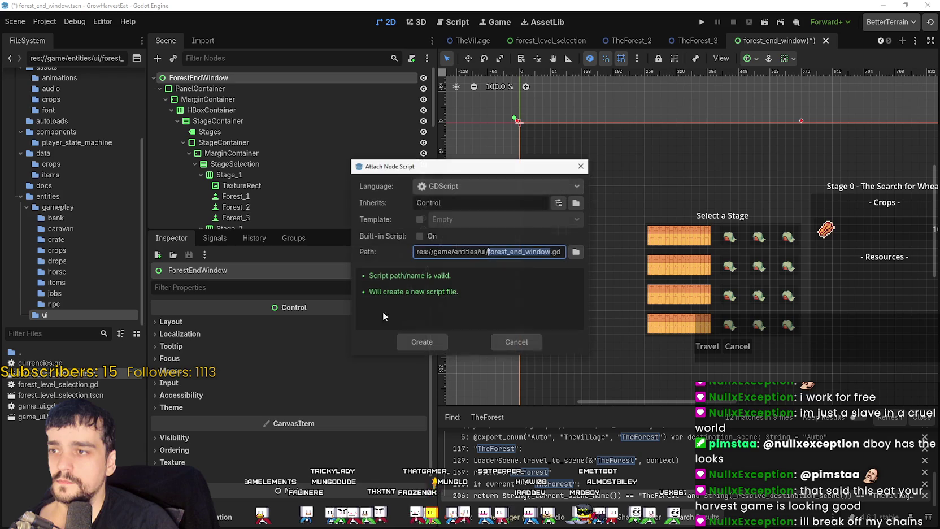
left_click(435, 340)
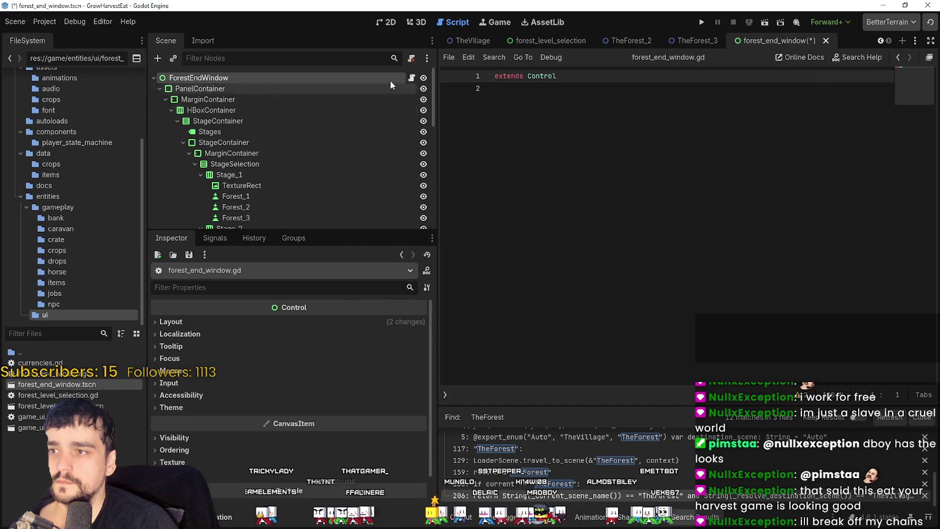
left_click(387, 22)
Zoom out and drag the Scene dock splitter left so the full stage-select layout fits
left_click(200, 89)
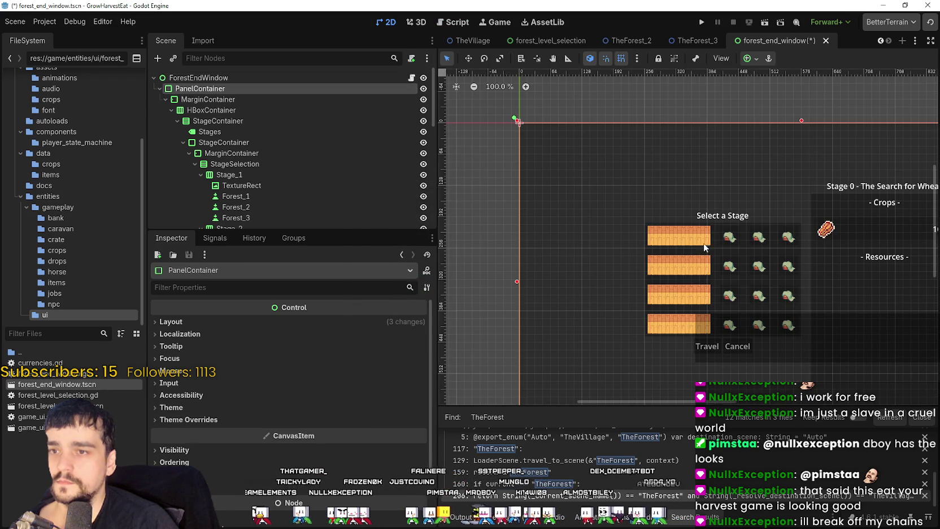
scroll(666, 227, "down", 4)
scroll(665, 228, "down", 1)
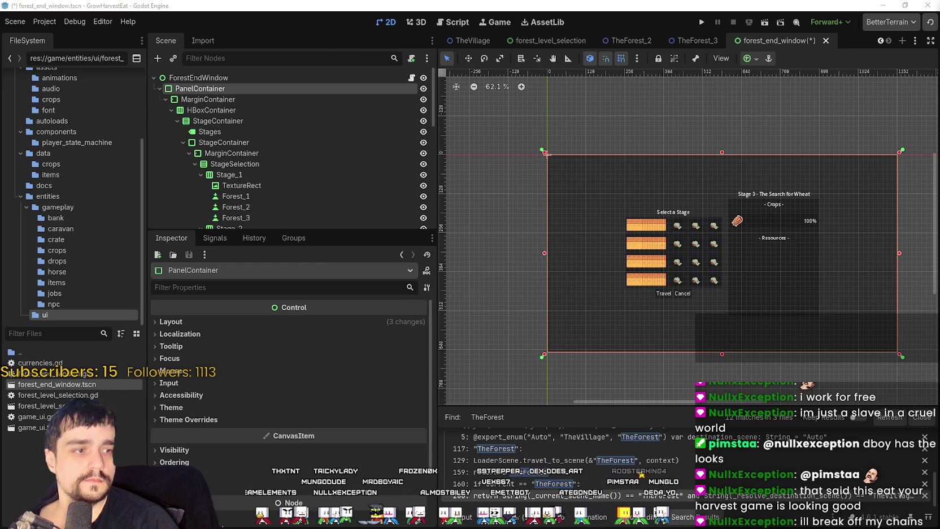
left_click(222, 101)
left_click(219, 121)
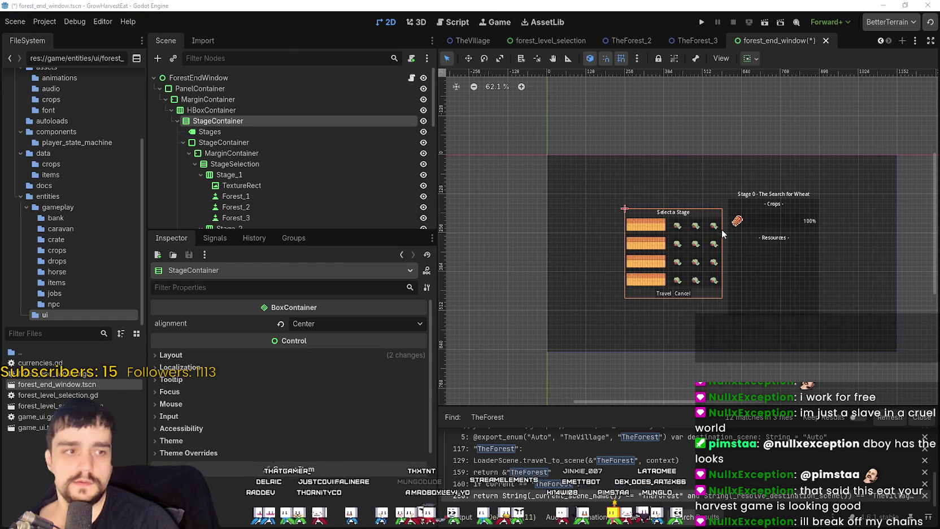
scroll(721, 230, "down", 1)
scroll(722, 231, "right", 1)
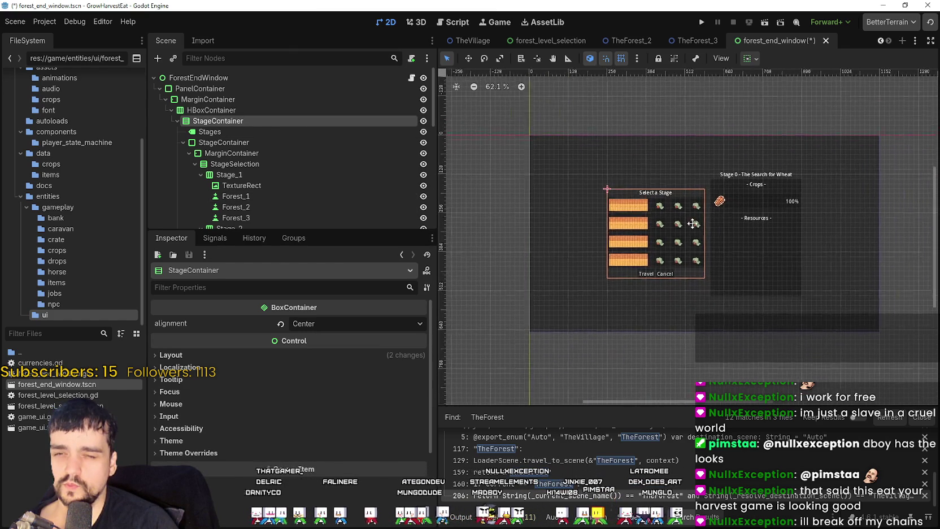
left_click_drag(436, 226, 389, 225)
scroll(240, 153, "down", 2)
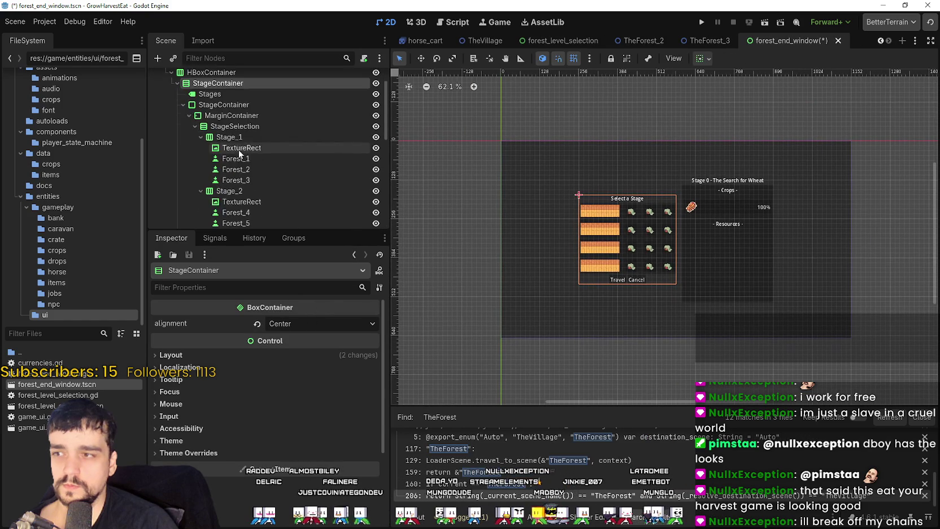
scroll(240, 153, "up", 2)
Collapse StageContainer and select the Travel button under SelectionConfirmation
left_click(203, 142)
left_click(182, 143)
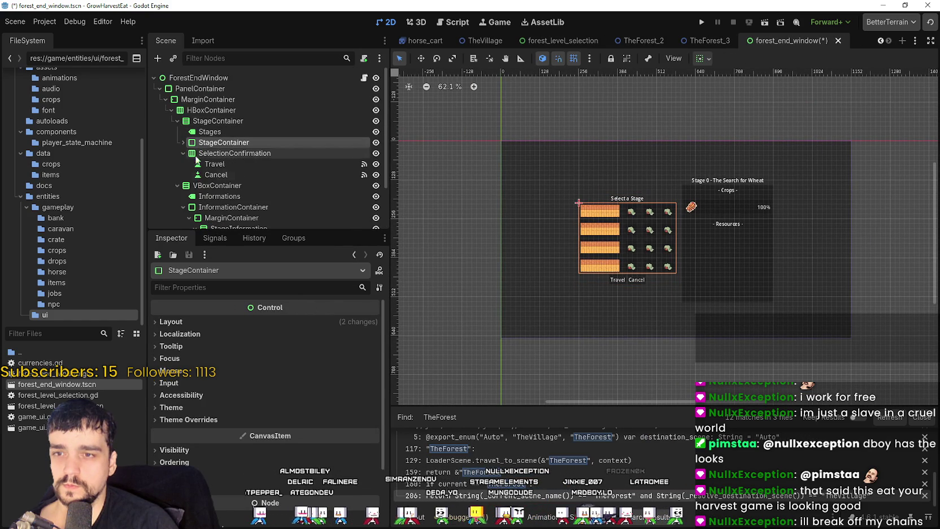
left_click(203, 154)
left_click(212, 175)
left_click(218, 163)
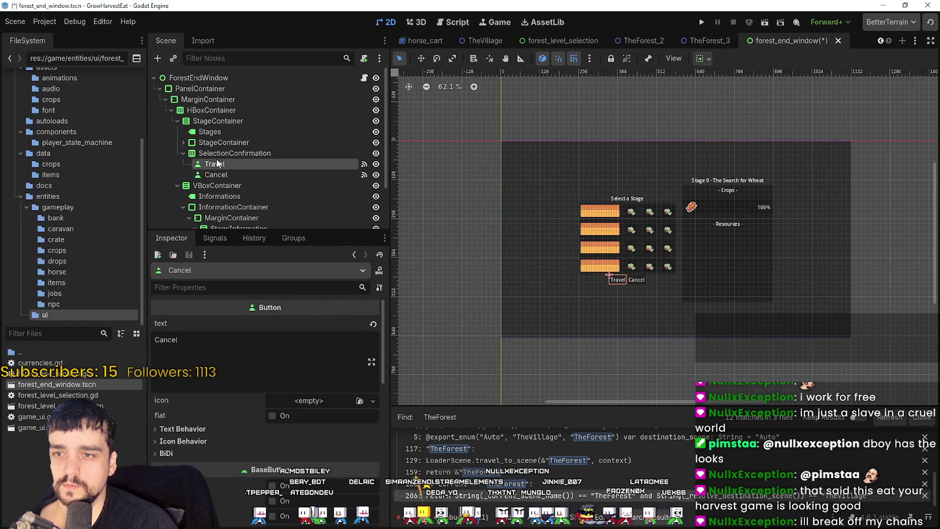
left_click(220, 153)
left_click(218, 164)
left_click(218, 165)
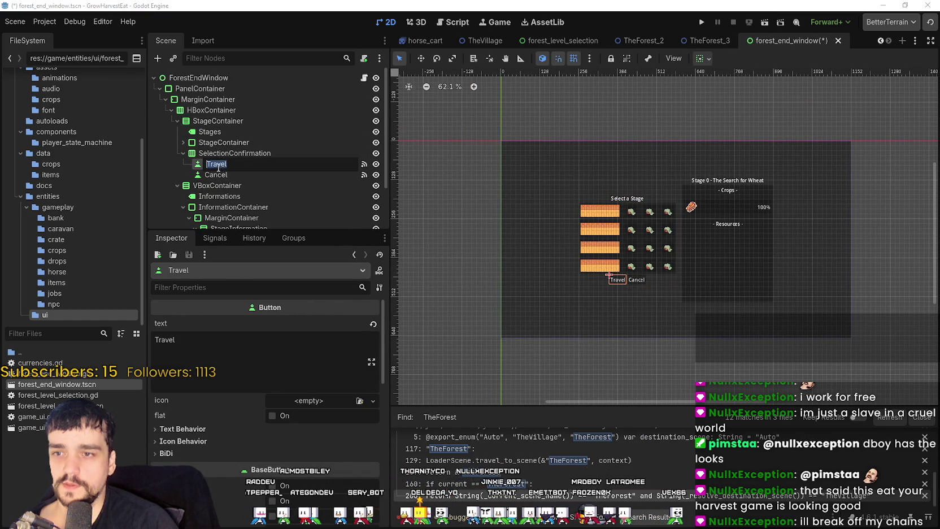
left_click(212, 174)
left_click(230, 153)
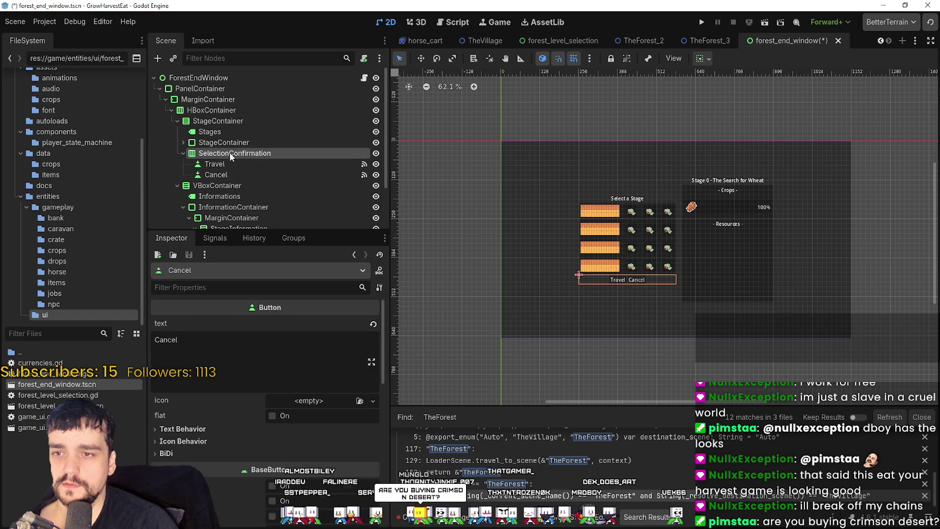
left_click(221, 164)
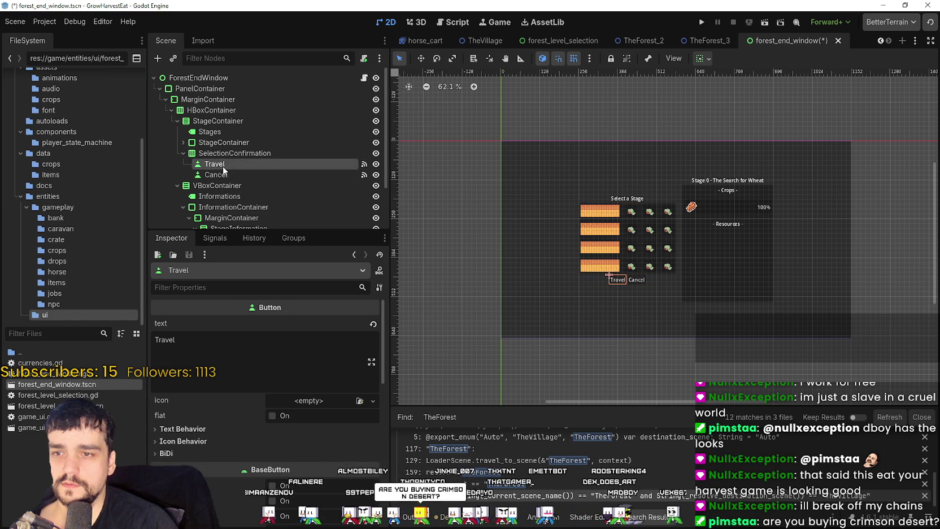
Set the Travel button's text to 'Return Home' and the Cancel button's to 'Repeat'
left_click(237, 342)
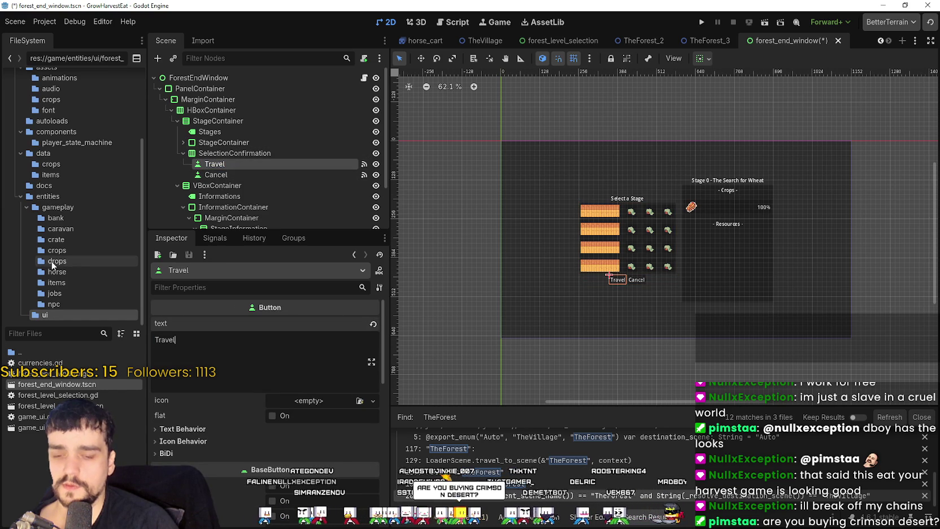
key("BackSpace")
key("BackSpace")
key("BackSpace")
type("Retyur")
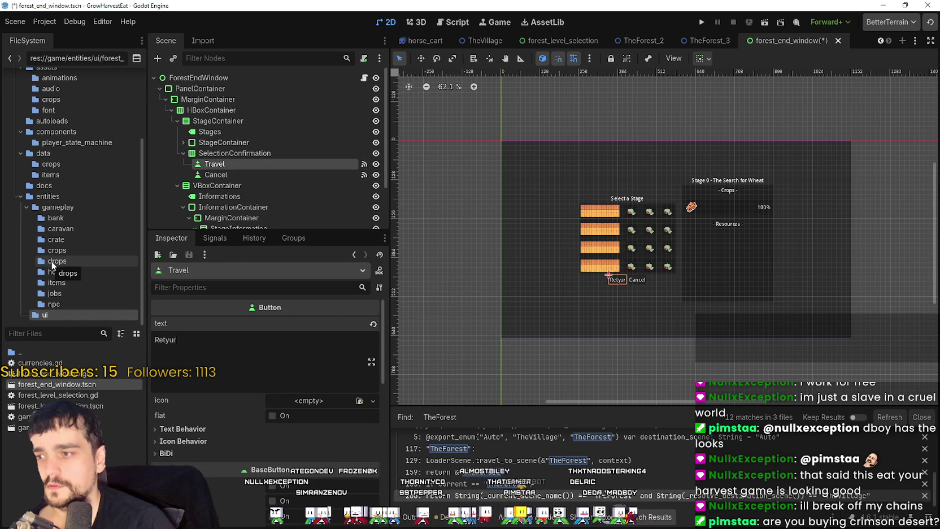
key("BackSpace")
key("BackSpace")
key("BackSpace")
type("urn")
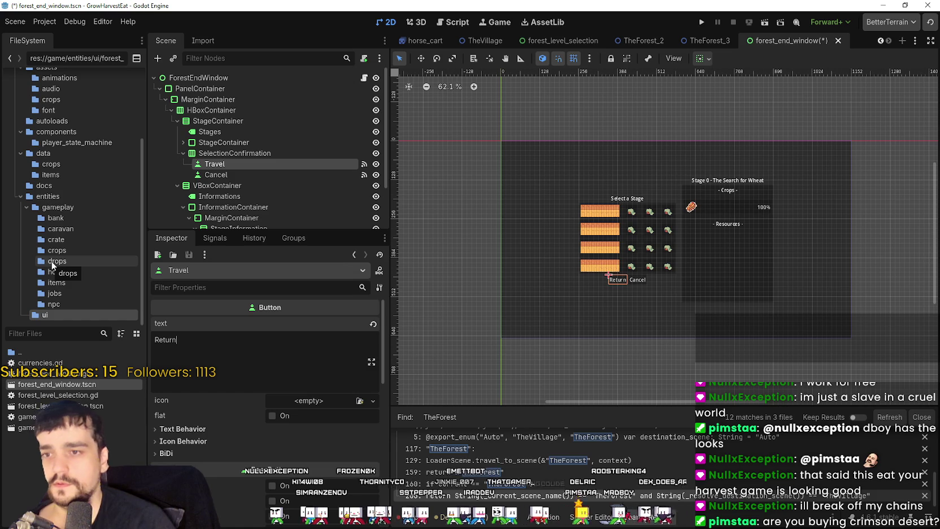
type(" Home")
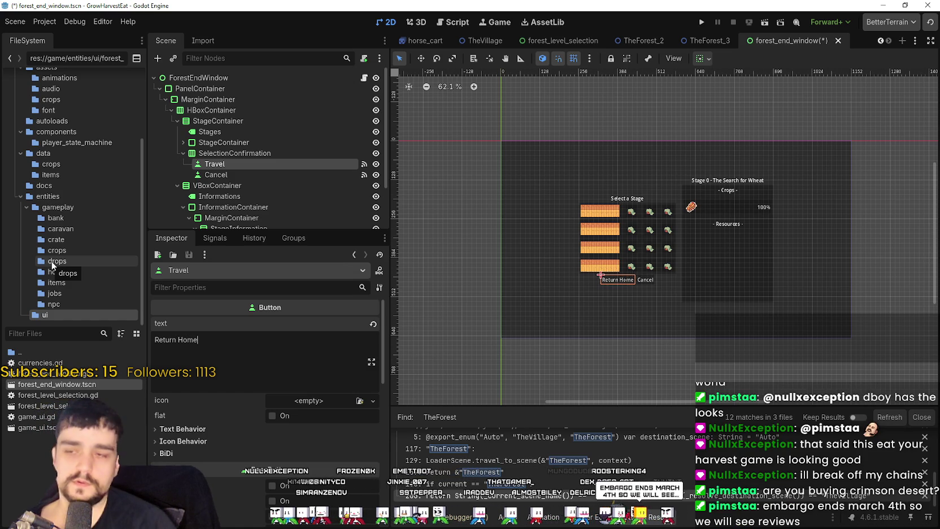
left_click(234, 175)
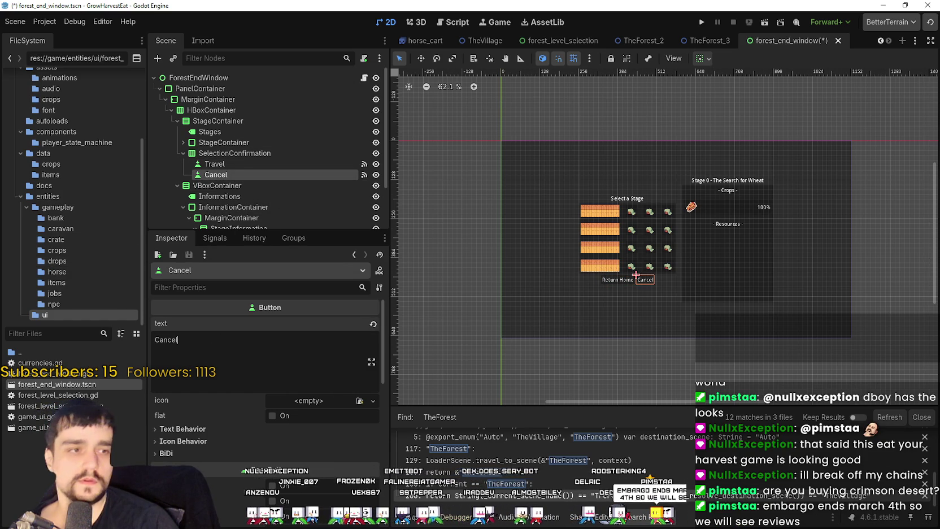
key("ctrl+a")
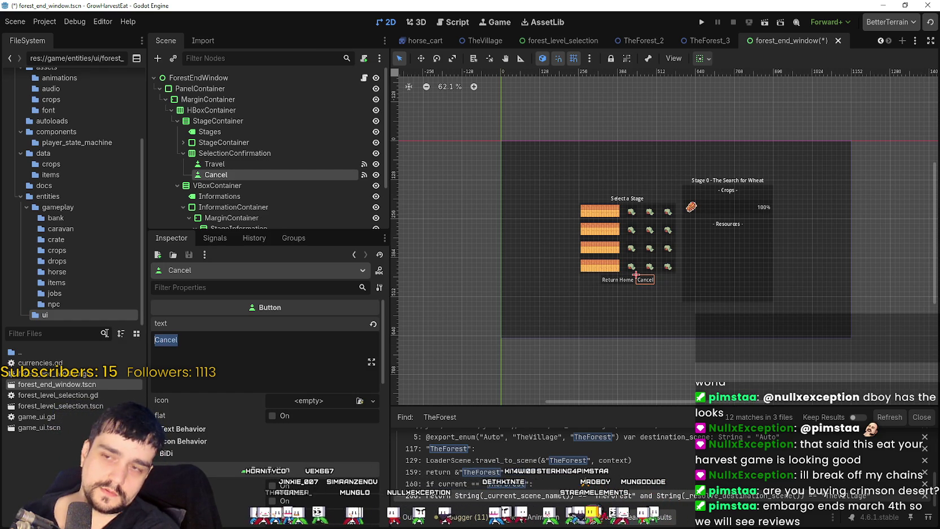
type("R")
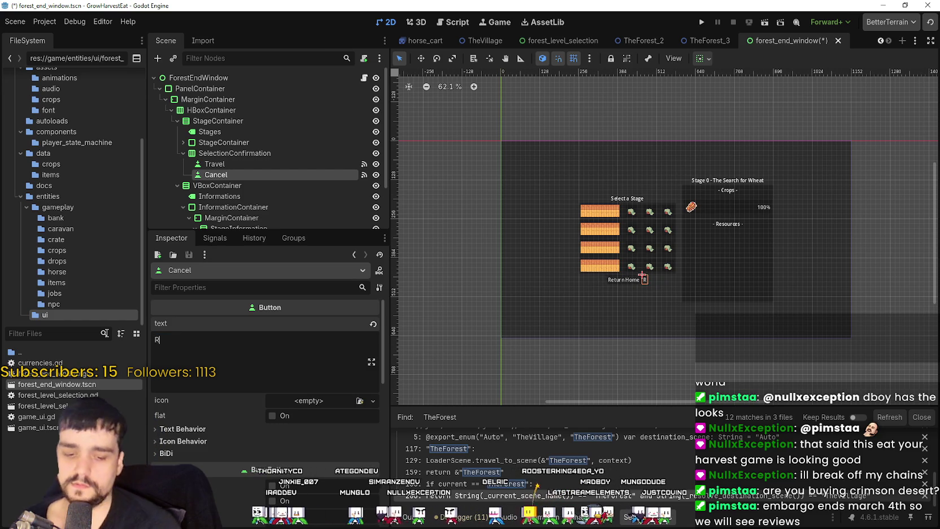
type("epeat")
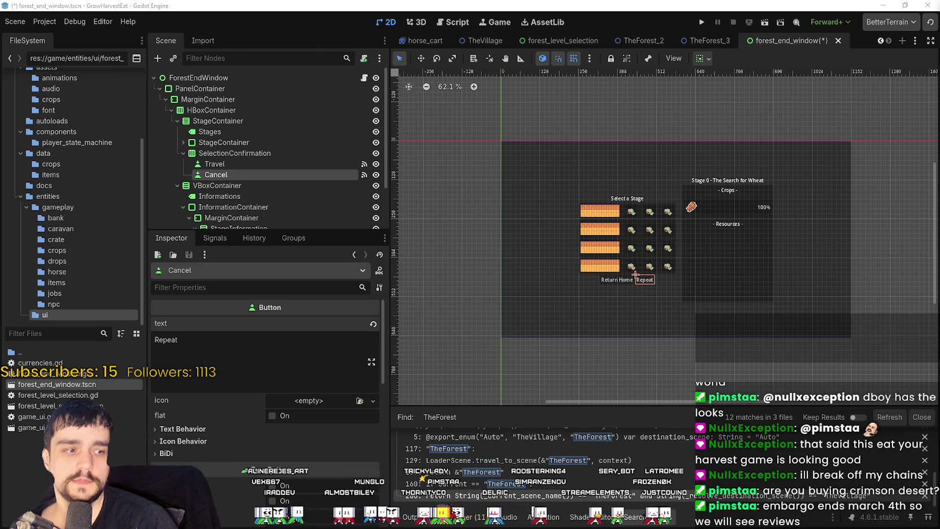
key("alt+Tab")
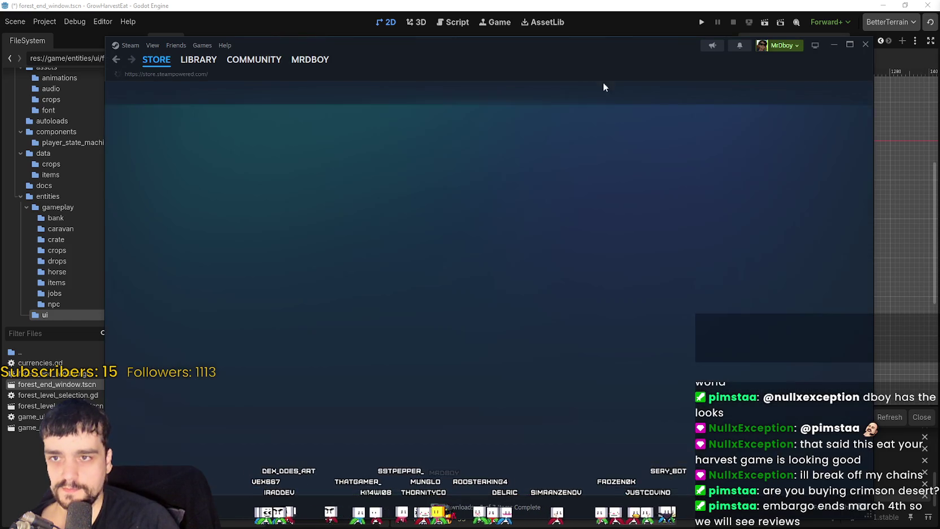
Search the store for Crimson, open the Crimson Desert page and view its third gallery image
left_click(636, 92)
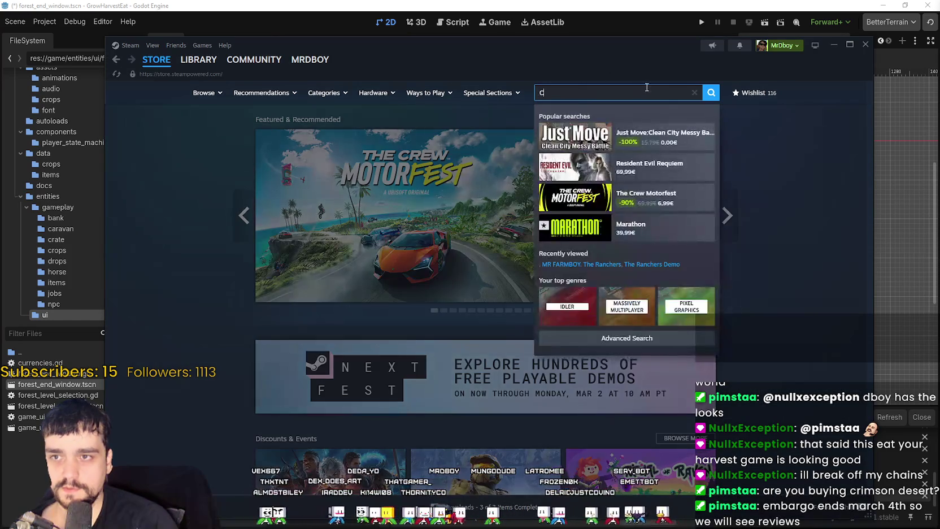
type("c")
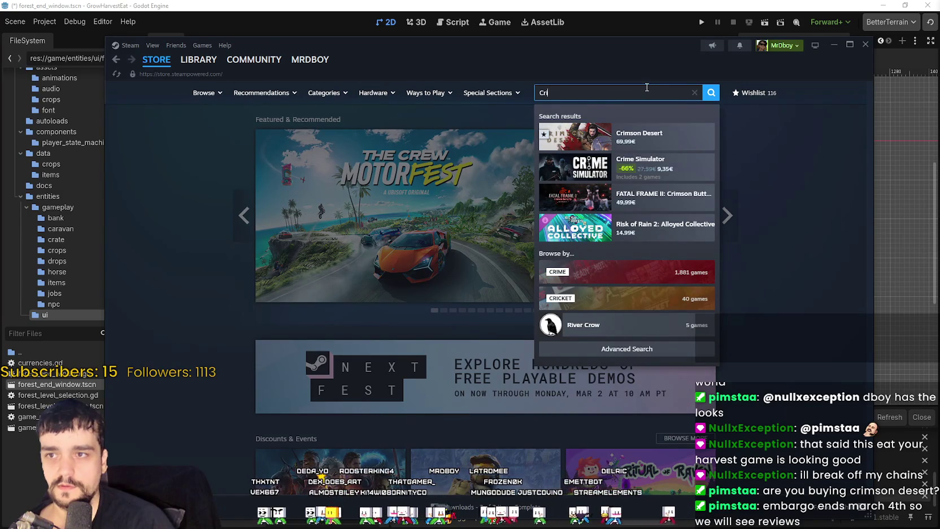
type("mson")
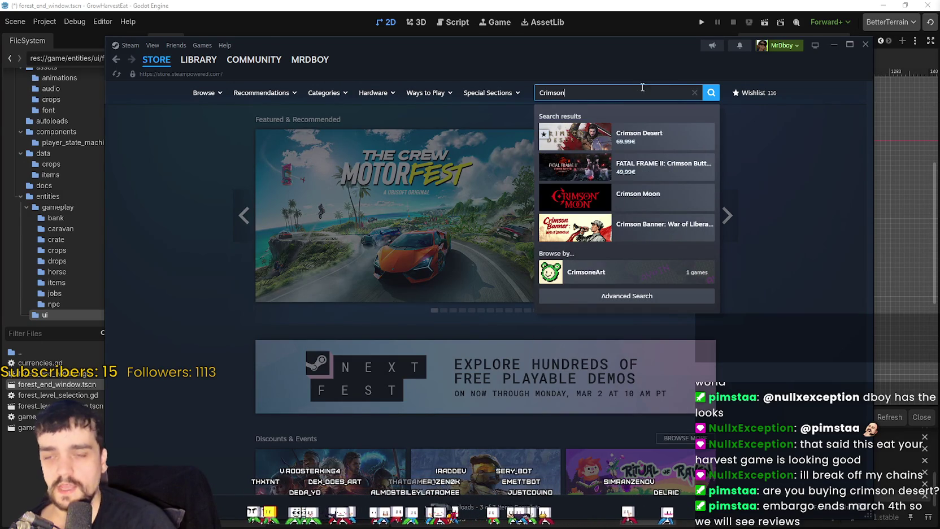
left_click(672, 137)
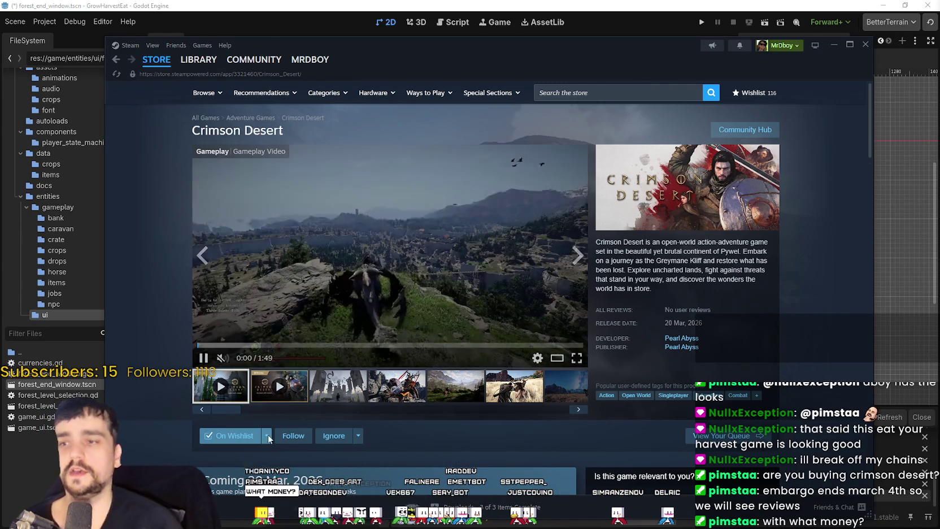
left_click(331, 394)
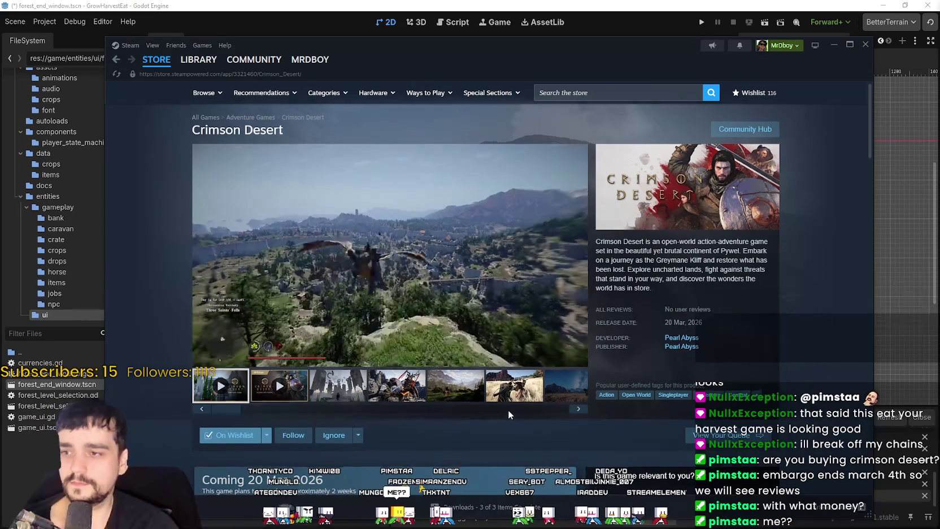
scroll(508, 409, "down", 2)
scroll(496, 419, "up", 2)
scroll(495, 420, "down", 3)
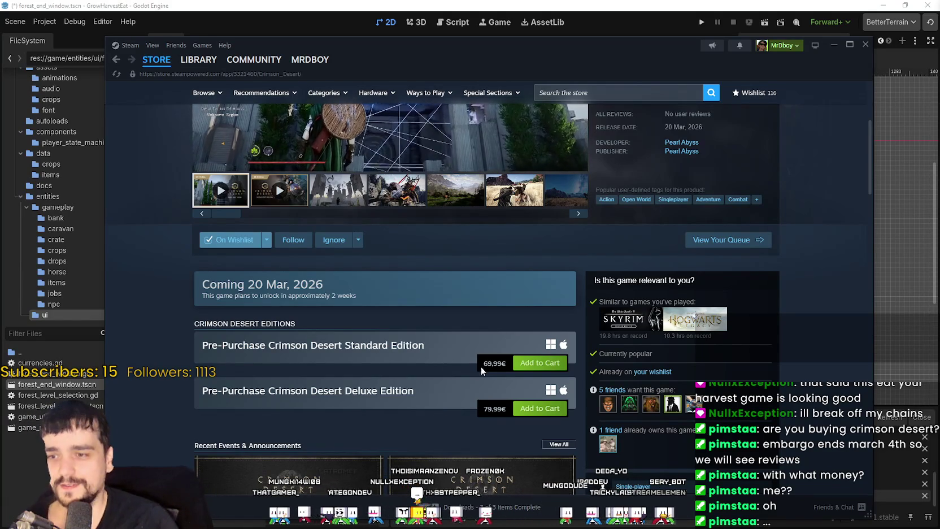
mouse_move(481, 365)
left_mouse_down()
mouse_move(496, 373)
mouse_move(508, 365)
left_mouse_up()
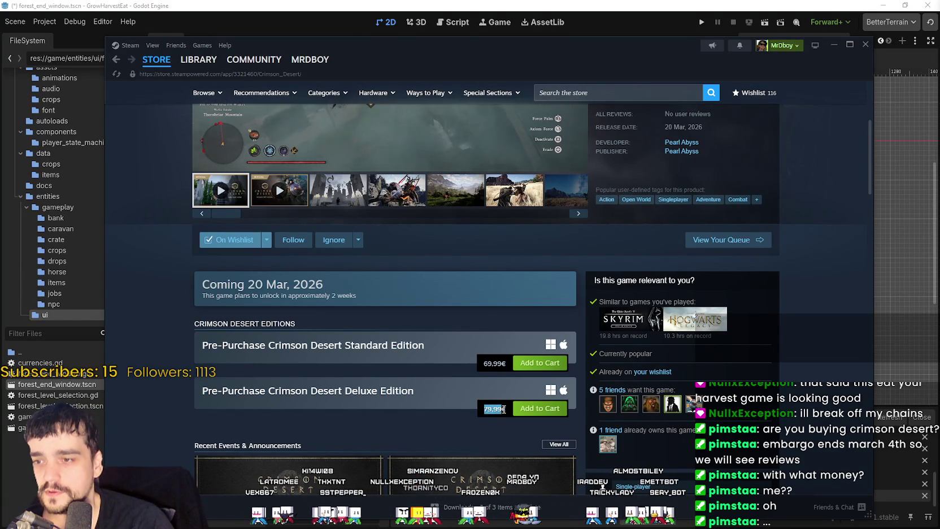
left_click_drag(485, 409, 506, 409)
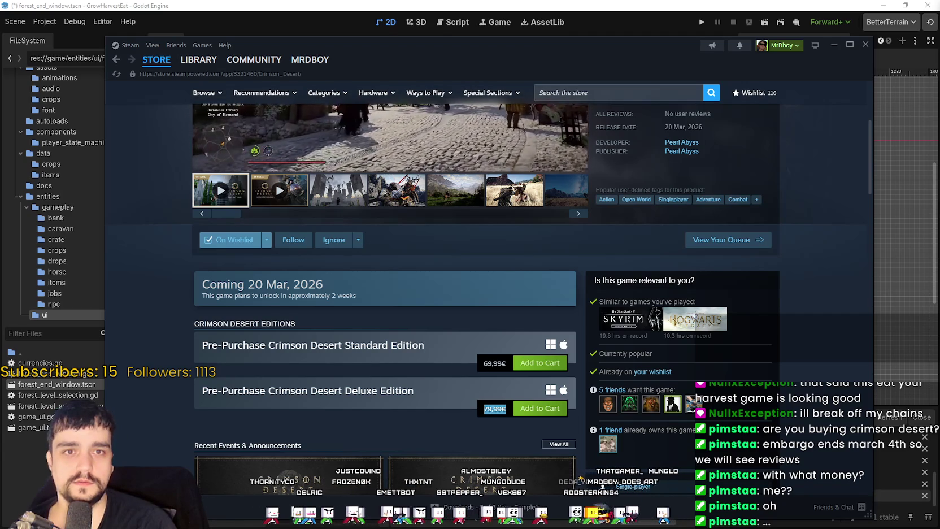
left_click(480, 311)
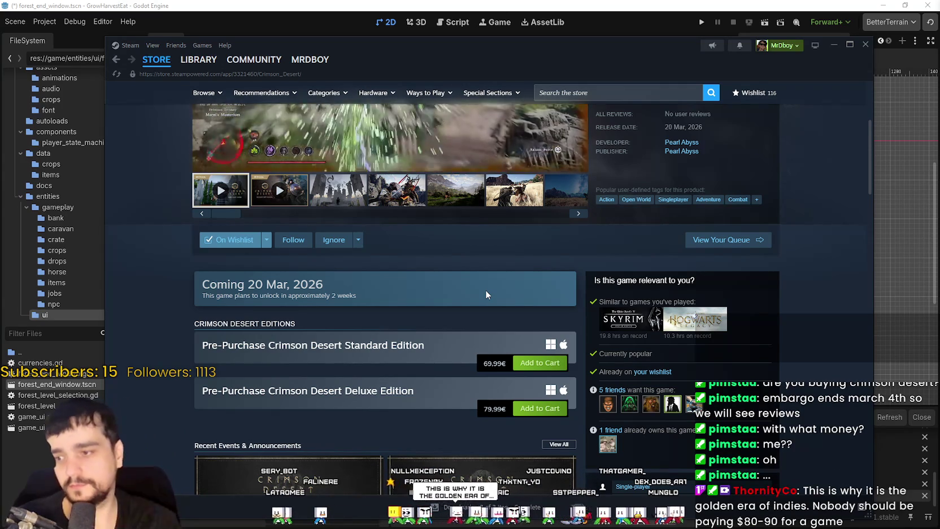
scroll(470, 318, "down", 5)
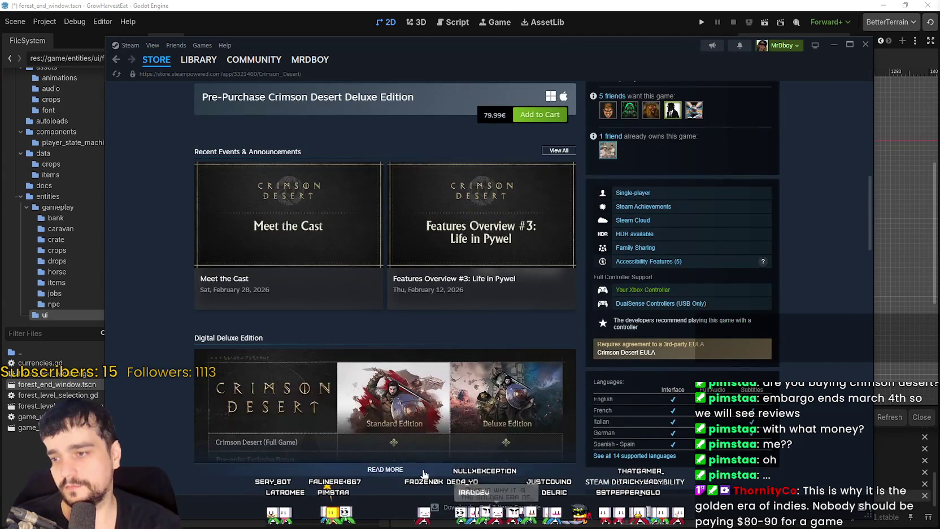
scroll(402, 450, "down", 3)
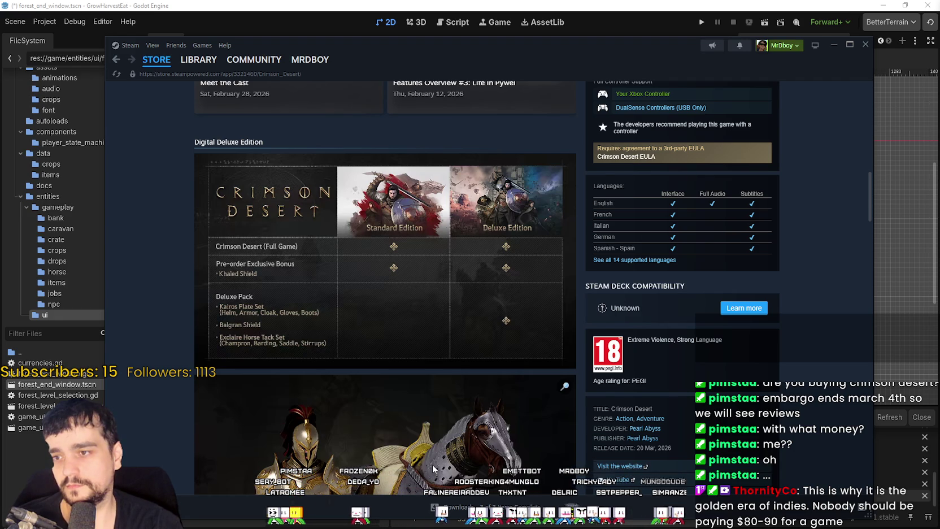
scroll(433, 468, "down", 1)
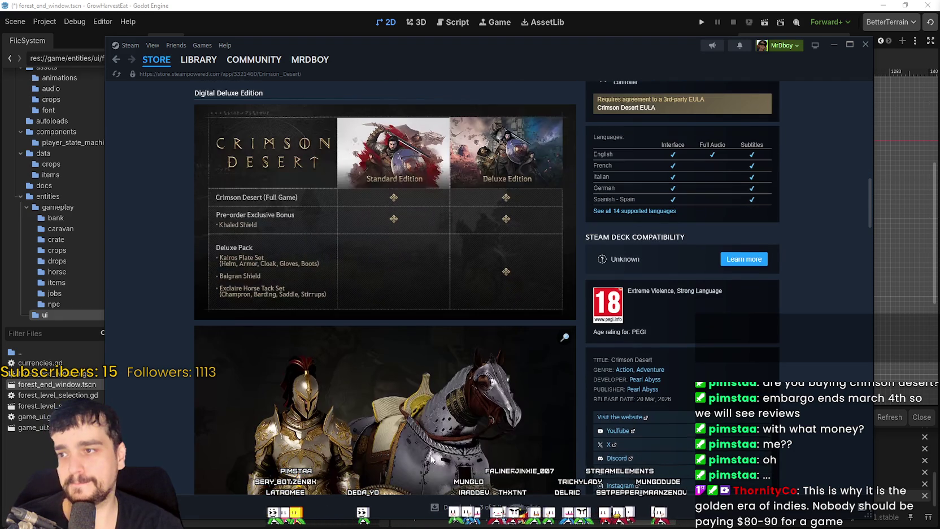
scroll(428, 450, "down", 5)
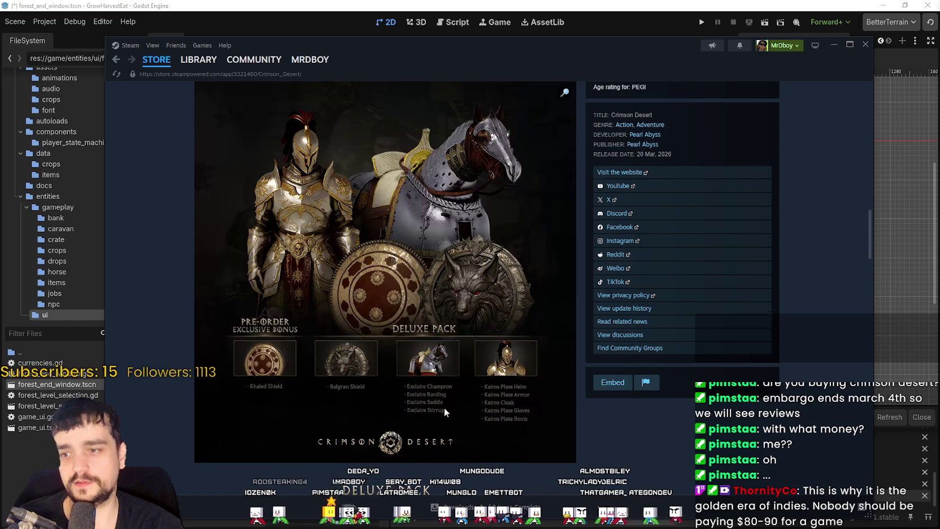
scroll(307, 228, "down", 6)
left_click_drag(308, 228, 526, 417)
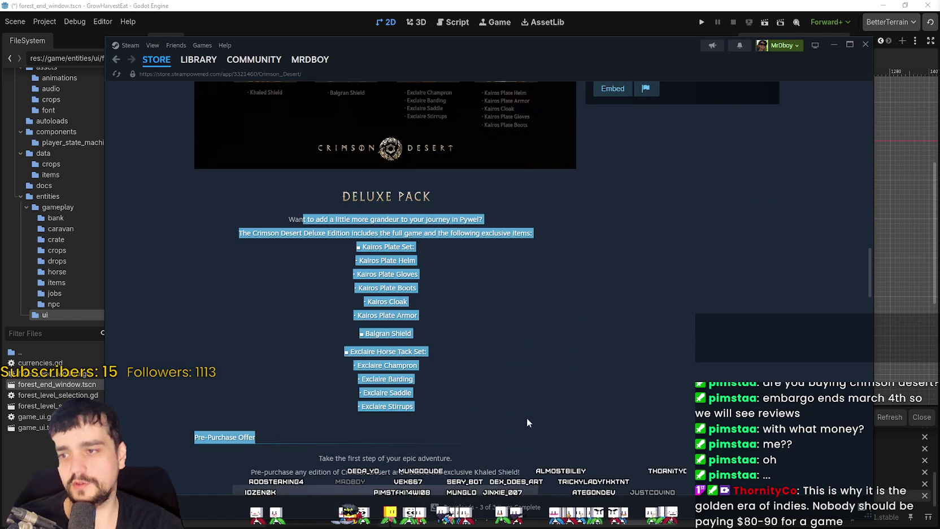
left_click(555, 412)
scroll(551, 414, "up", 9)
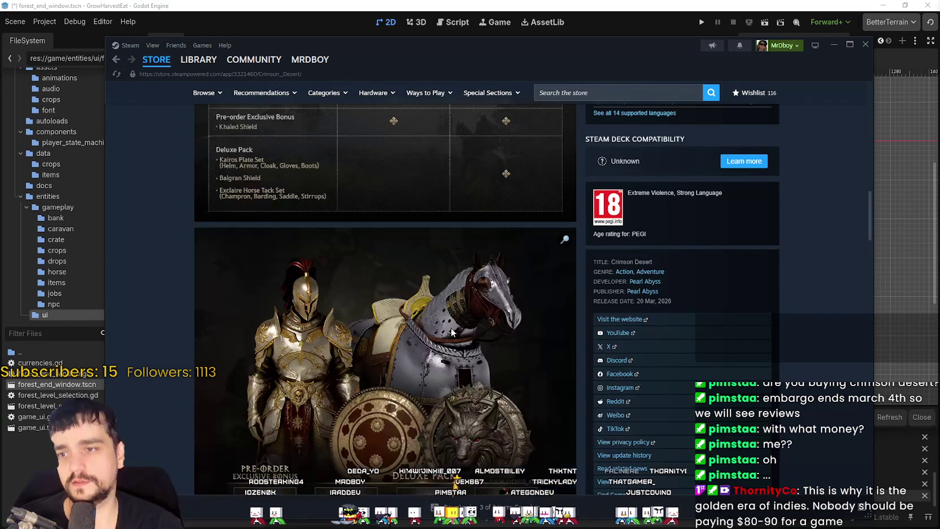
scroll(376, 437, "up", 8)
scroll(373, 444, "up", 2)
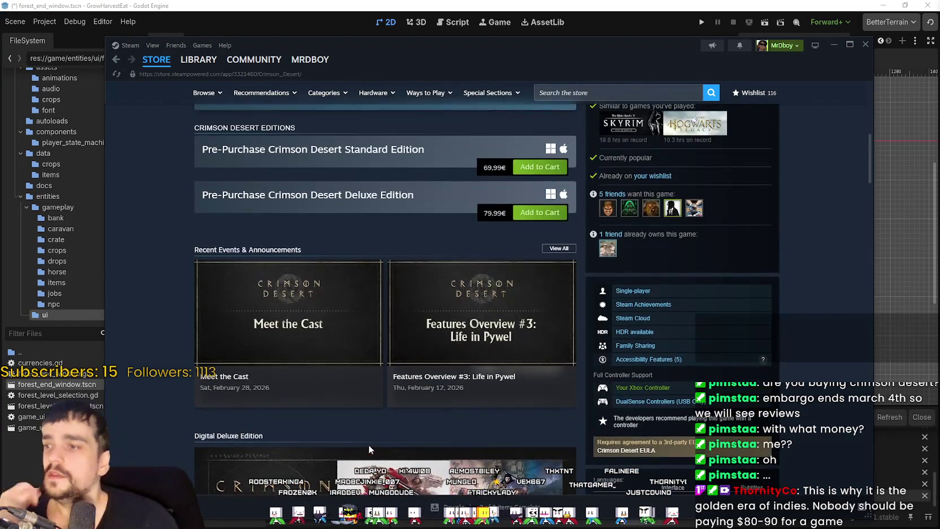
scroll(367, 443, "up", 8)
scroll(365, 443, "down", 1)
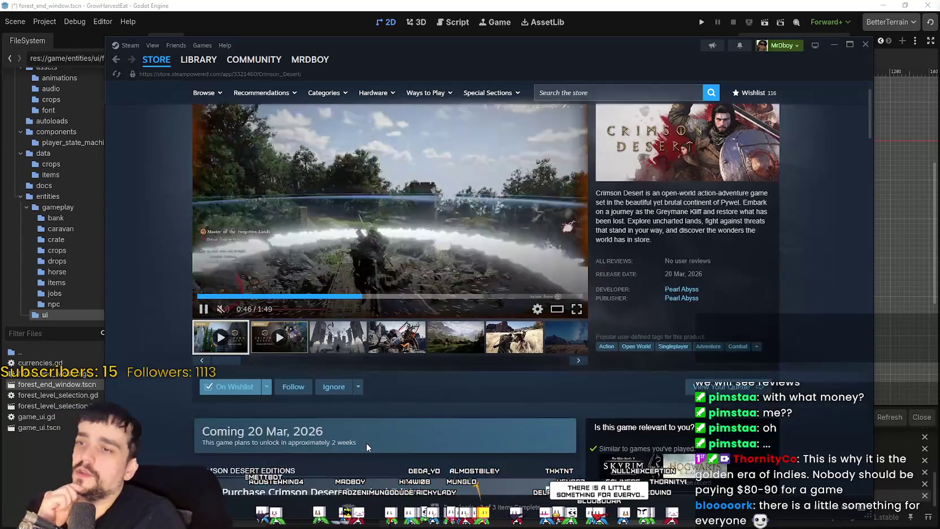
scroll(365, 442, "up", 1)
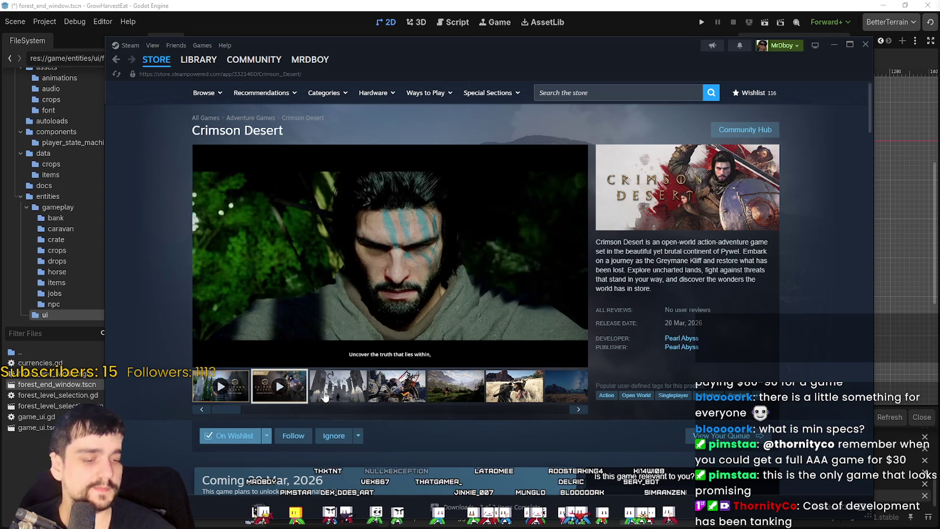
Return to the store front, advance the featured carousel, and scroll down to the Top Sellers list
left_click(150, 63)
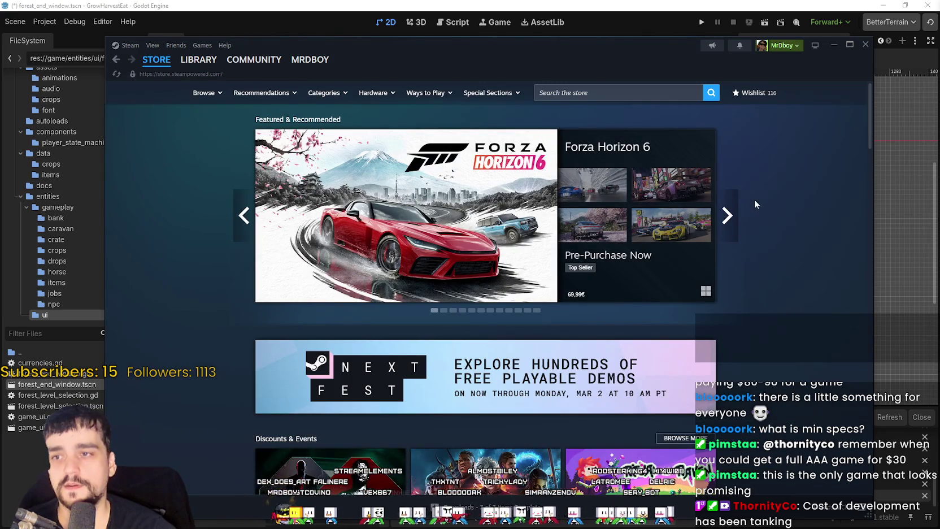
left_click(737, 215)
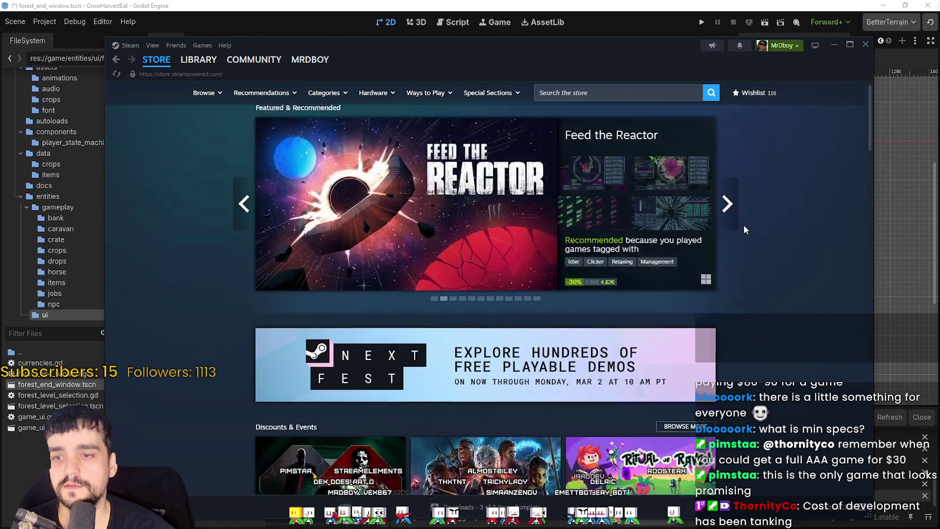
scroll(676, 339, "down", 3)
mouse_move(676, 339)
scroll(676, 340, "down", 2)
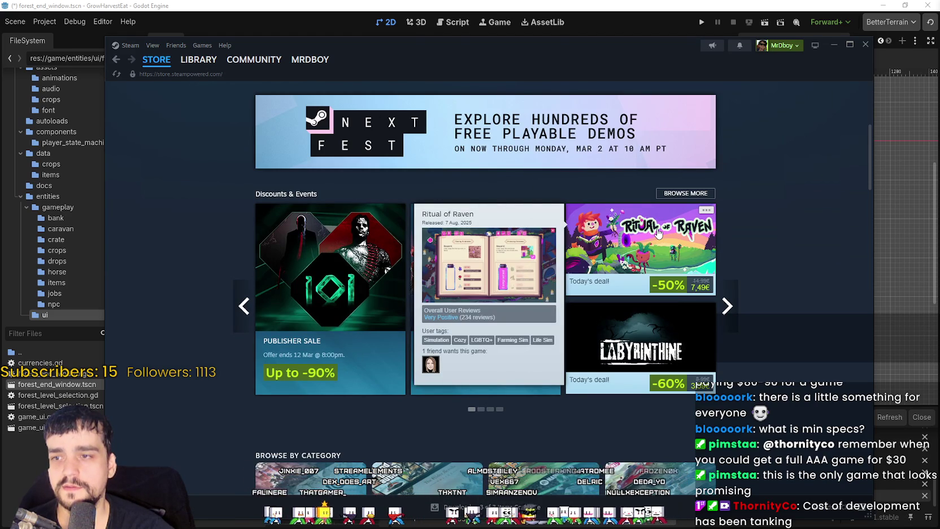
scroll(761, 304, "down", 4)
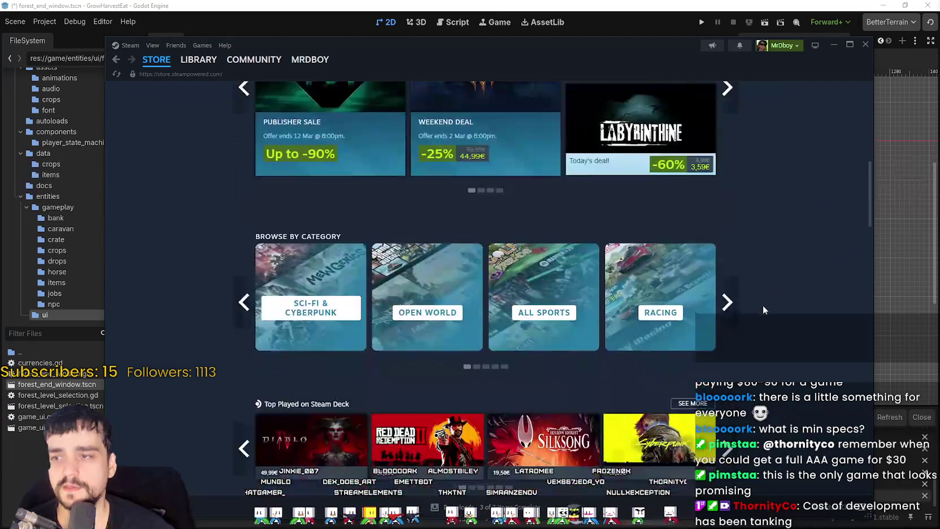
scroll(763, 306, "down", 12)
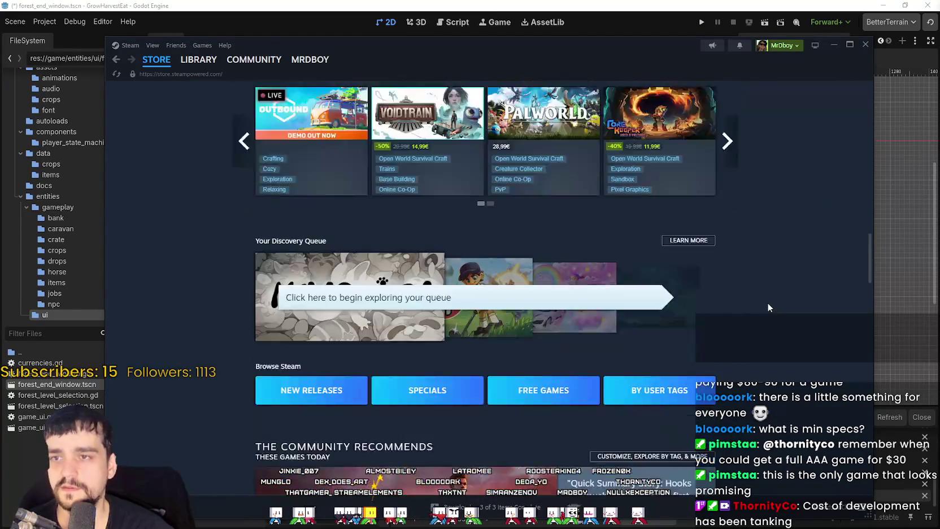
scroll(767, 307, "down", 15)
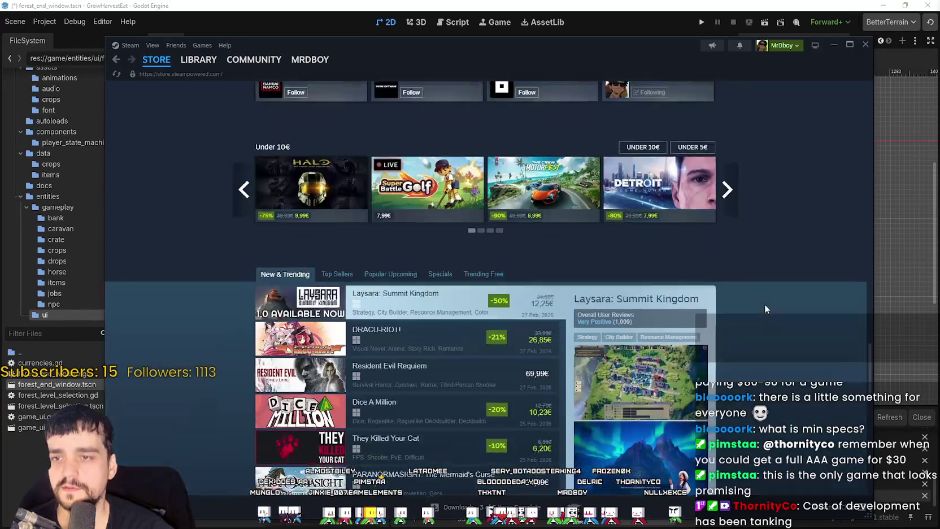
scroll(765, 305, "down", 3)
left_click(335, 126)
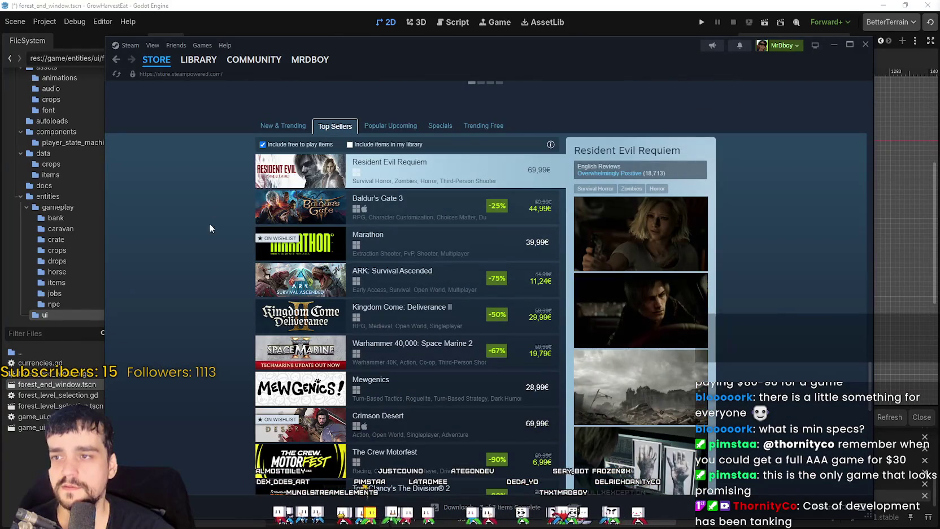
Open Marathon's Steam store page and scroll through its contents
left_click(419, 249)
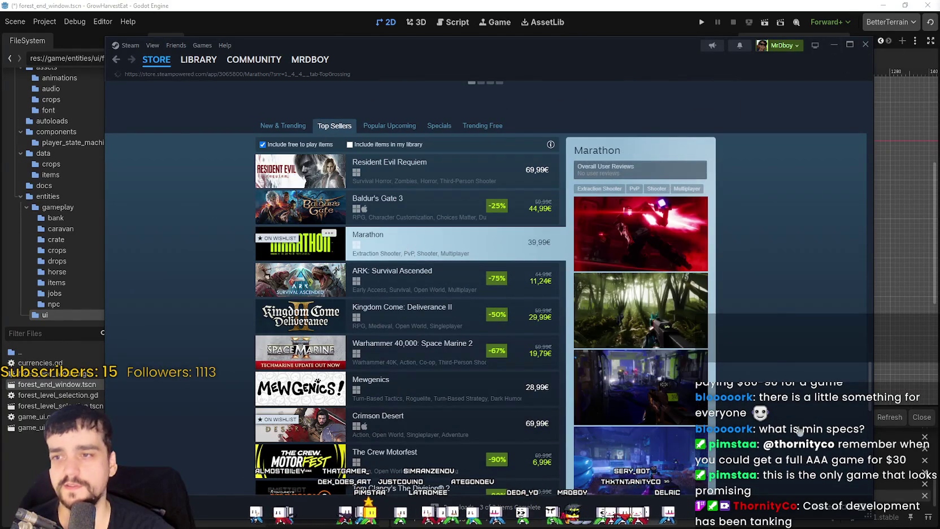
scroll(406, 291, "down", 2)
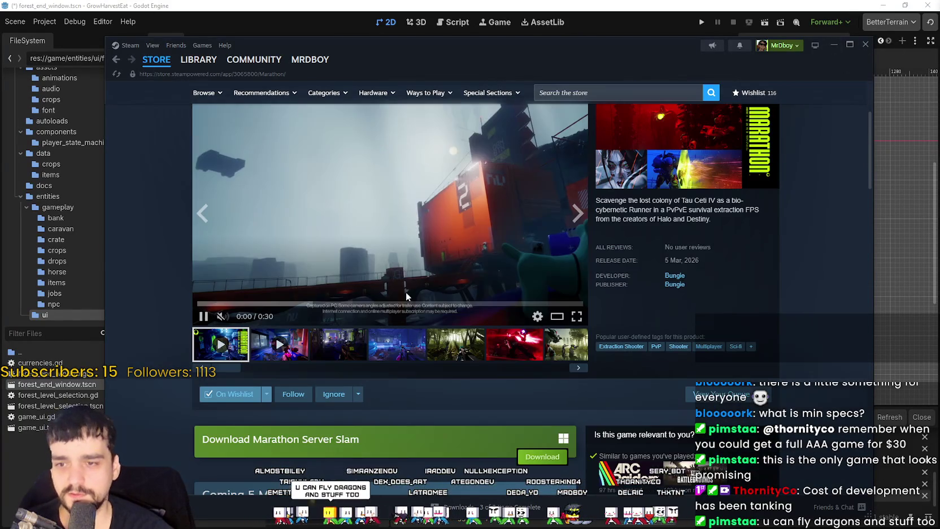
scroll(388, 351, "down", 3)
scroll(388, 346, "down", 3)
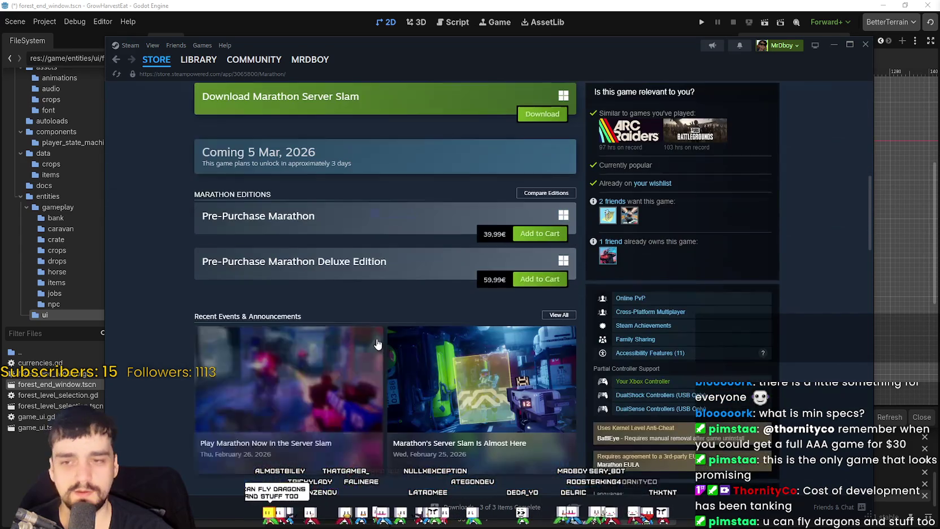
scroll(377, 337, "up", 3)
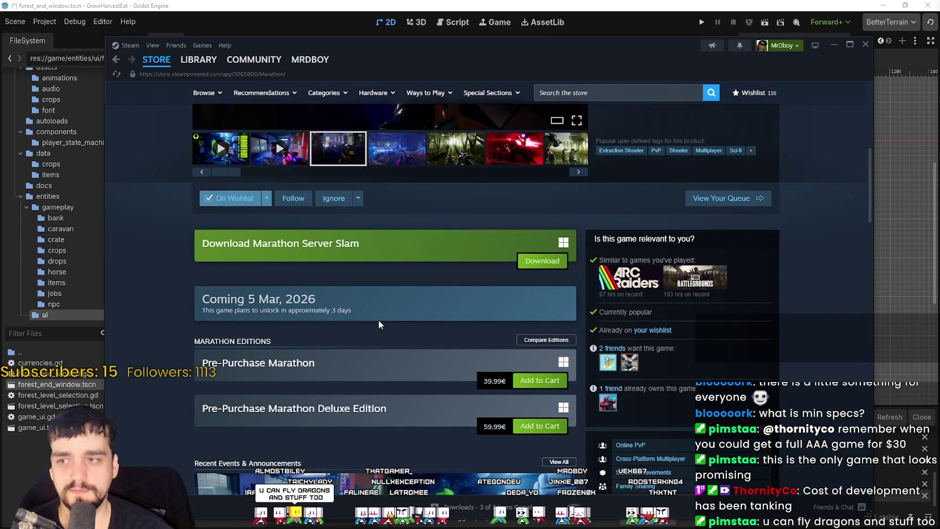
scroll(380, 313, "down", 2)
scroll(380, 315, "down", 3)
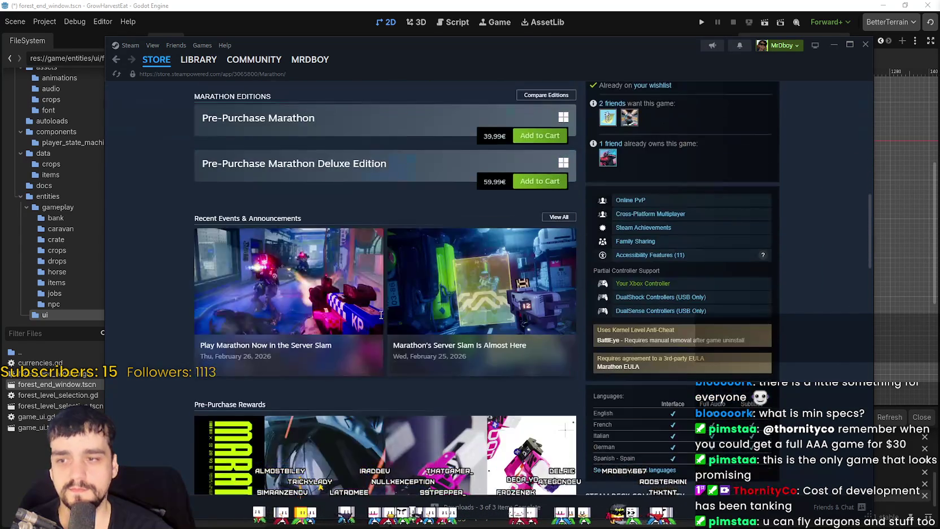
scroll(330, 444, "down", 4)
scroll(333, 373, "down", 3)
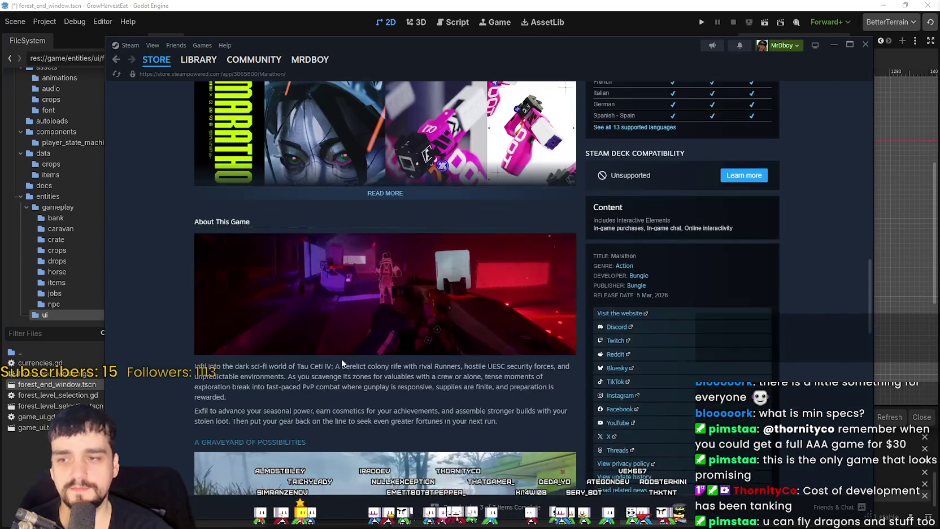
scroll(425, 318, "up", 10)
scroll(448, 339, "up", 5)
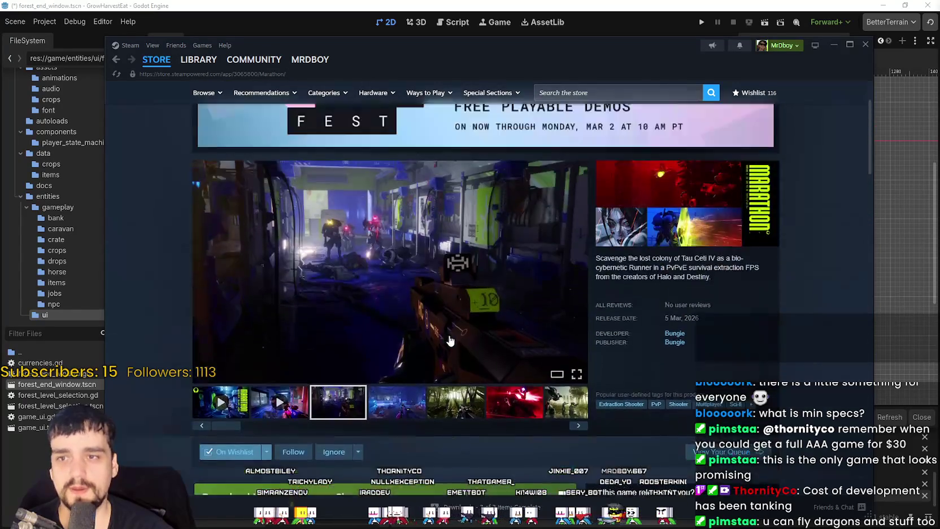
View Marathon's community hub, then switch to SteamDB's Marathon Server Slam player charts
left_click(745, 129)
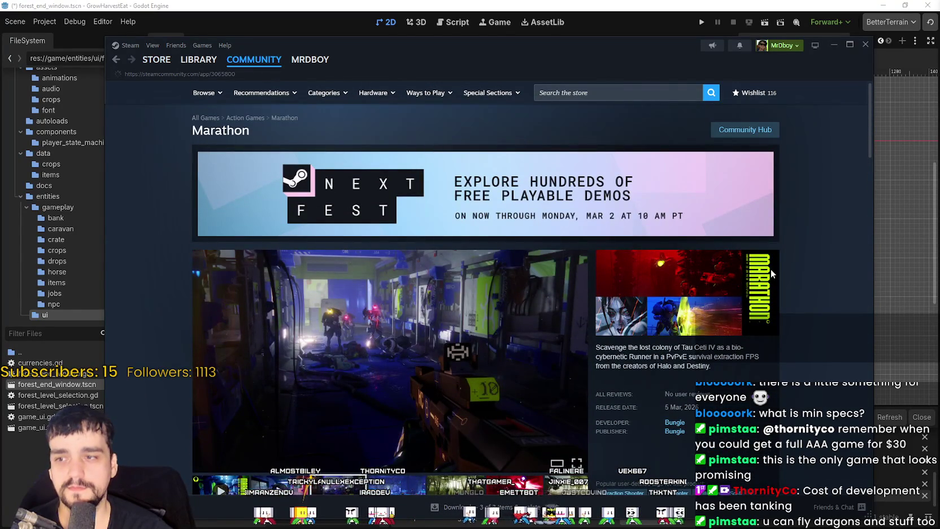
scroll(769, 268, "down", 2)
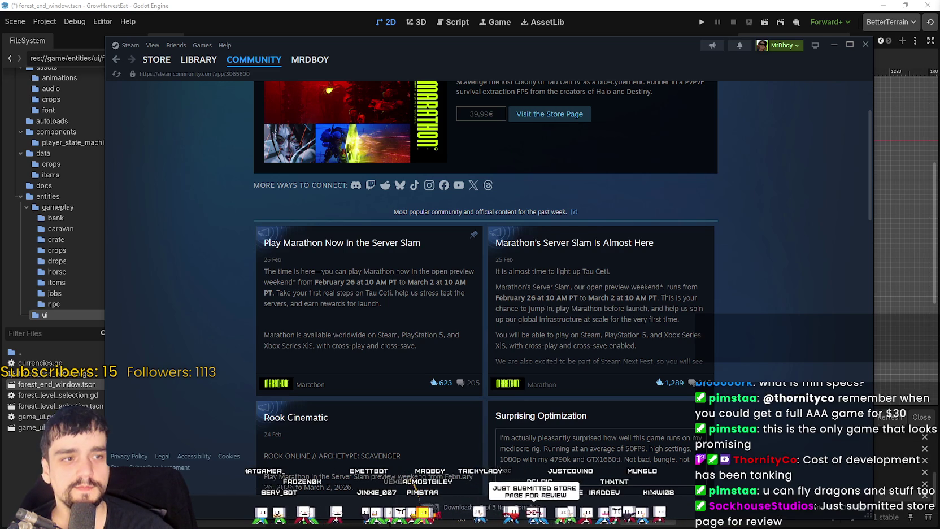
key("alt+Tab")
scroll(452, 370, "down", 4)
Limit the Marathon chart to one week, then open ARC Raiders Playtest via SteamDB search
scroll(440, 282, "up", 1)
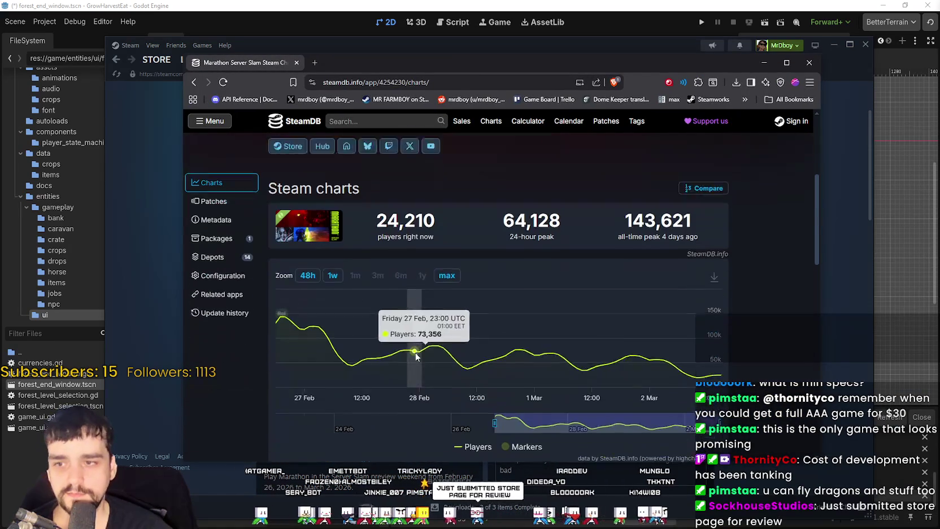
left_click(333, 252)
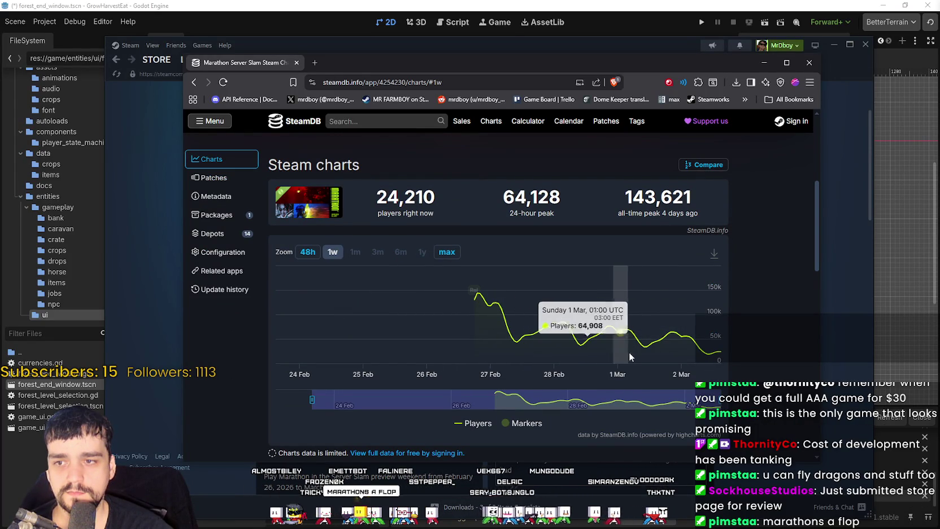
scroll(725, 334, "up", 3)
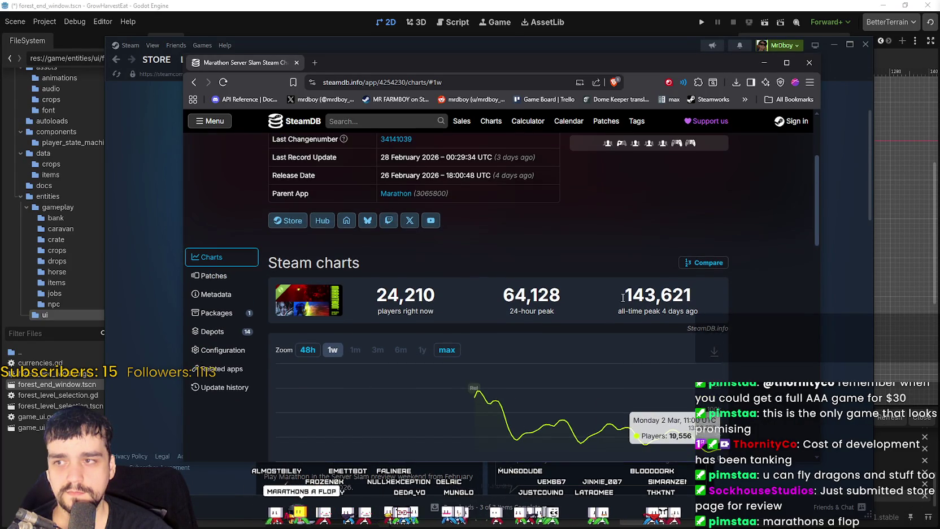
left_click(392, 119)
type("c raiders")
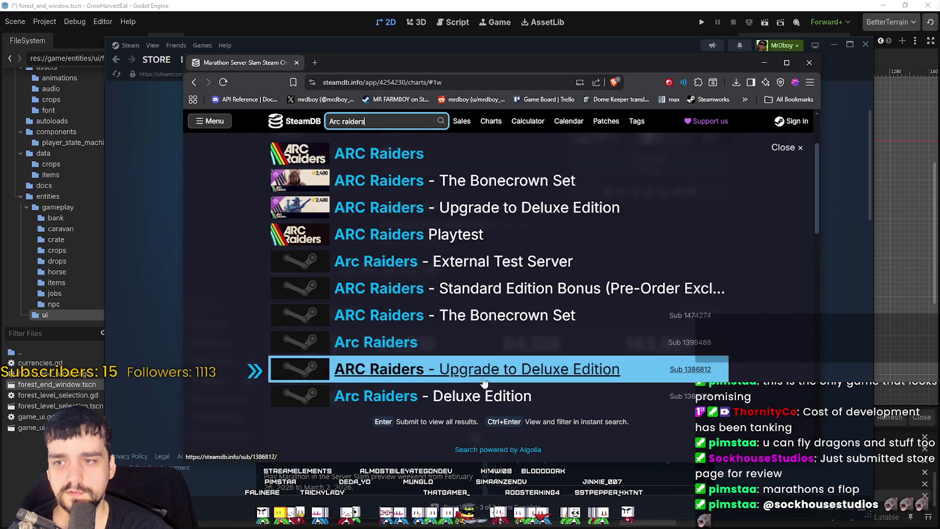
left_click(426, 246)
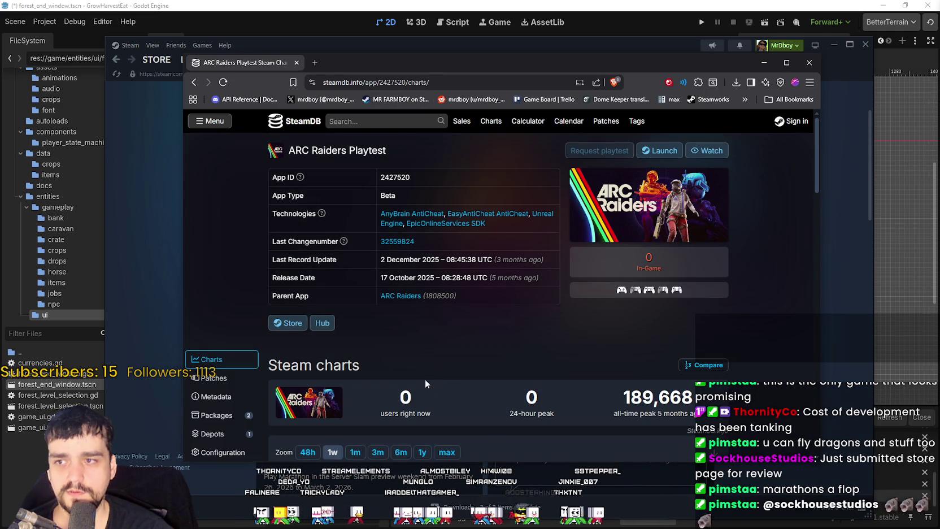
Compare ARC Raiders Playtest player counts across the 48h, 3m, 6m and 1y ranges
scroll(414, 354, "down", 3)
left_click(308, 256)
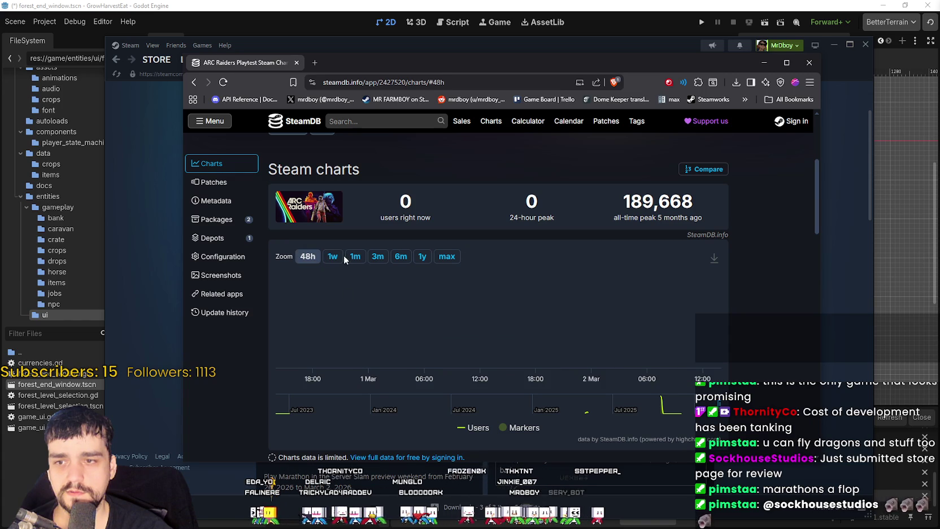
left_click(377, 256)
left_click(400, 256)
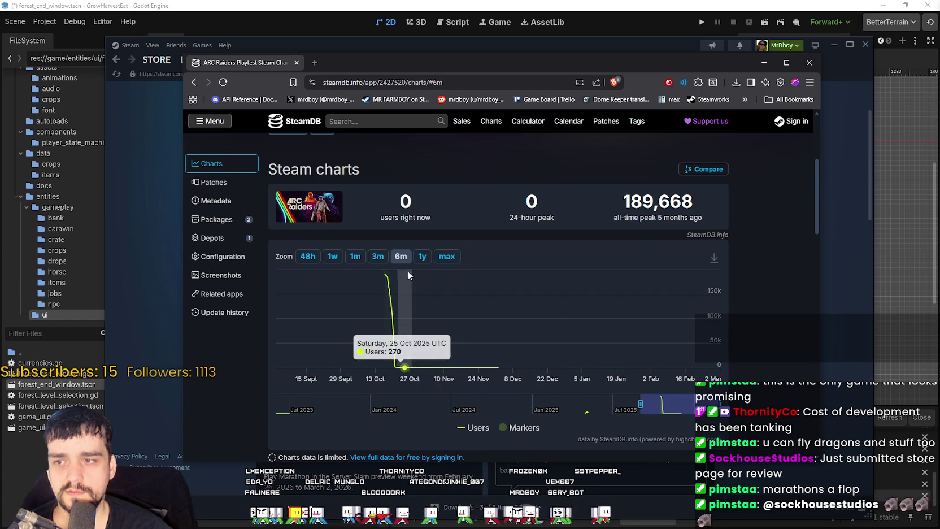
left_click(421, 260)
left_click(400, 257)
left_click(385, 257)
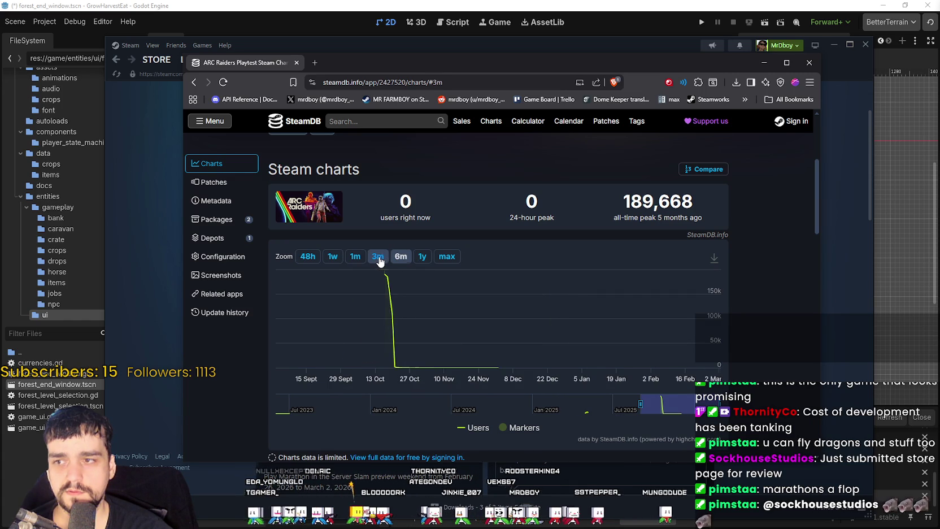
left_click(394, 258)
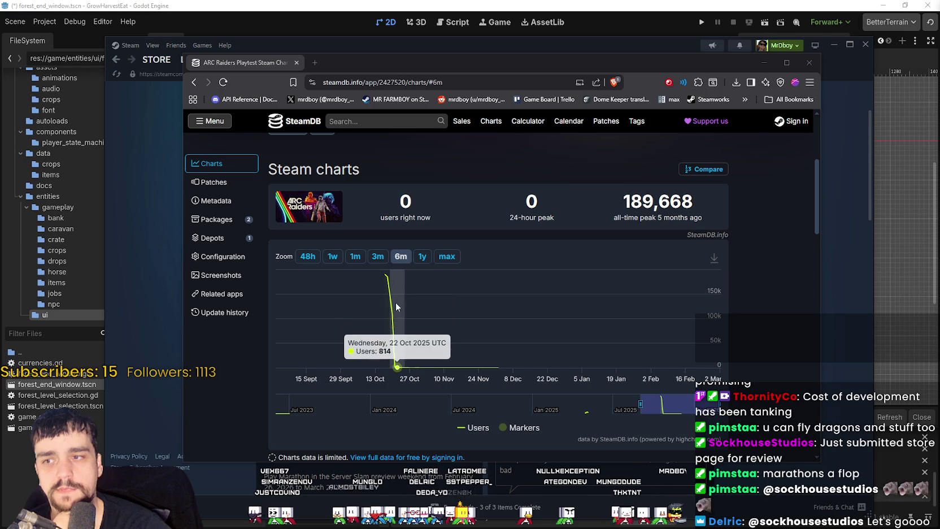
Show the 1-year and full ARC Raiders Playtest history, then go back toward Marathon
mouse_move(338, 61)
left_mouse_down()
mouse_move(371, 125)
mouse_move(353, 66)
left_mouse_up()
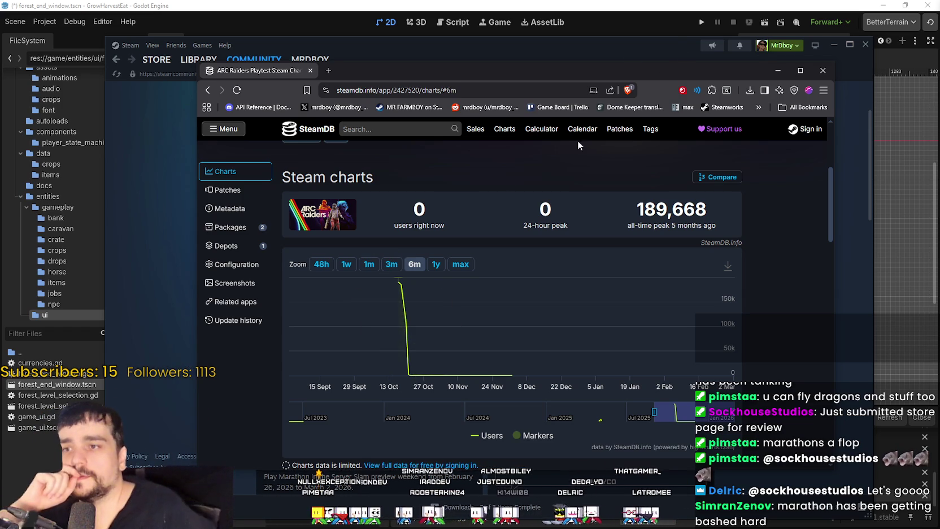
left_click(433, 263)
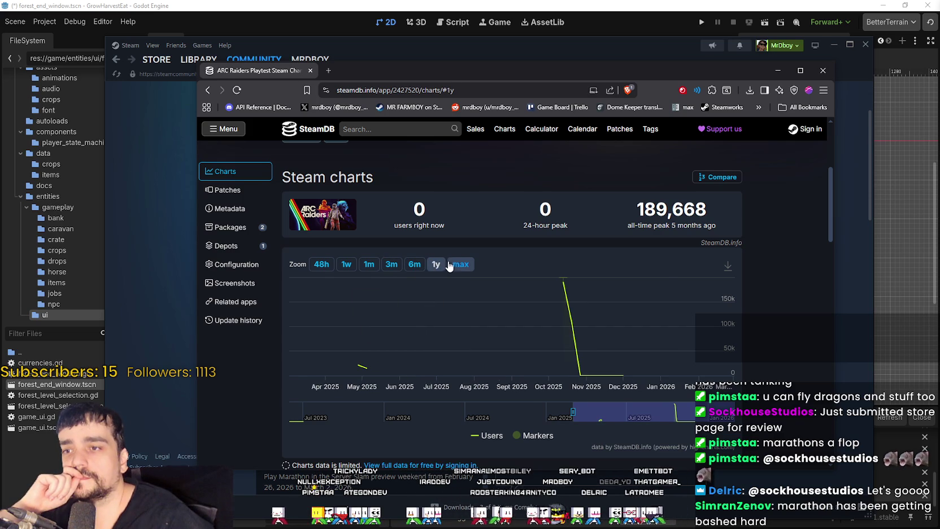
left_click(450, 264)
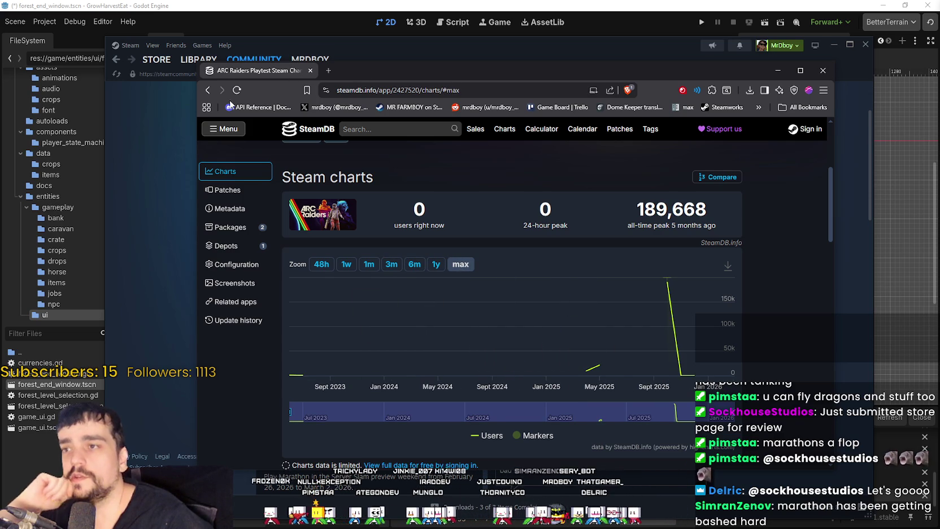
left_click(208, 90)
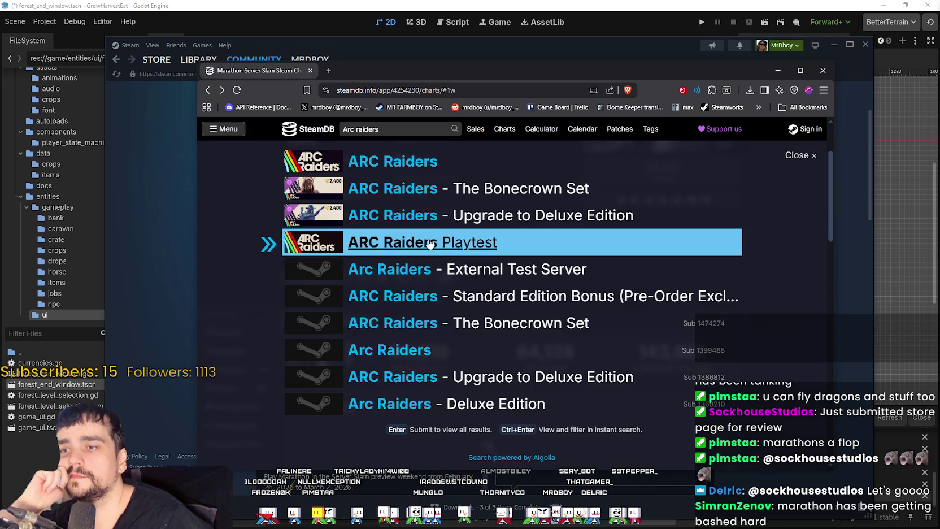
Return to the Marathon Server Slam charts and zoom to the past week
left_click(209, 90)
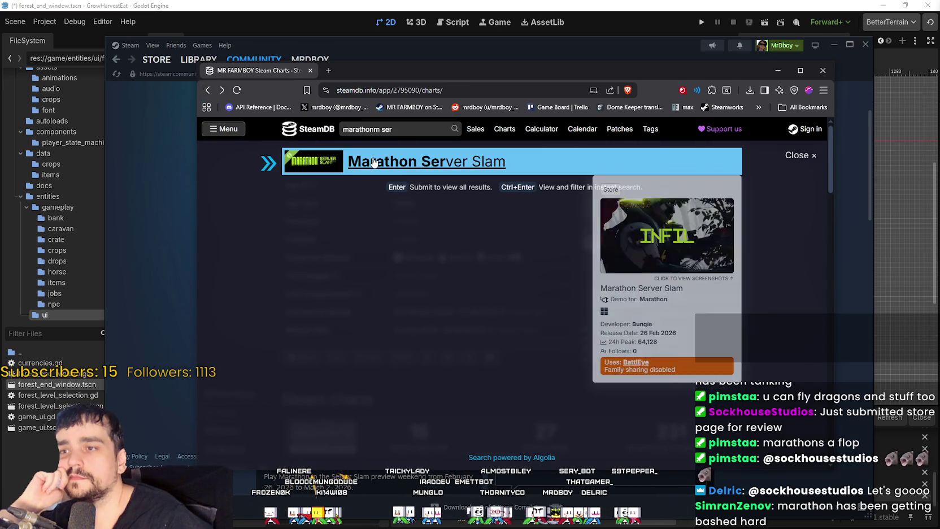
scroll(302, 276, "down", 4)
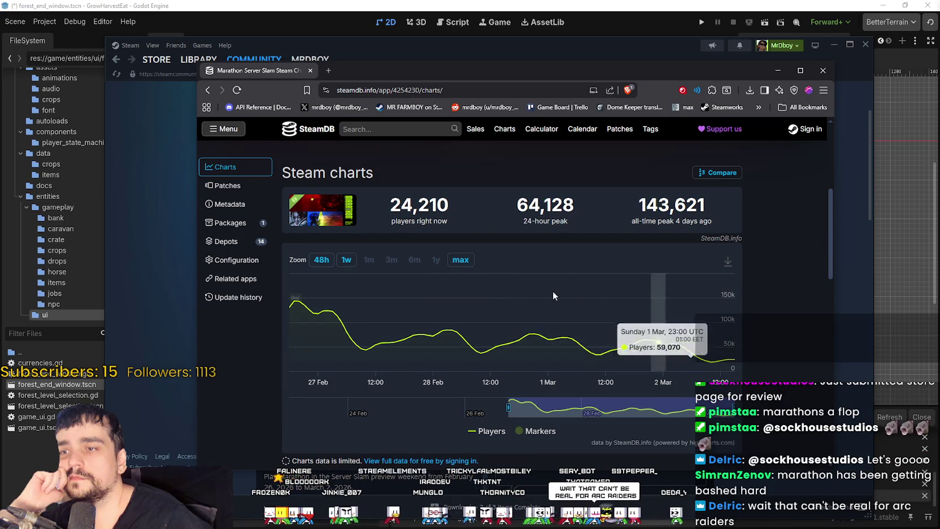
left_click(347, 259)
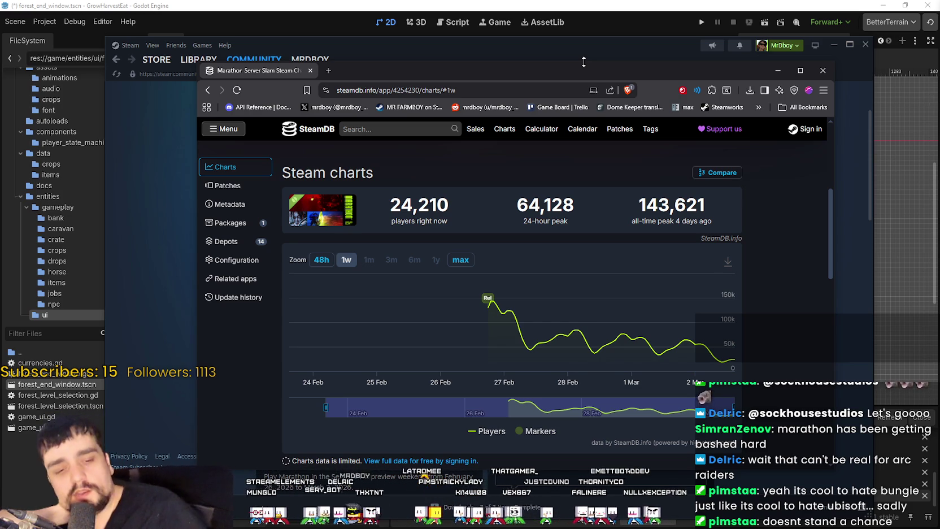
scroll(653, 276, "up", 5)
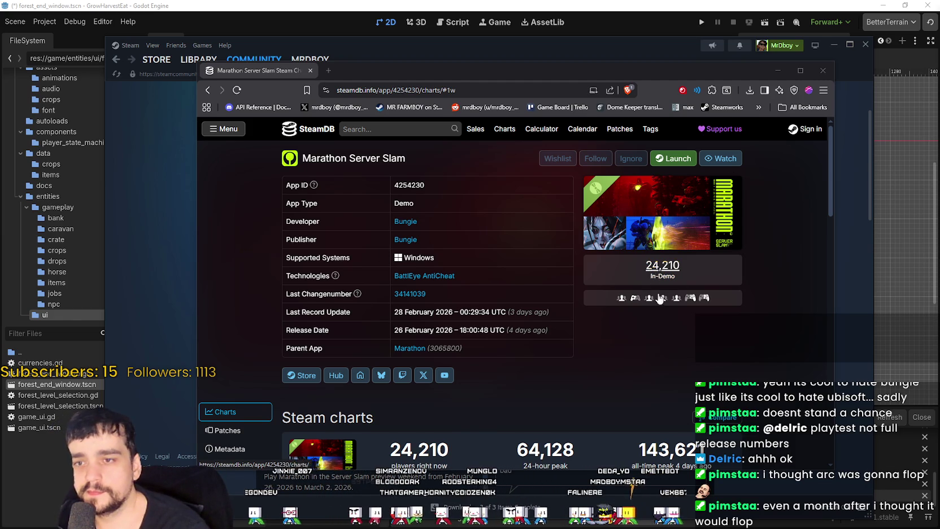
Select the player figures 24,210, 64,128 and 143,621, then switch windows and back
scroll(659, 299, "down", 5)
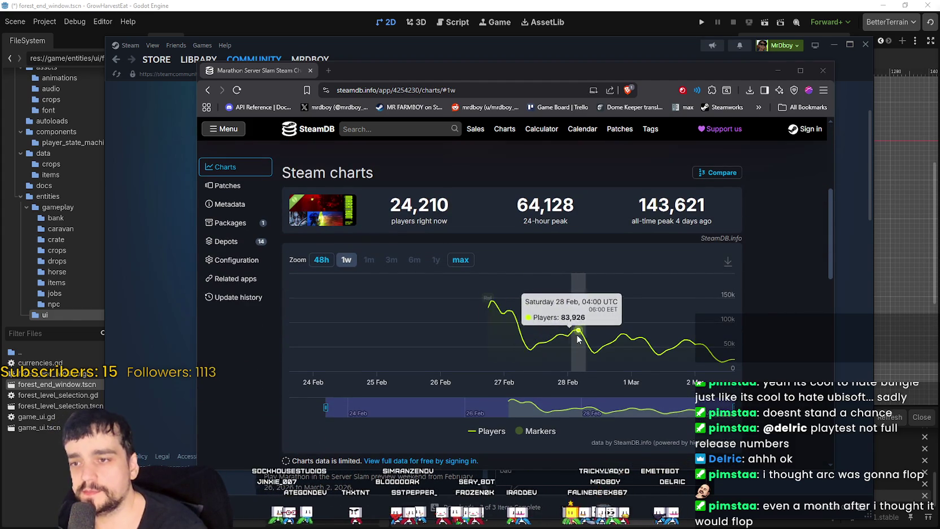
scroll(577, 337, "up", 3)
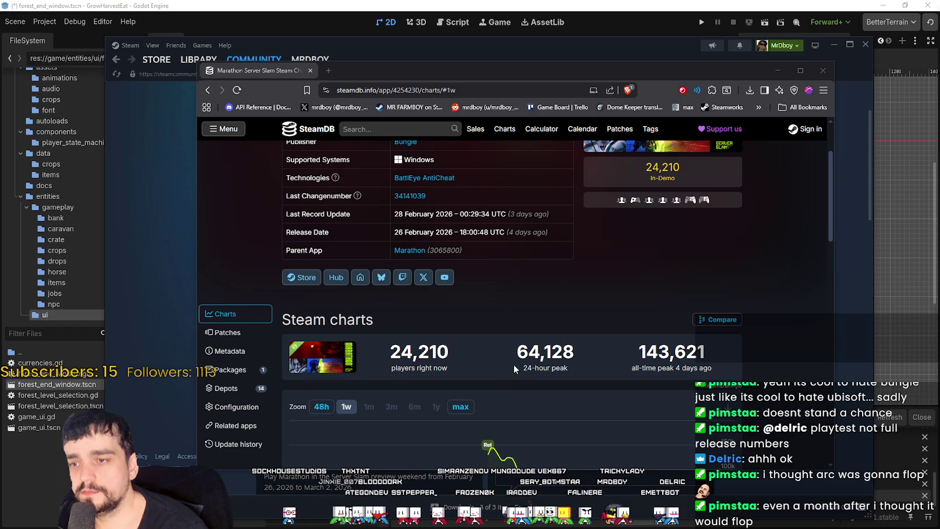
double_click(524, 352)
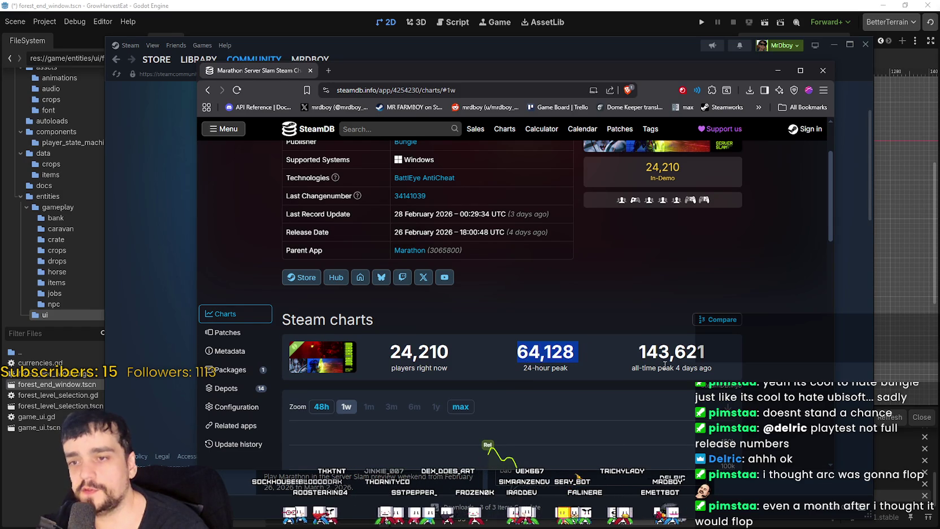
left_click_drag(700, 346, 384, 345)
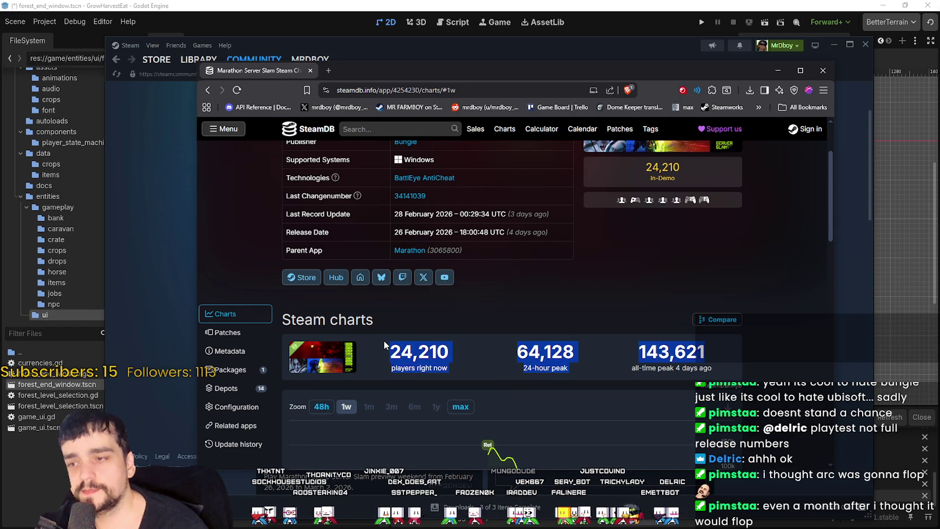
mouse_move(717, 367)
left_mouse_down()
mouse_move(452, 364)
mouse_move(391, 345)
left_mouse_up()
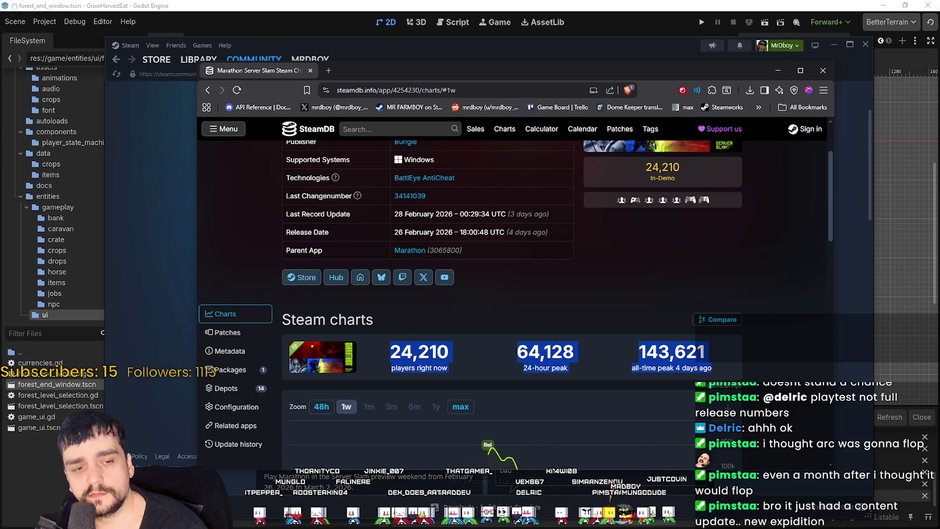
key("alt+Tab")
key("alt+Tab")
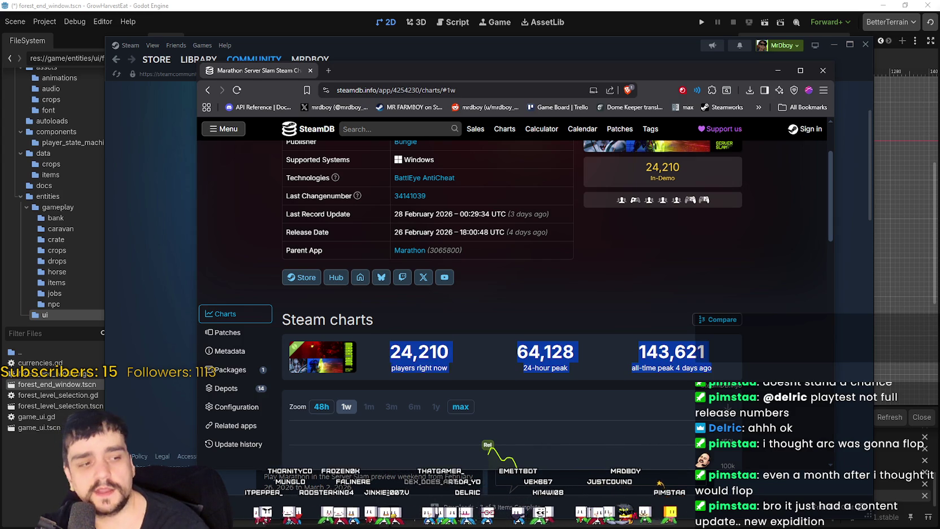
key("alt+Tab")
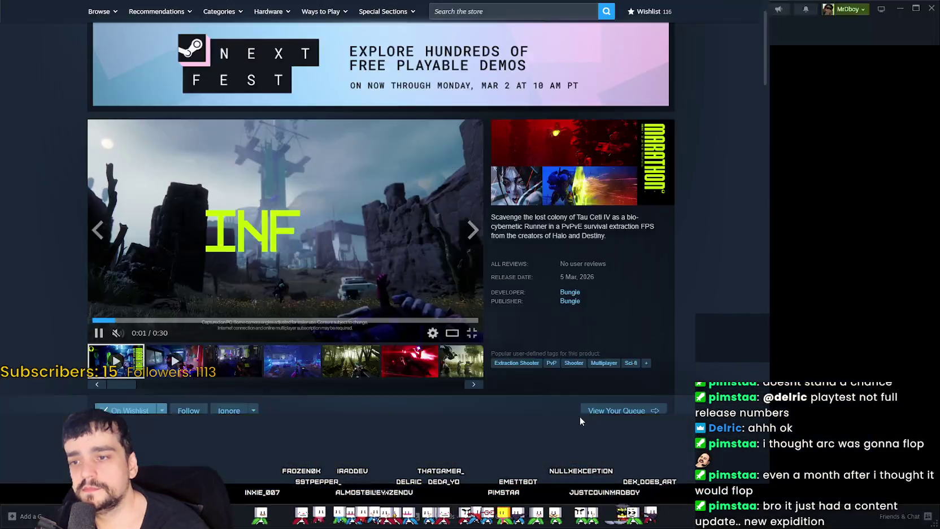
Watch the Marathon store-page trailer full screen up to its March 5 2026 release card
left_click(472, 333)
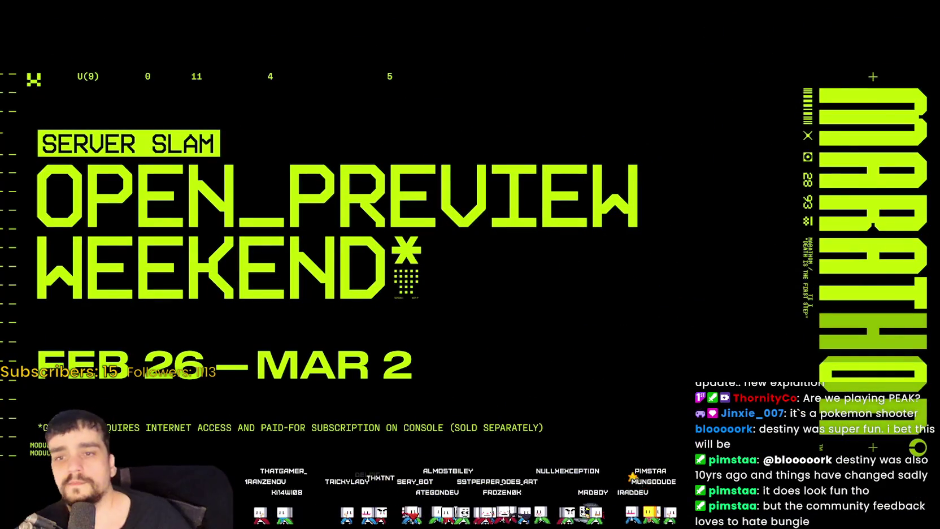
mouse_move(682, 209)
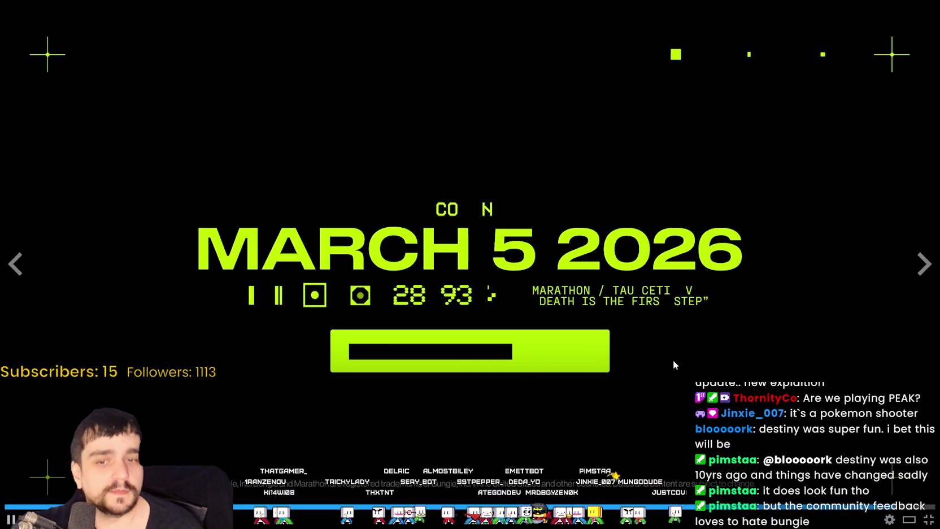
Exit the full-screen trailer and close both the Steam window and the SteamDB browser
double_click(630, 255)
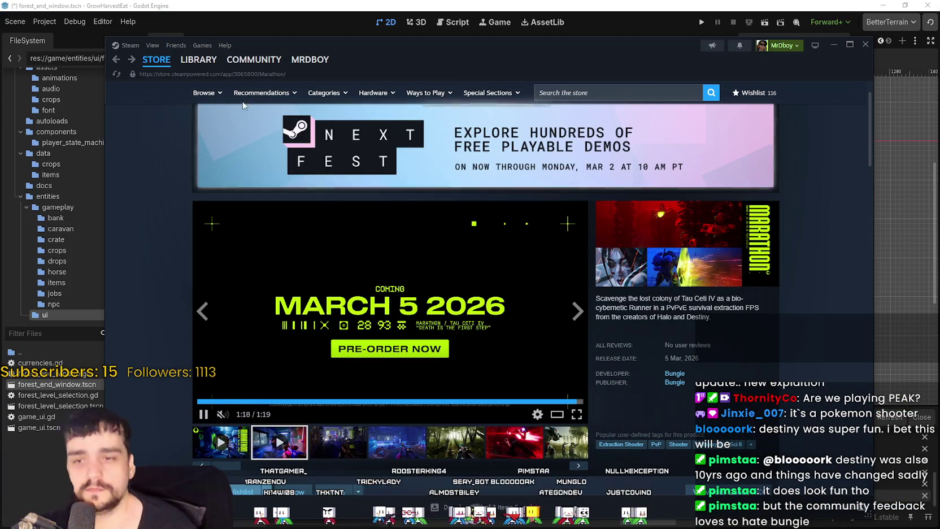
left_click(144, 68)
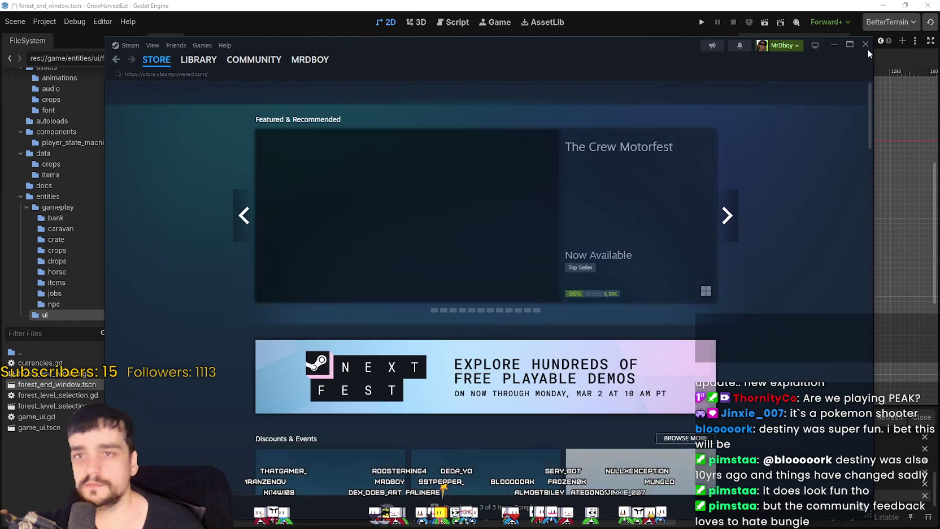
left_click(866, 49)
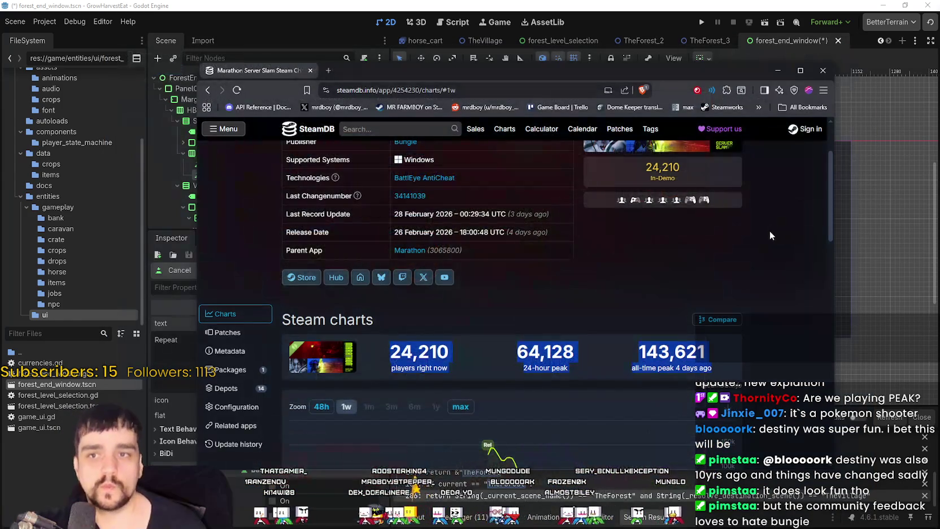
left_click(822, 71)
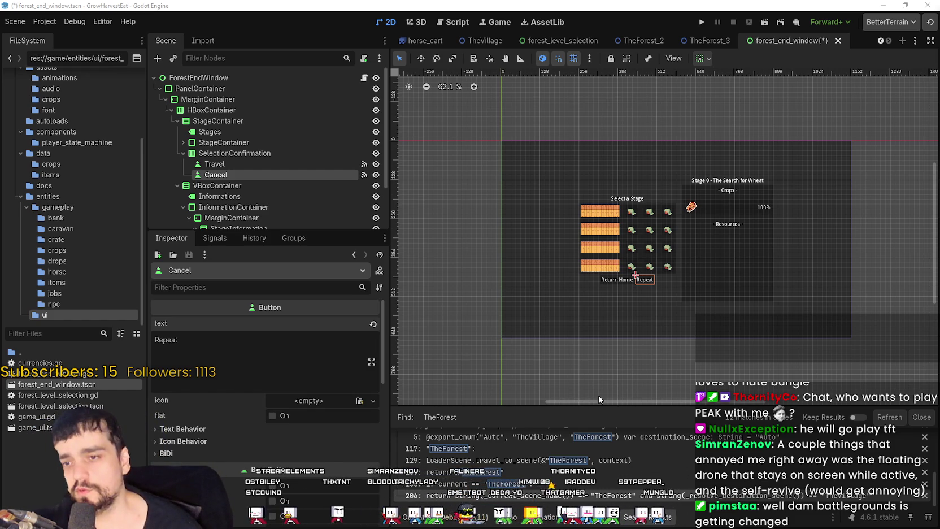
Resize the bottom panel and Scene dock to show more of the scene tree
left_click_drag(598, 399, 601, 383)
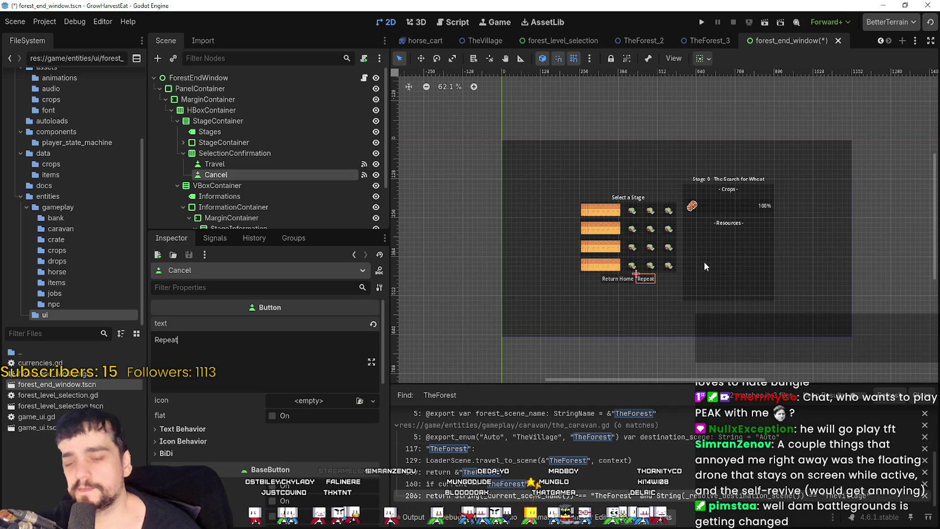
scroll(639, 254, "up", 2)
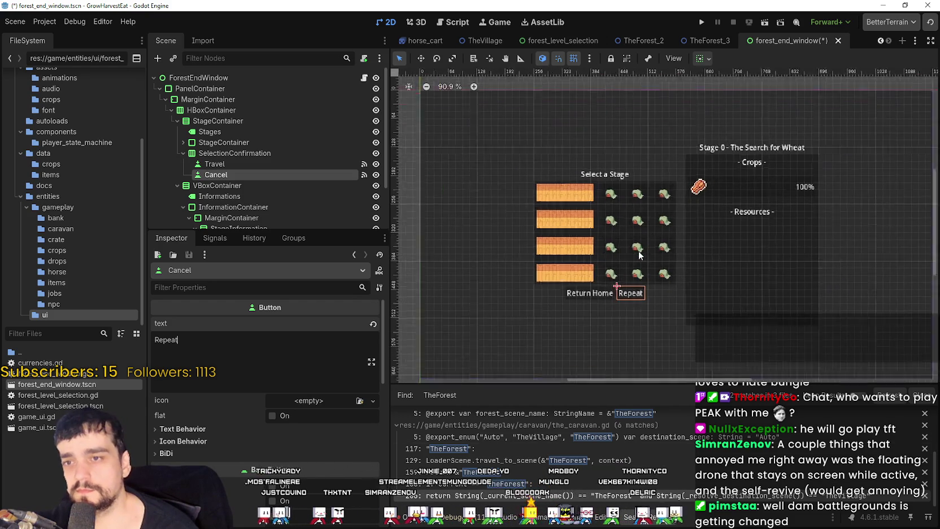
scroll(745, 251, "down", 2)
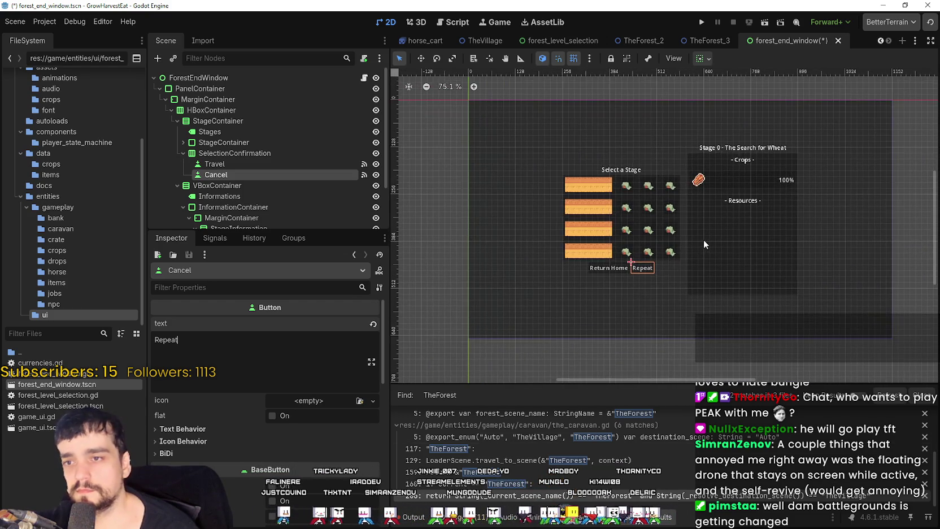
scroll(697, 242, "up", 1)
scroll(235, 148, "down", 3)
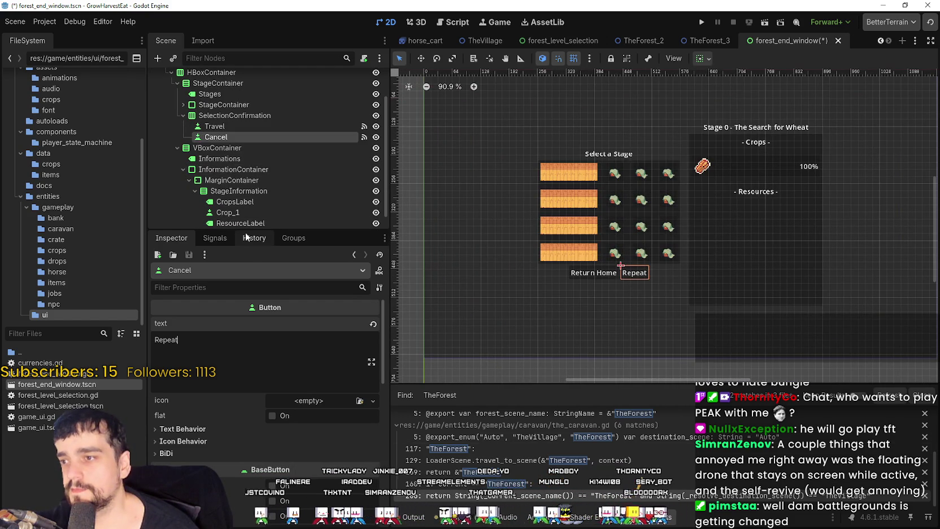
left_click_drag(244, 229, 255, 385)
Select the VBoxContainer node and save the forest_end_window scene with Ctrl+S
left_click(271, 198)
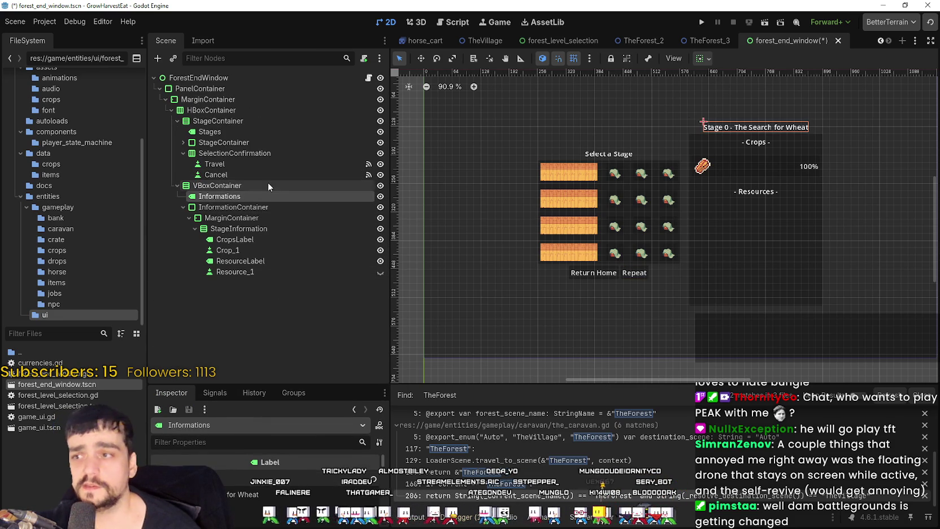
left_click(269, 186)
key("ctrl+s")
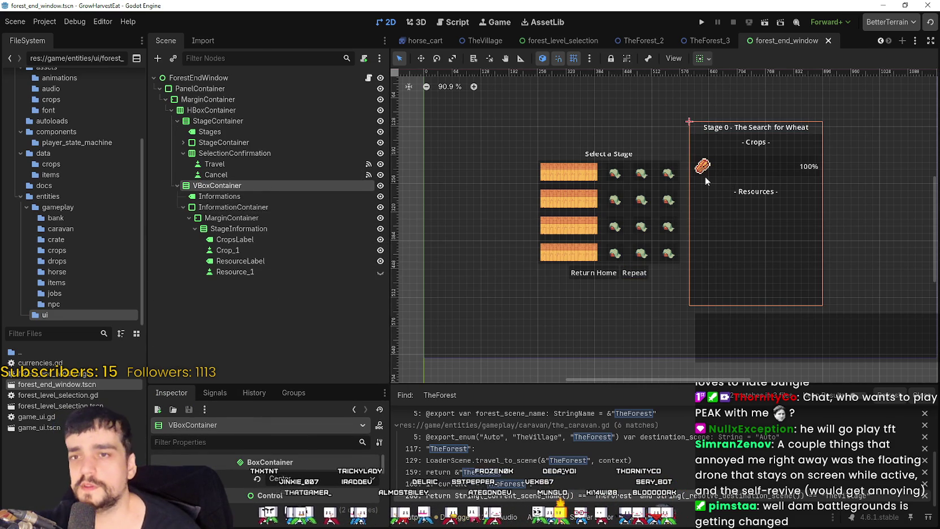
Select the Cancel (Repeat) button node, enlarge the Inspector area and nudge the canvas view
scroll(705, 179, "down", 3)
left_click(233, 165)
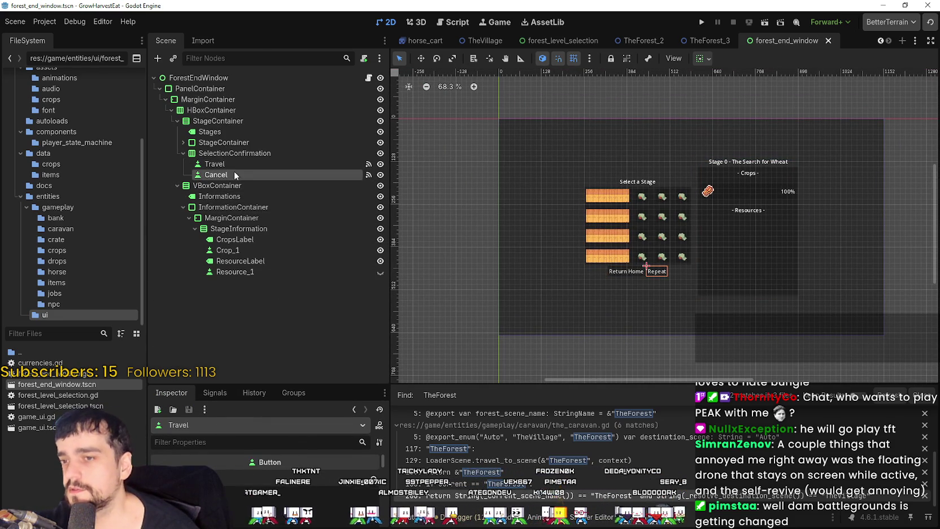
left_click(234, 174)
scroll(653, 251, "up", 7)
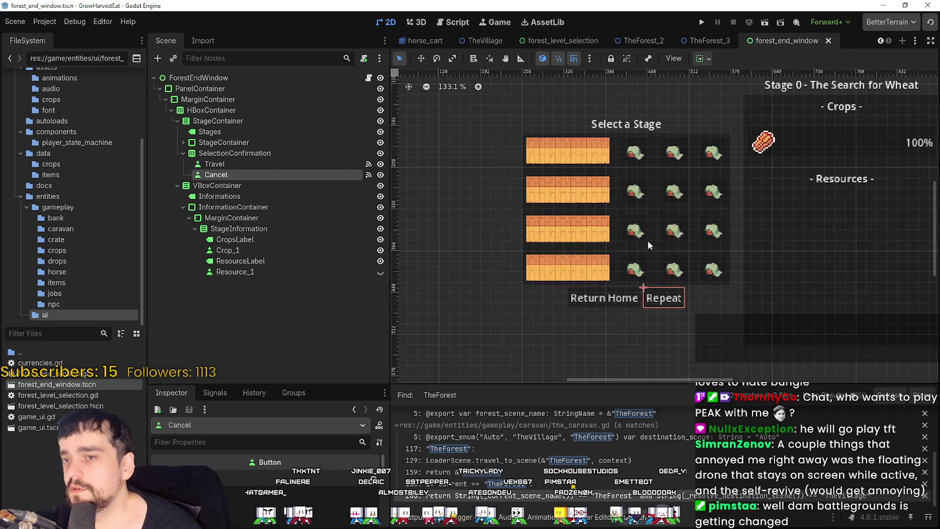
scroll(648, 240, "down", 4)
scroll(655, 244, "up", 3)
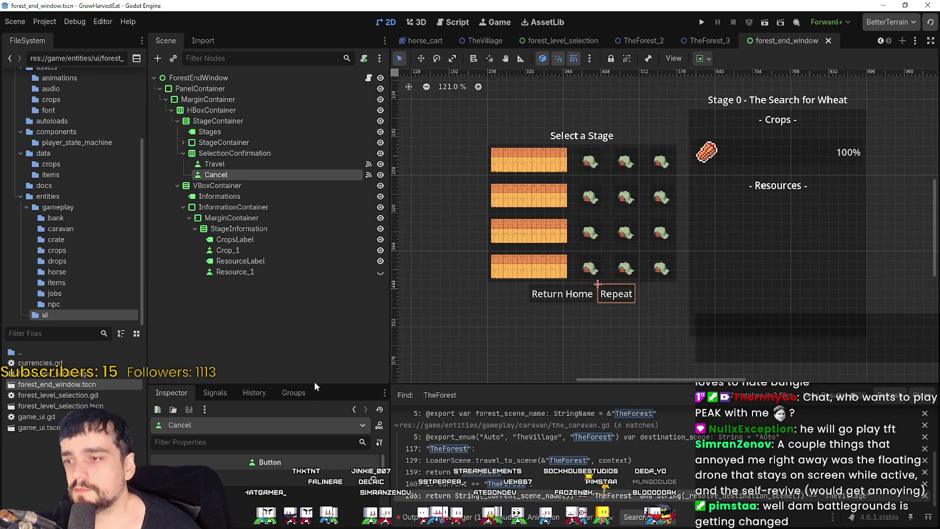
mouse_move(314, 383)
left_mouse_down()
mouse_move(309, 291)
mouse_move(336, 339)
left_mouse_up()
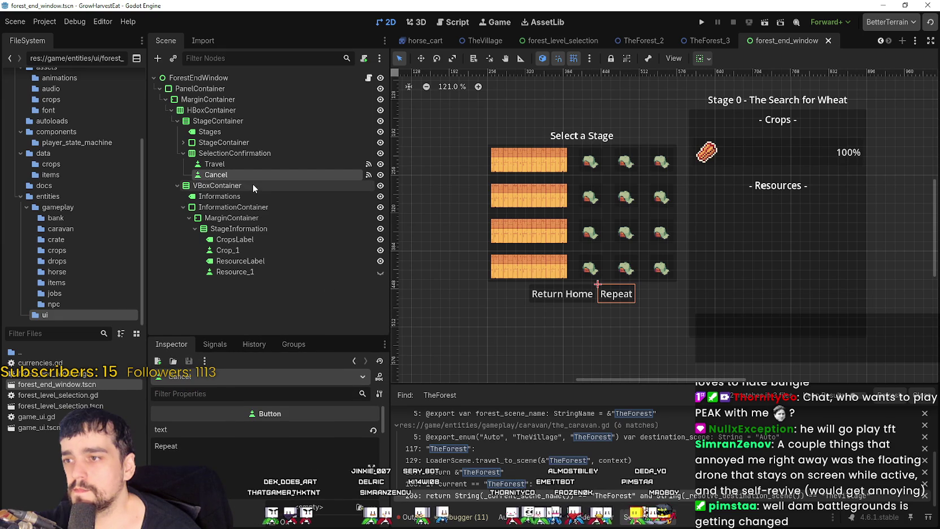
scroll(695, 211, "down", 2)
scroll(702, 211, "up", 3)
scroll(697, 194, "down", 3)
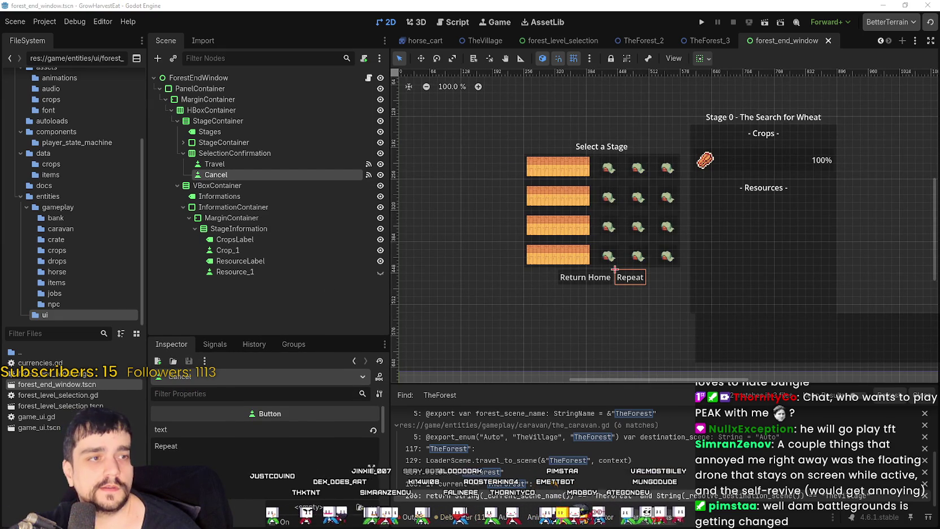
left_click_drag(758, 176, 752, 193)
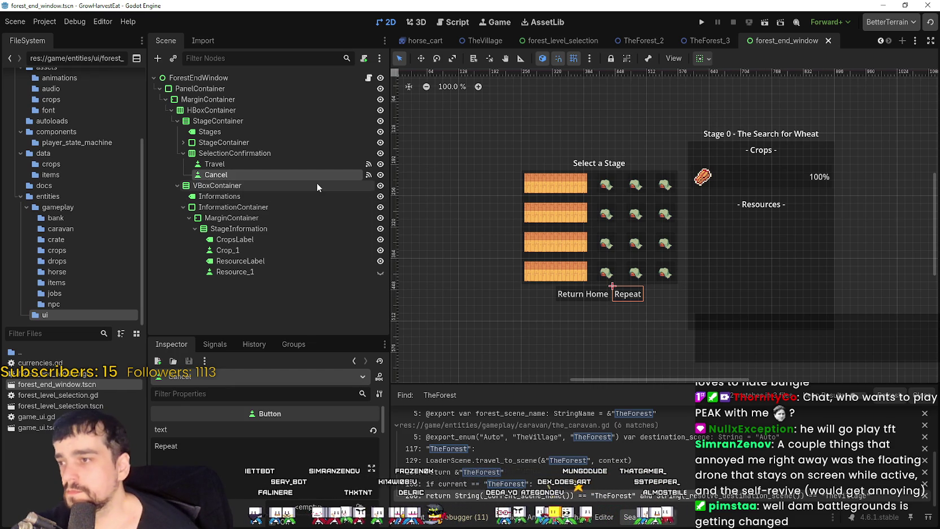
Change the Informations label text from 'Stage 0 - The Search for Wheat' to 'Your Harvest'
left_click(247, 218)
left_click(251, 240)
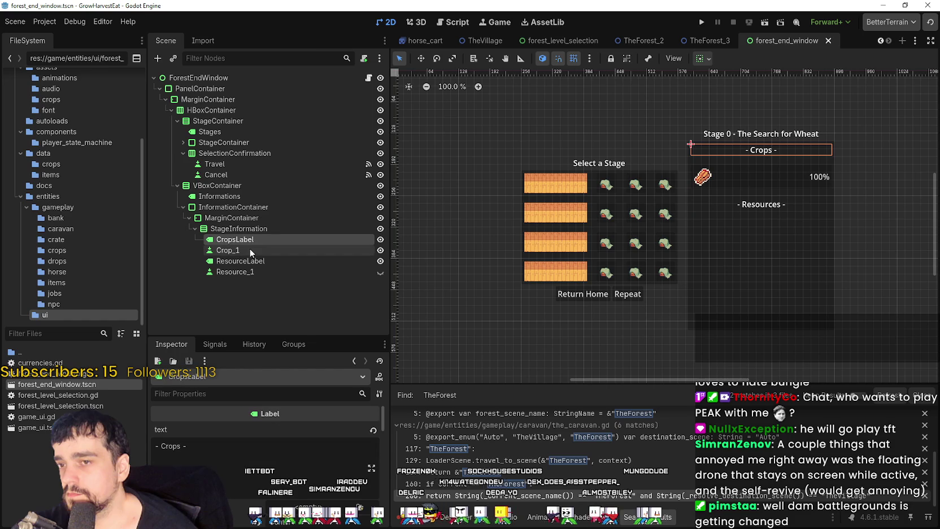
left_click(244, 229)
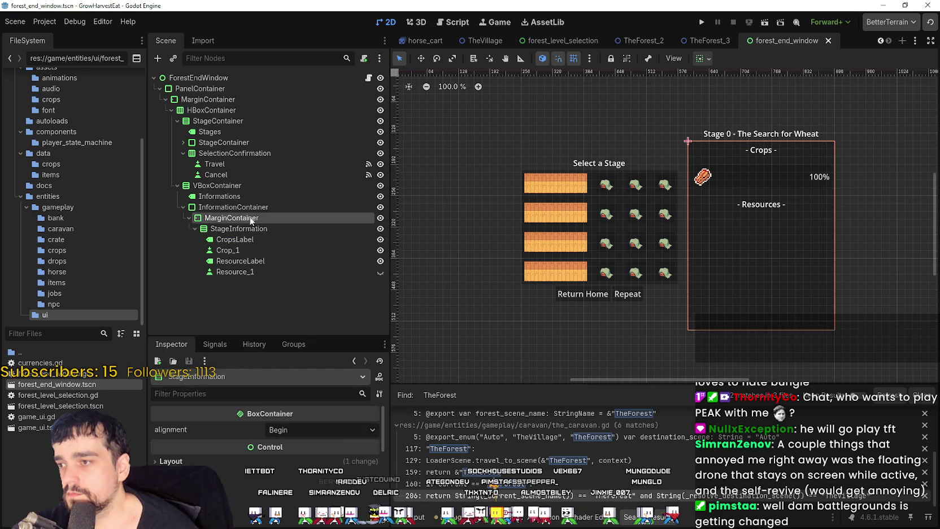
left_click(250, 207)
left_click(250, 198)
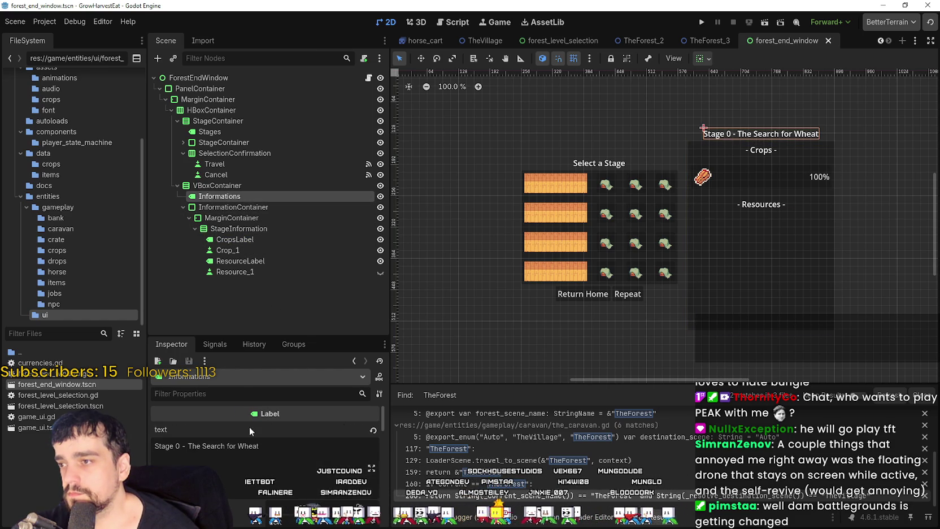
left_click_drag(283, 452, 18, 447)
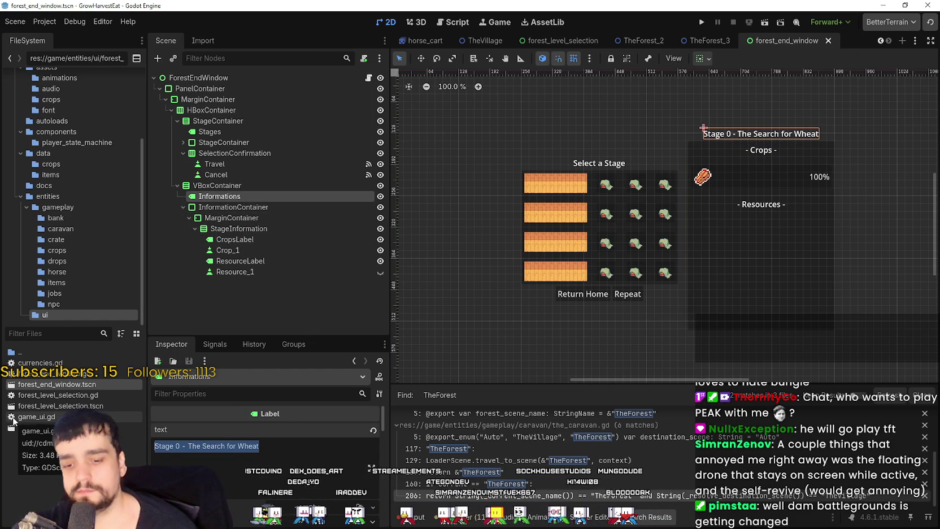
type("Your Harvest")
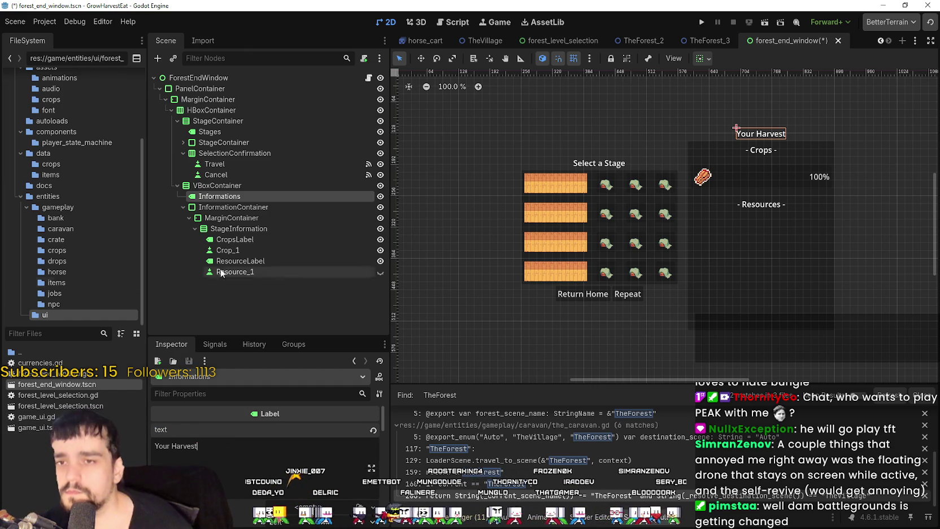
scroll(757, 199, "up", 2)
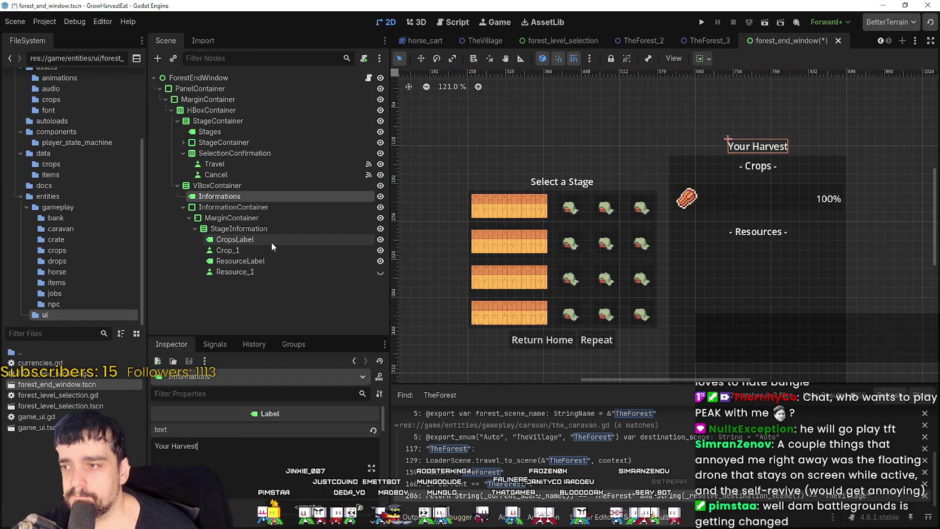
Inspect the StageInformation children: Crop_1, '- Crops -', Resource_1 and '- Resources -' nodes
left_click(263, 248)
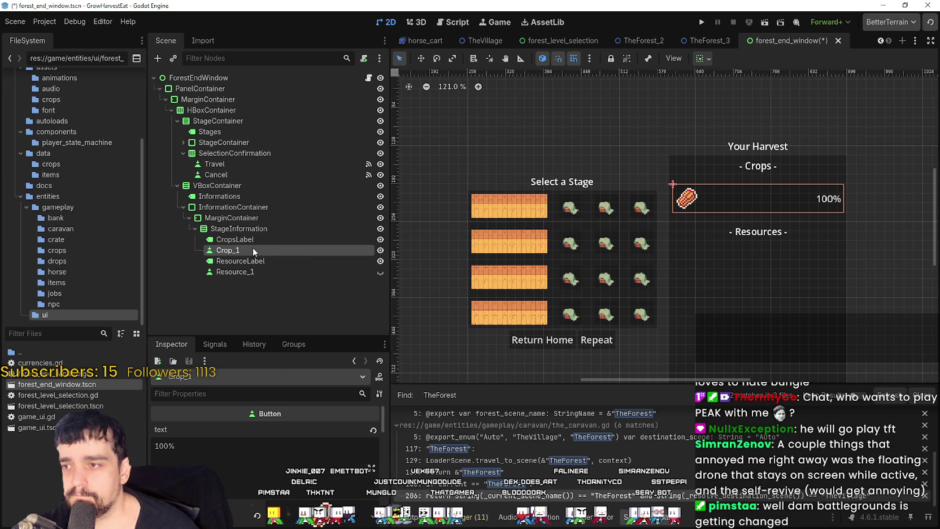
left_click(260, 232)
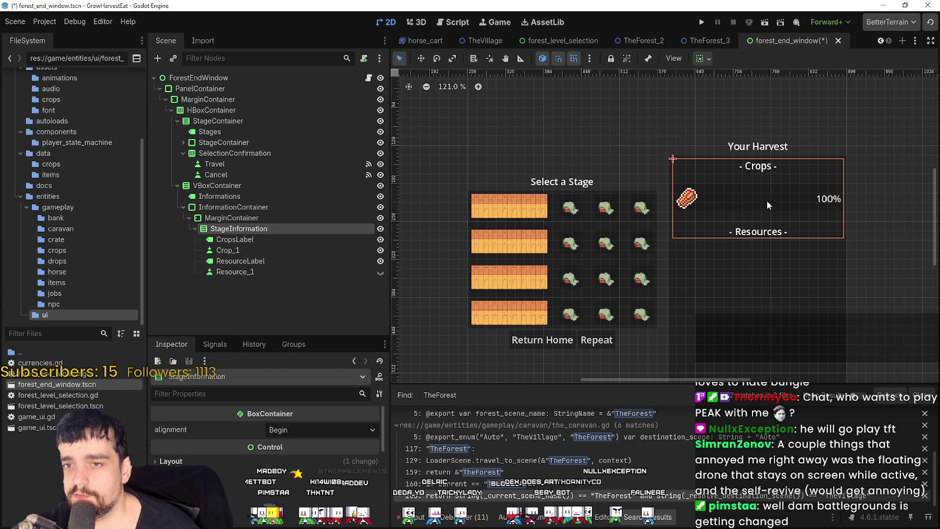
left_click(227, 240)
left_click(223, 250)
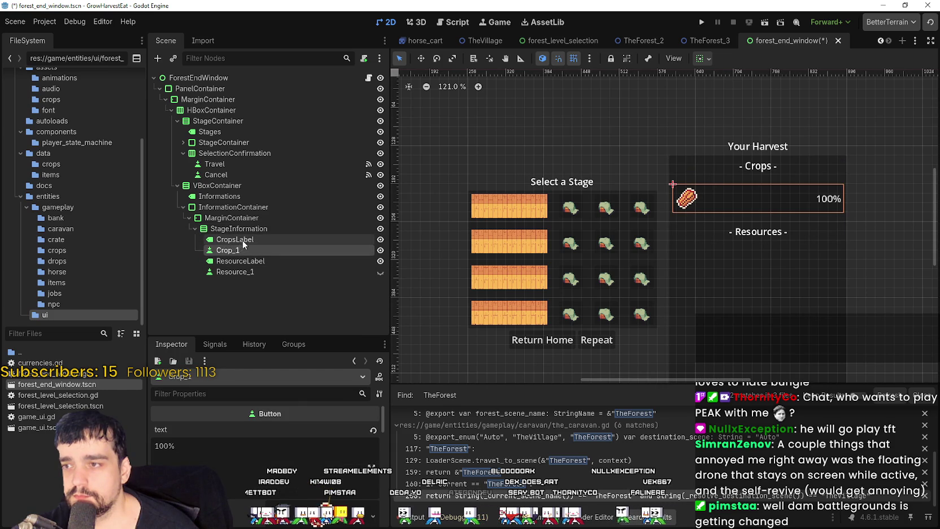
left_click(243, 239)
left_click(247, 250)
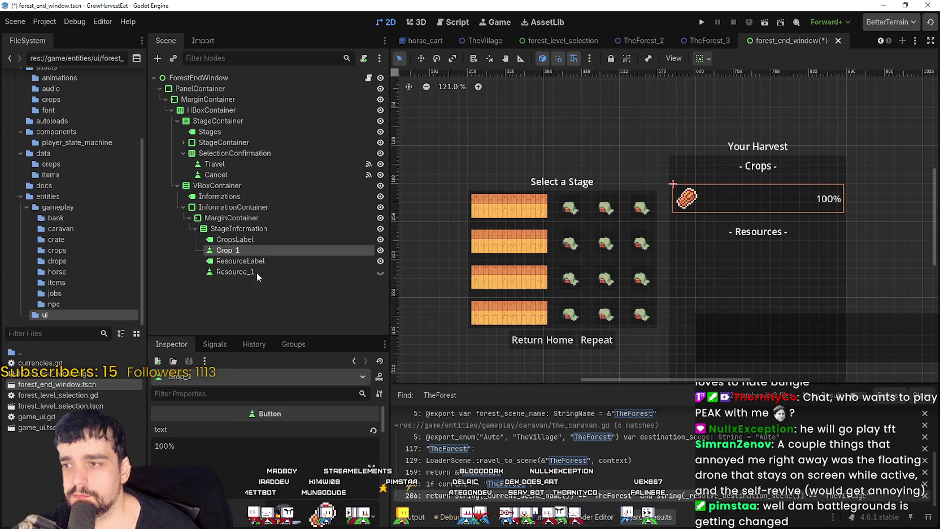
left_click(248, 260)
left_click(251, 271)
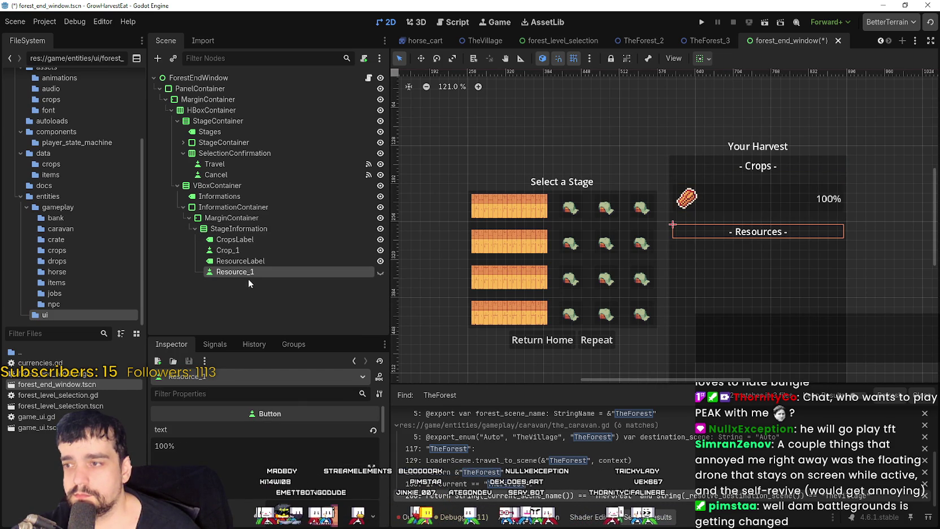
left_click(248, 262)
left_click(253, 269)
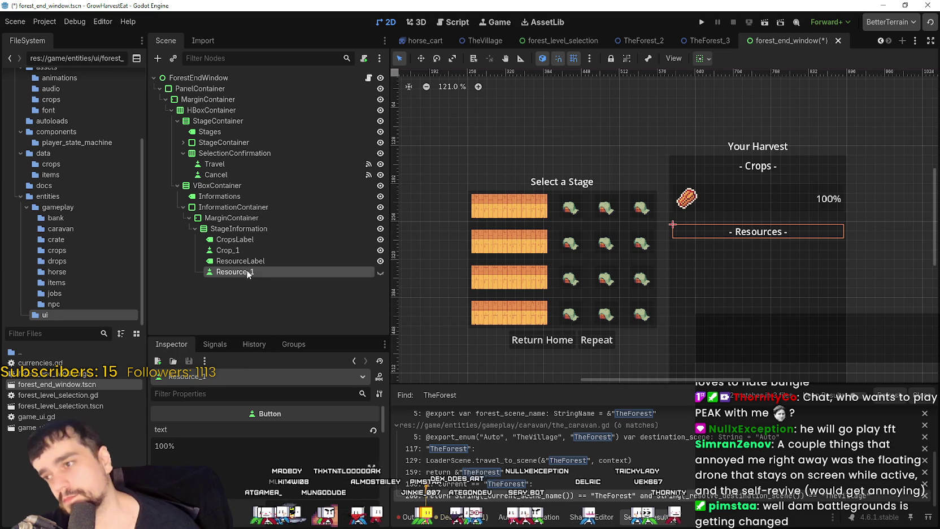
right_click(247, 272)
left_click(240, 269)
left_click(247, 261)
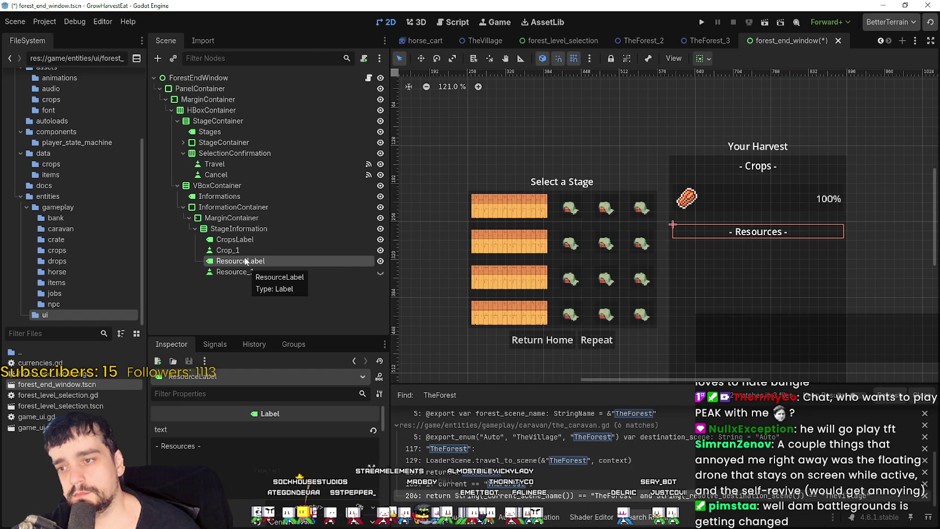
Hide the '- Crops -' CropsLabel node using its eye icon in the Scene dock
scroll(631, 266, "down", 3)
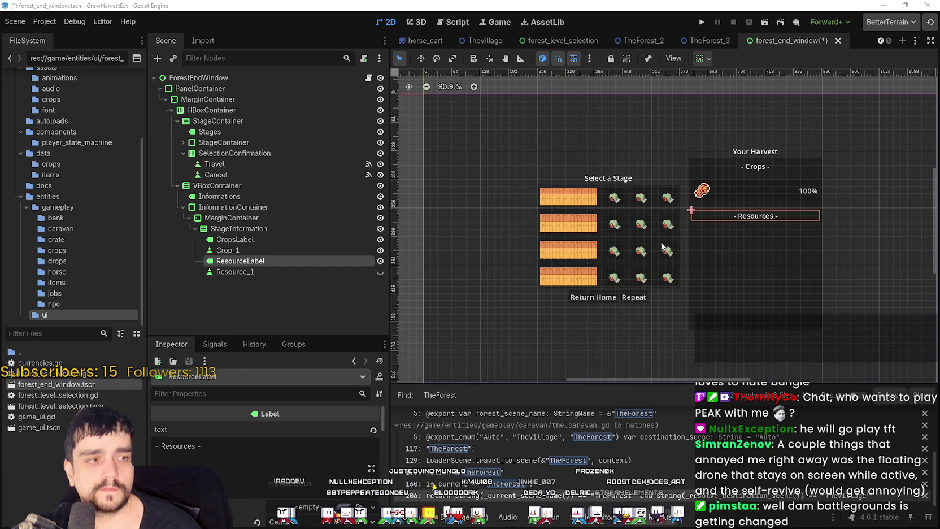
scroll(747, 250, "up", 2)
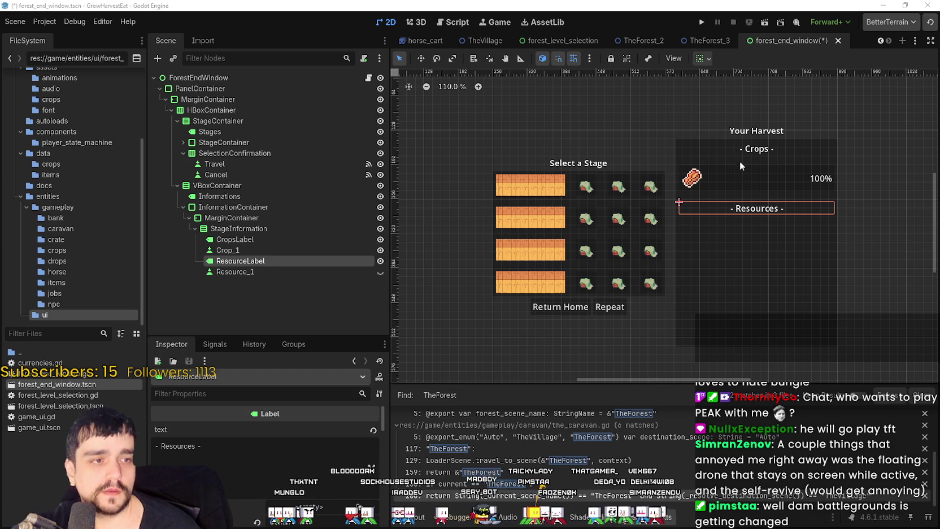
scroll(738, 170, "up", 2)
scroll(727, 176, "up", 1)
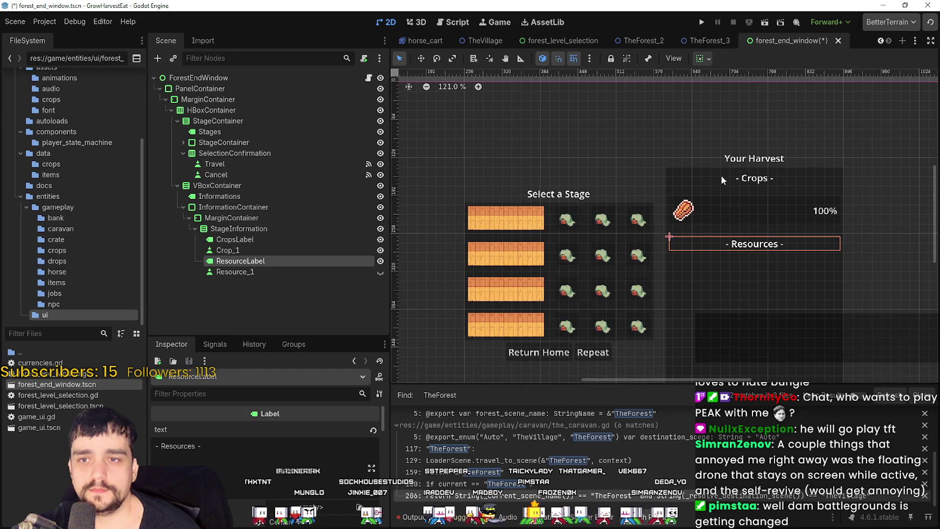
scroll(721, 175, "down", 2)
left_click(310, 274)
left_click(296, 261)
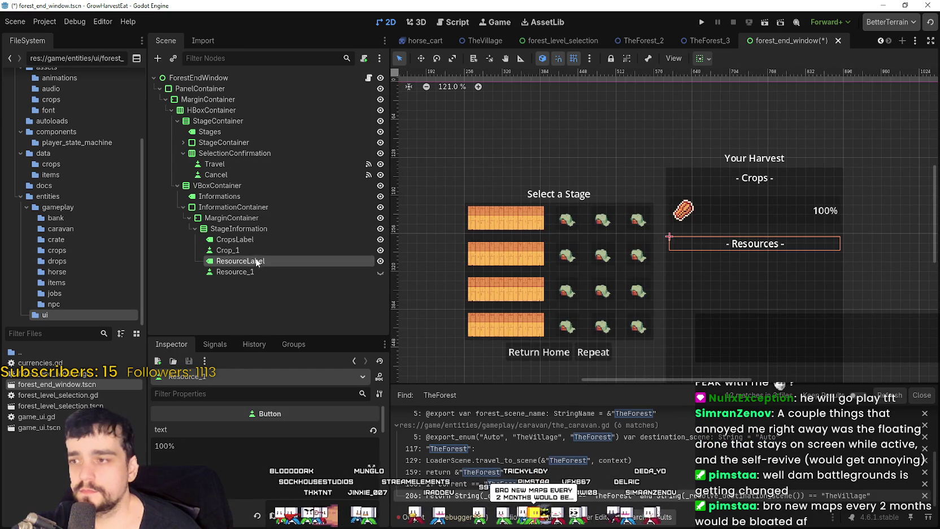
left_click(256, 250)
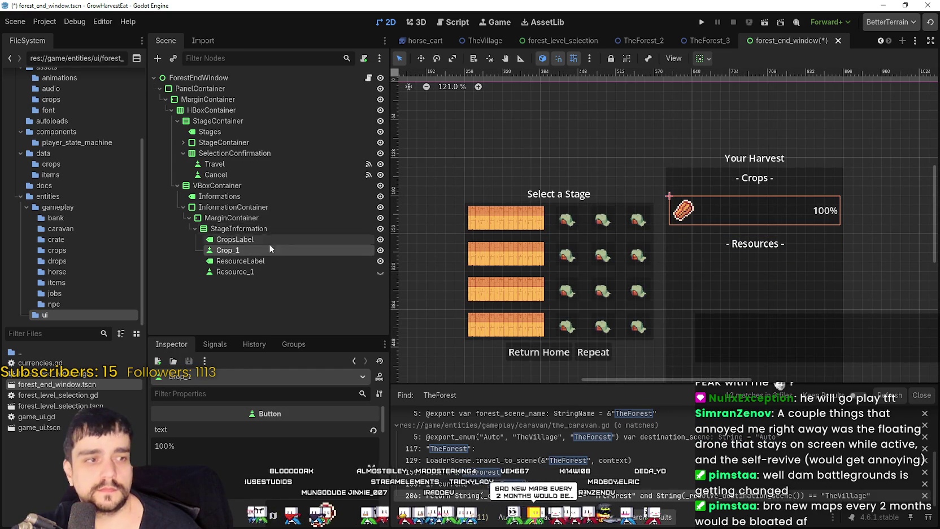
left_click(256, 240)
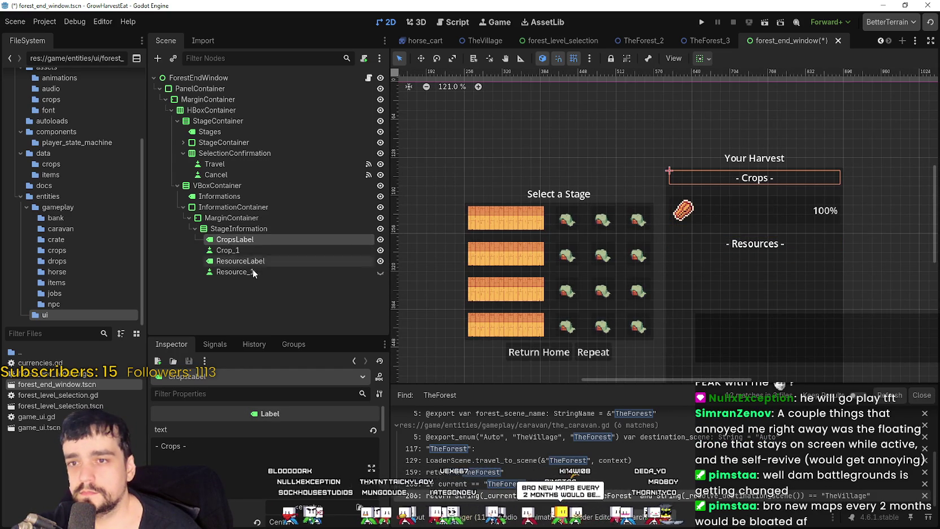
left_click(380, 240)
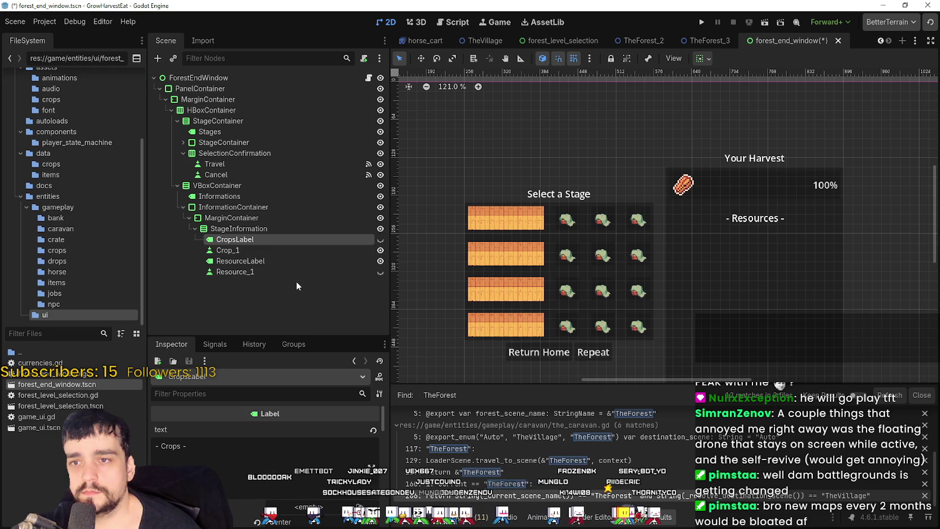
Delete the CropsLabel, ResourceLabel and Resource_1 nodes from the harvest panel
right_click(258, 239)
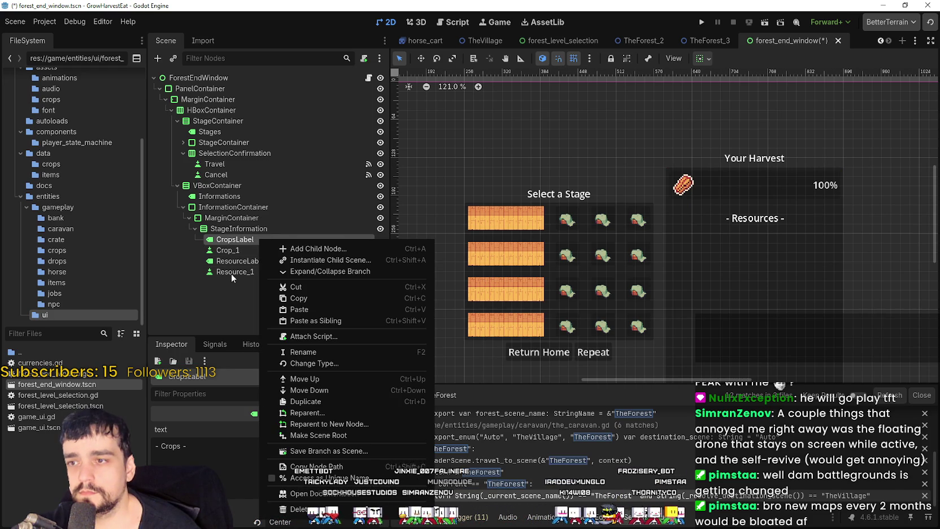
left_click(299, 509)
left_click(440, 272)
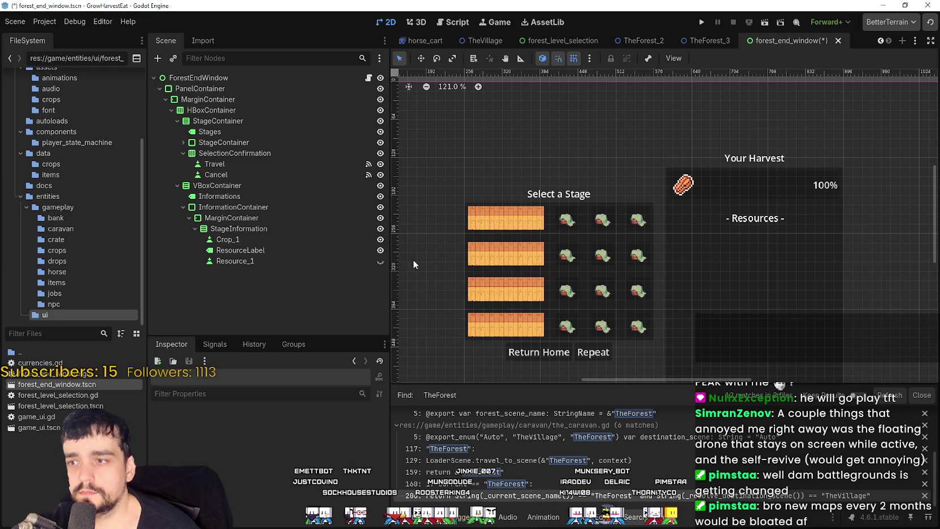
left_click(293, 238)
left_click(263, 250)
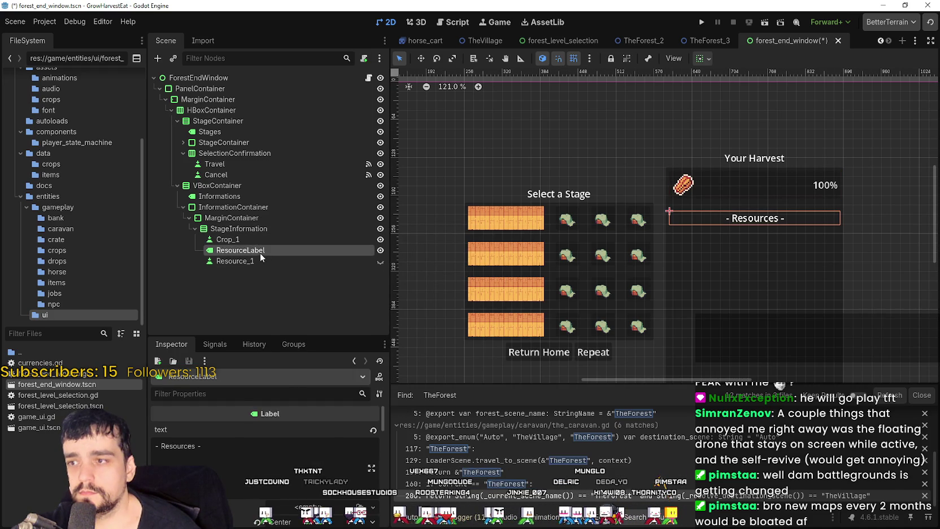
right_click(259, 249)
left_click(300, 518)
left_click(441, 272)
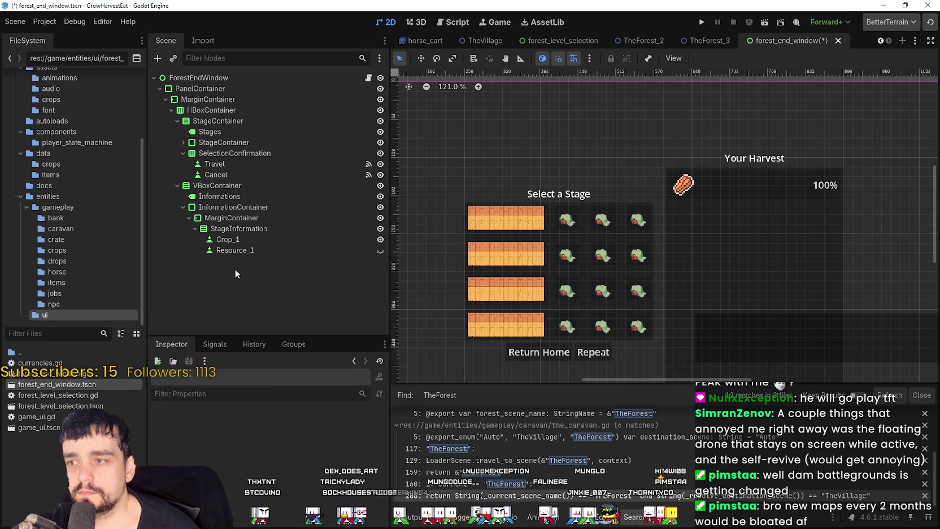
right_click(234, 251)
left_click(282, 518)
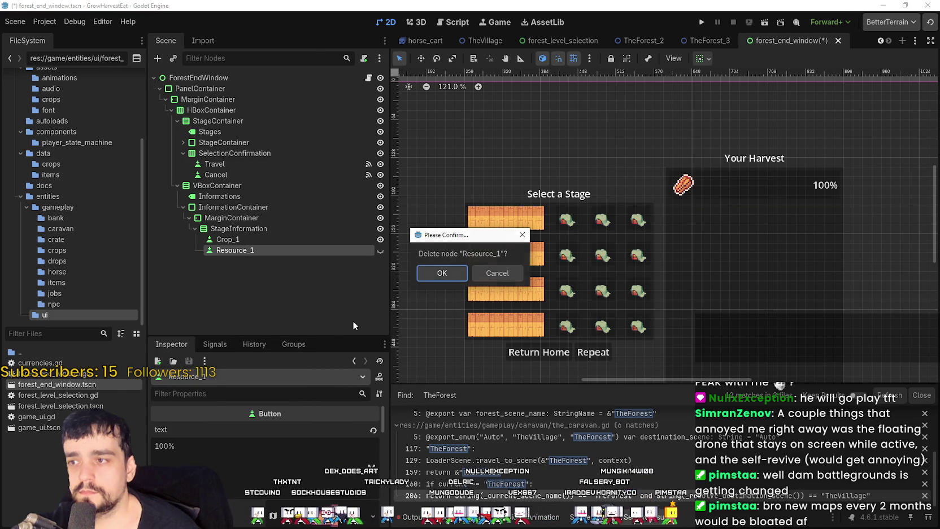
left_click(442, 274)
Rename the StageInformation node to YourHarvestContainer
left_click(246, 228)
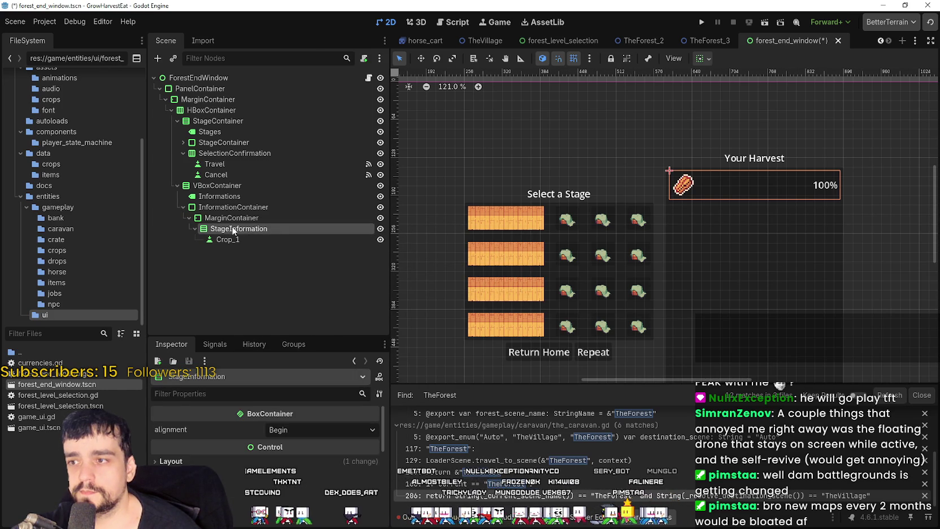
left_click(233, 229)
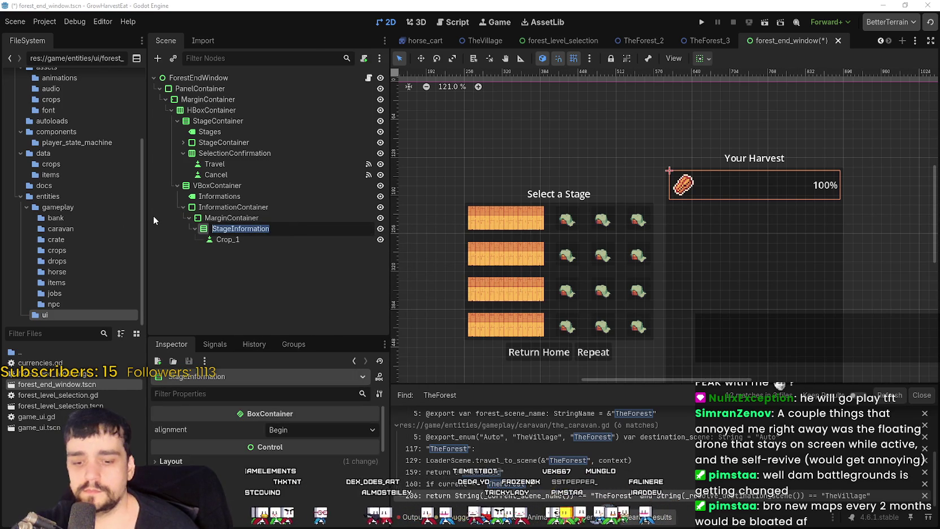
type("Your")
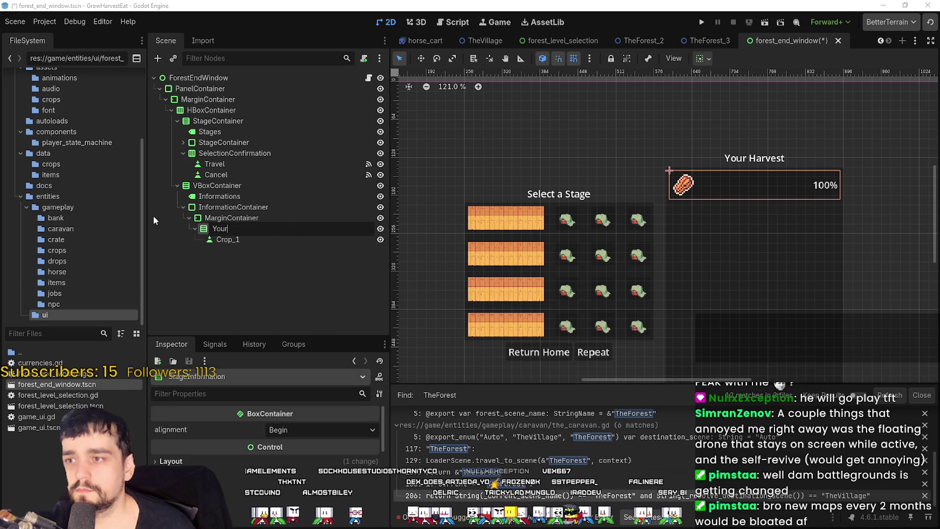
type("HarvestCont")
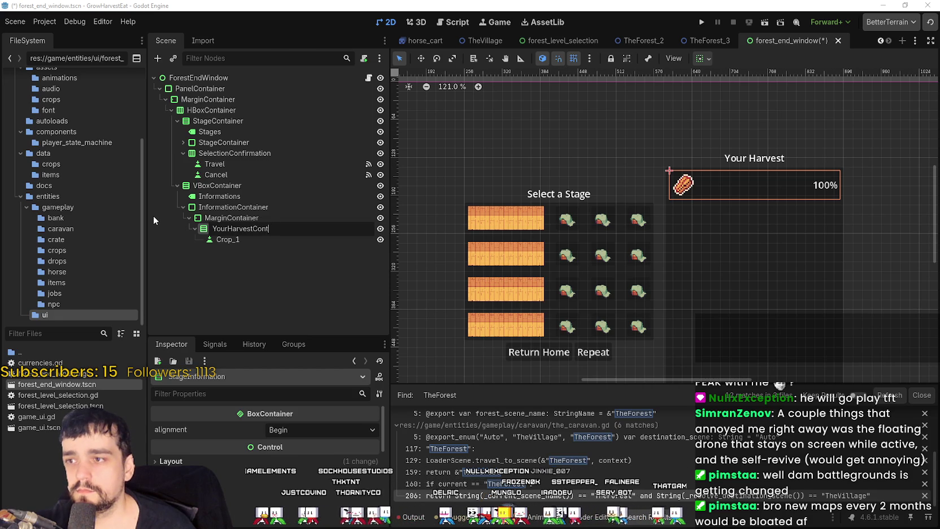
type("ainer")
key("Return")
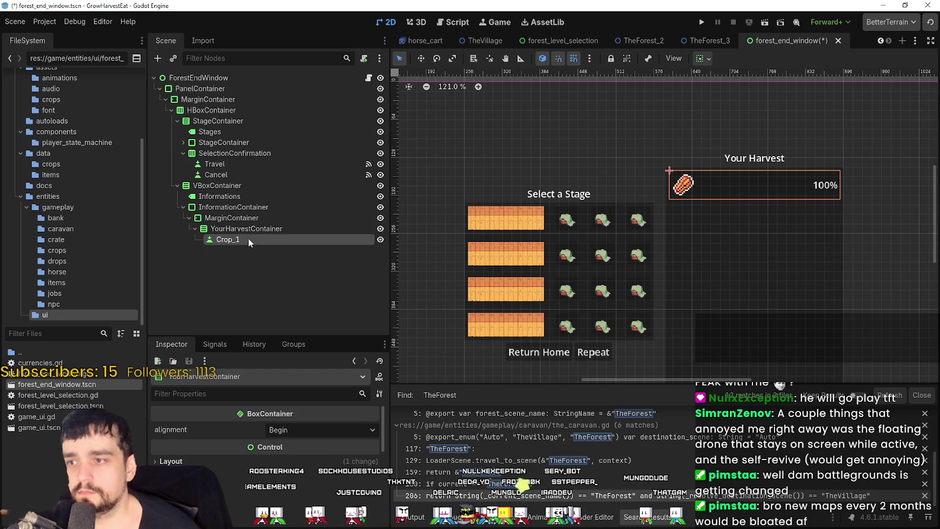
Delete the remaining Crop_1 node, leaving YourHarvestContainer empty
right_click(248, 238)
left_click(283, 439)
left_click(426, 275)
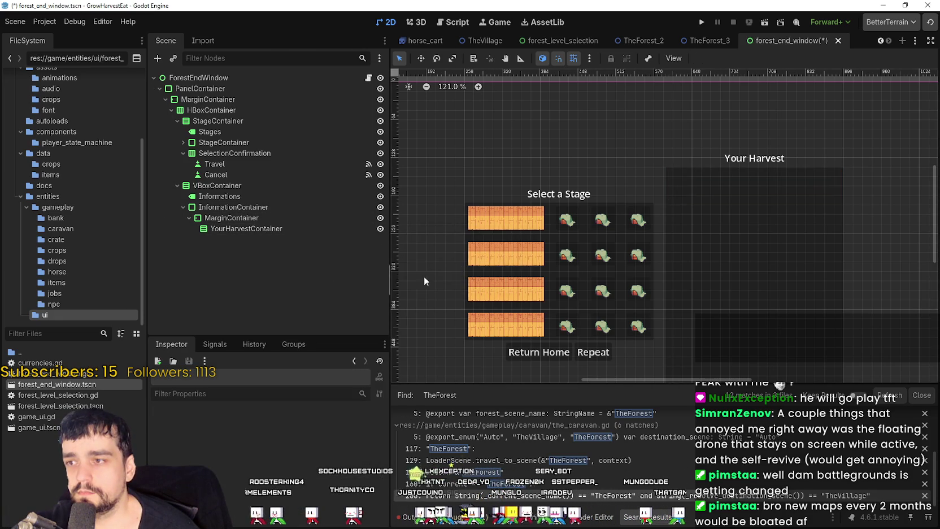
scroll(562, 267, "down", 6)
scroll(609, 191, "up", 5)
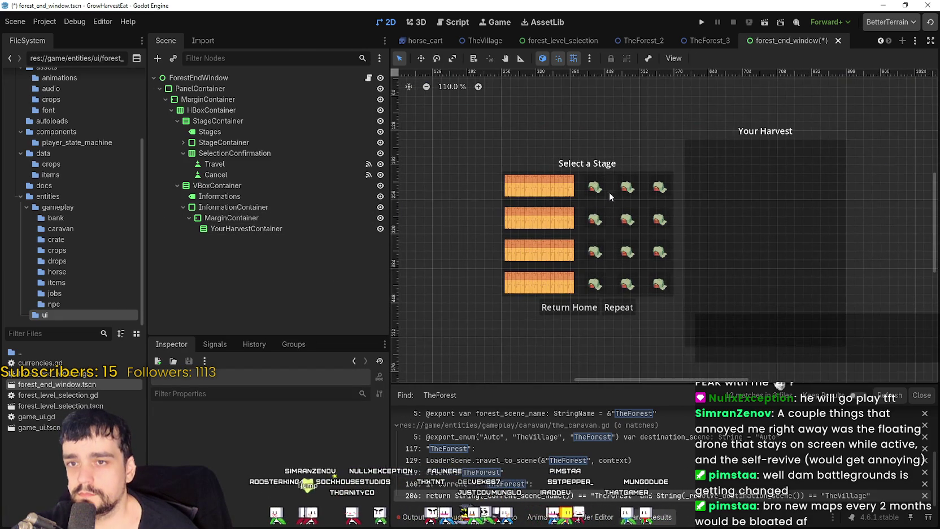
scroll(609, 191, "up", 1)
Rename the Informations label node to YourHarvestLabel
left_click(223, 196)
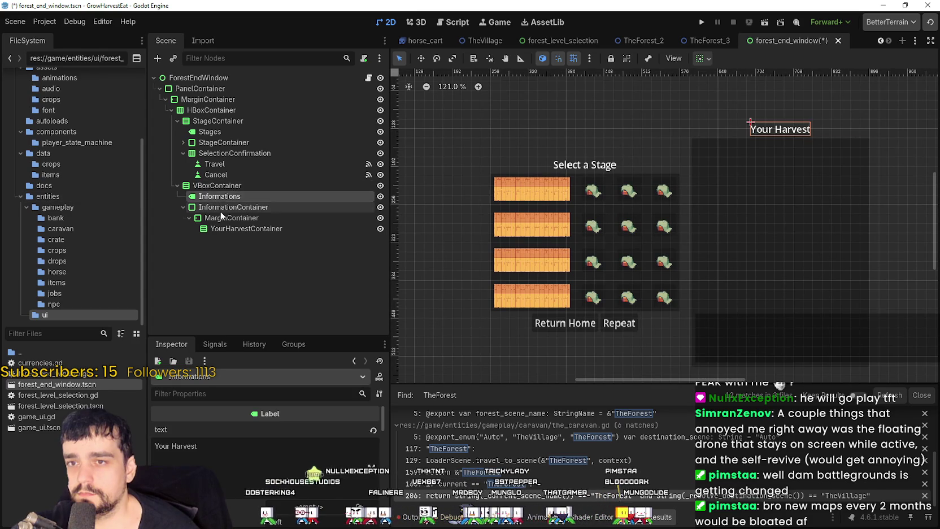
left_click(224, 218)
double_click(229, 196)
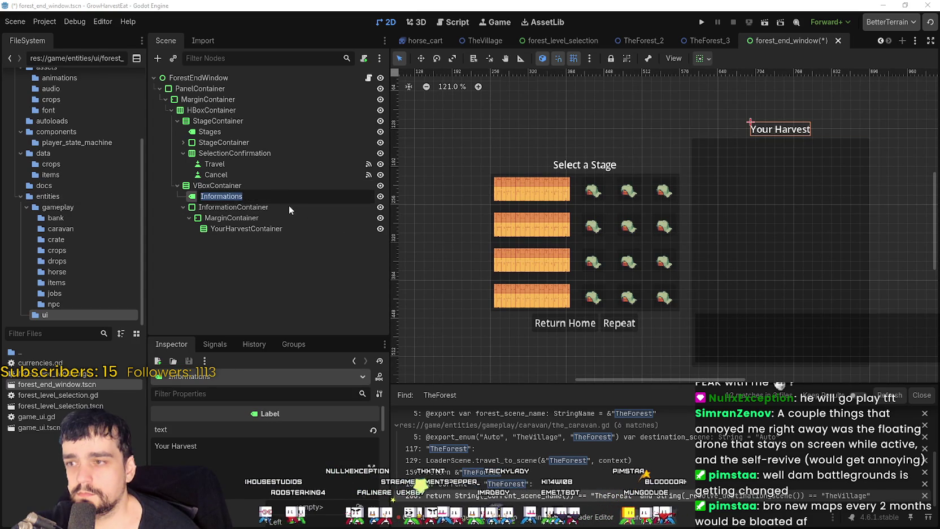
type("You")
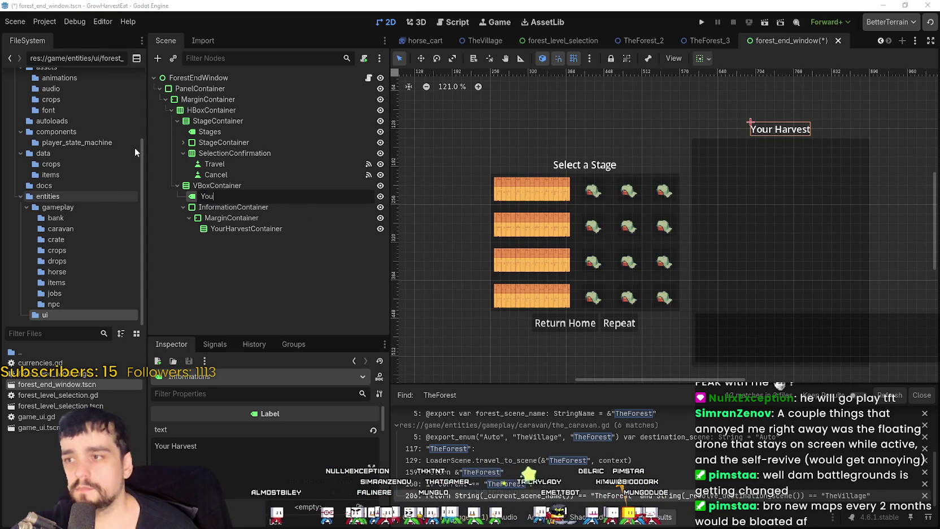
type("rHarvestNa")
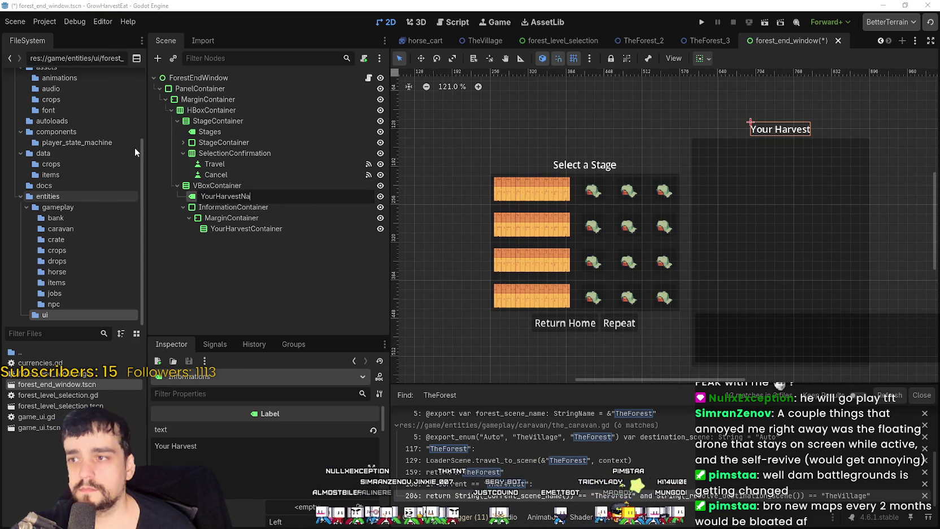
key("BackSpace")
key("BackSpace")
type("La")
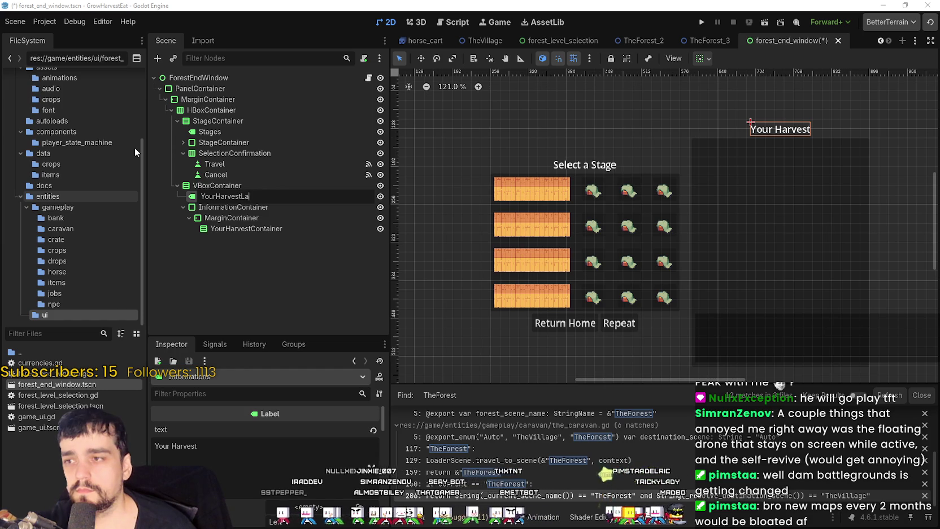
type("bel")
key("Return")
Review the container hierarchy and rename the Travel button node to ReturnHome
left_click_drag(628, 198, 587, 222)
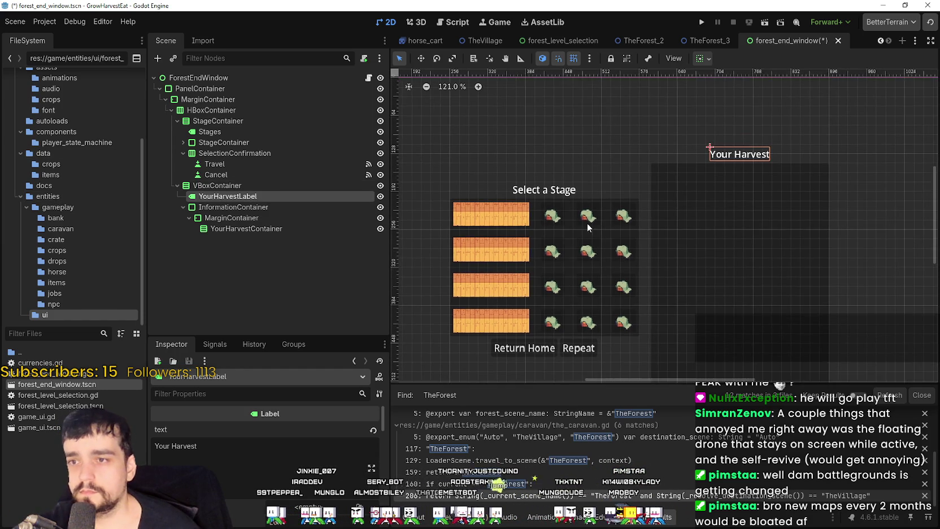
left_click(243, 182)
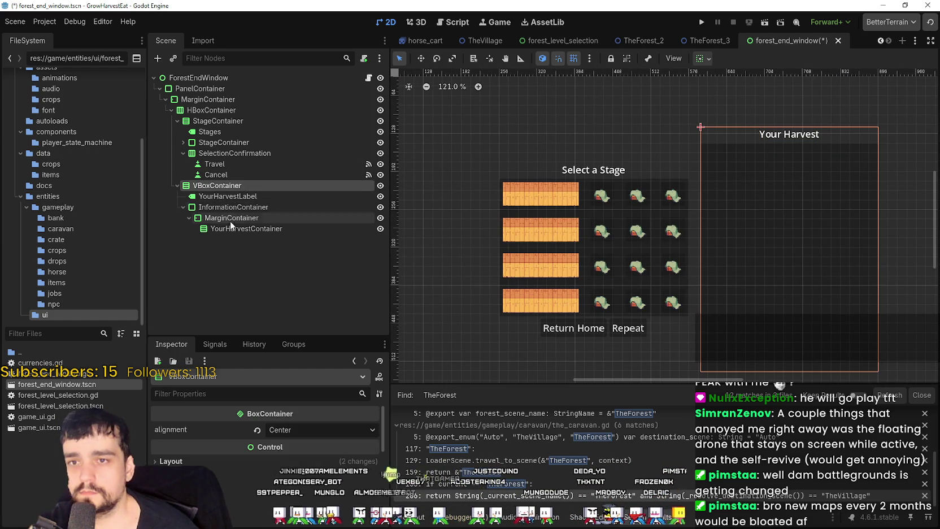
left_click(226, 198)
left_click(231, 208)
left_click(234, 218)
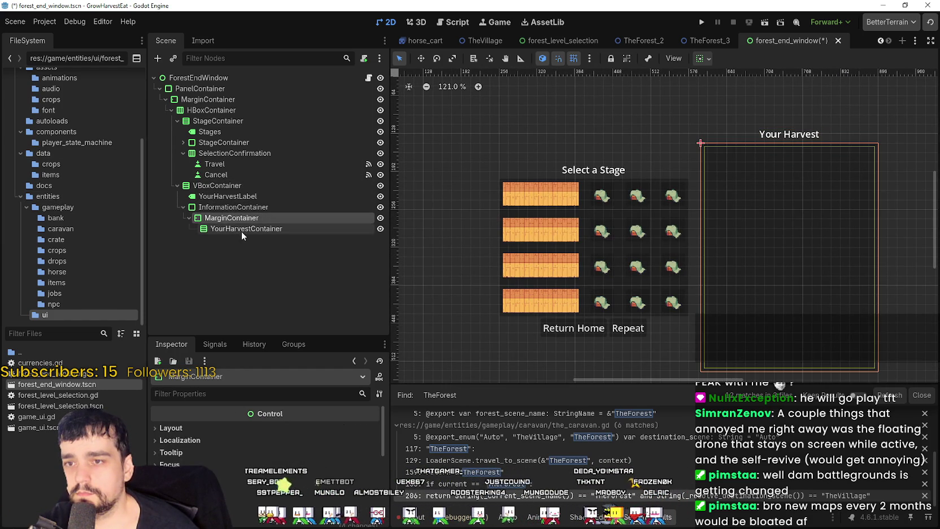
left_click(242, 228)
left_click(226, 164)
left_click(274, 177)
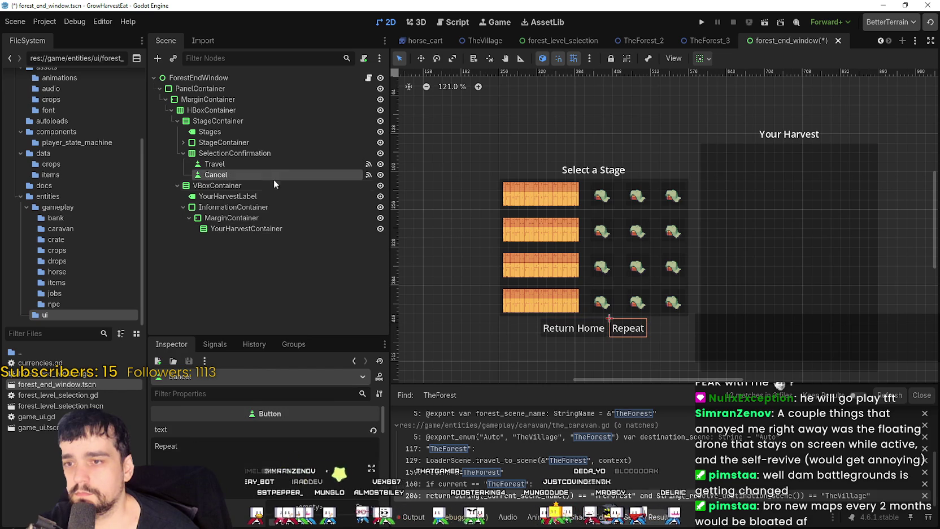
double_click(226, 163)
type("R")
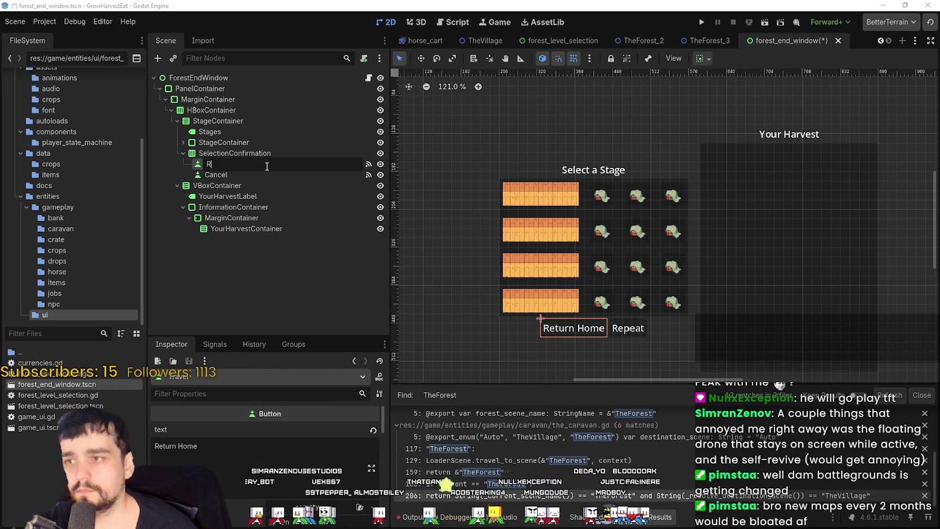
type("eturnHome")
key("Return")
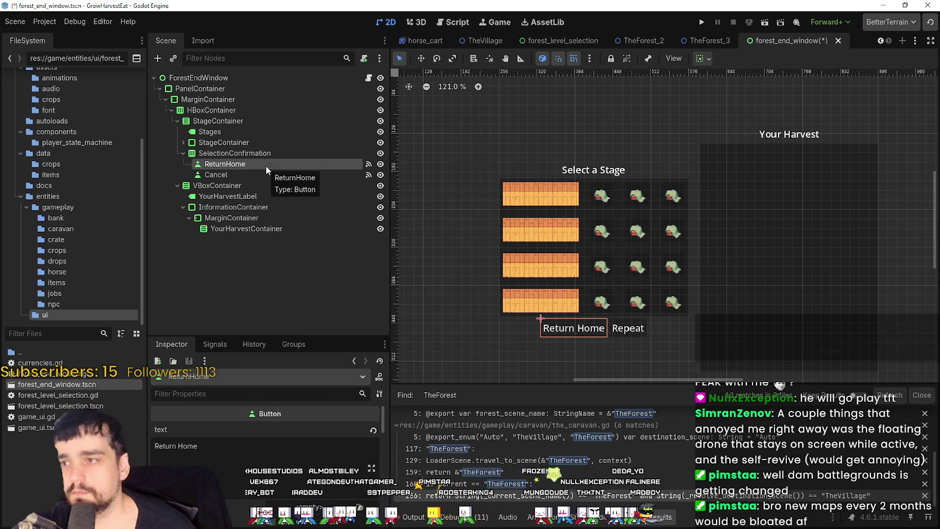
Disconnect the _on_travel_pressed handler from the ReturnHome button's pressed signal
left_click(215, 344)
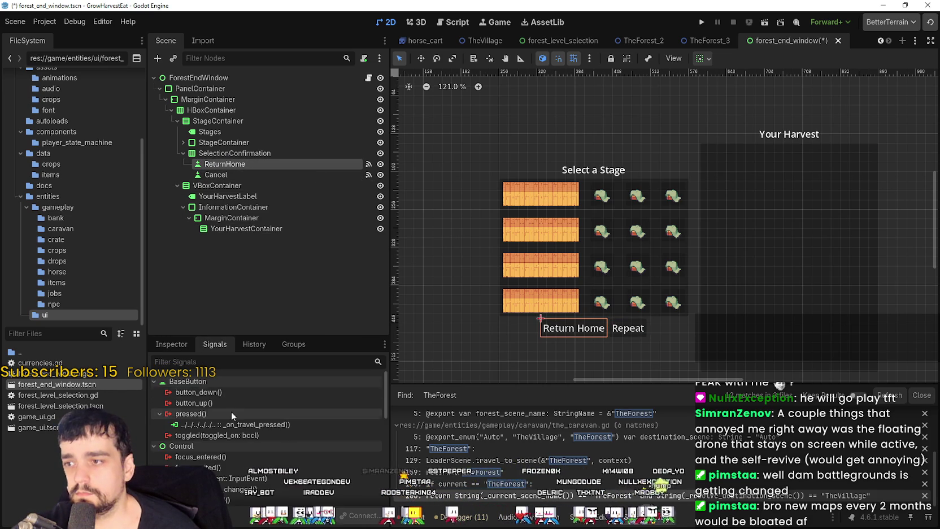
left_click(224, 424)
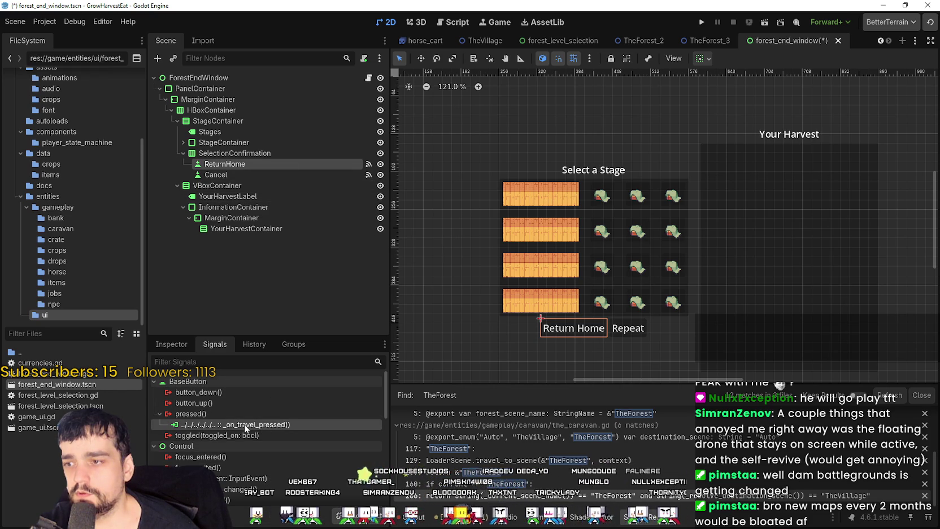
left_click(369, 78)
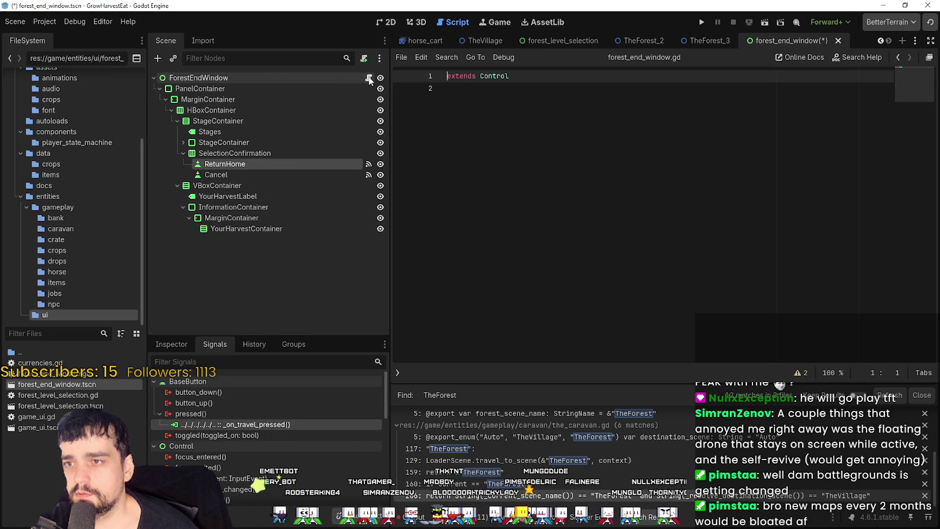
right_click(258, 426)
left_click(272, 459)
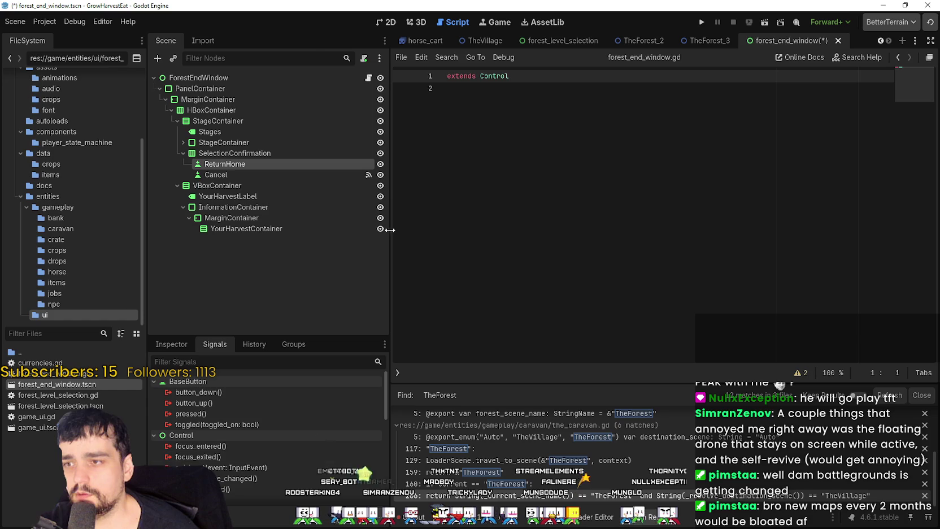
Disconnect _on_cancel_pressed from the Cancel button and save forest_end_window
right_click(289, 173)
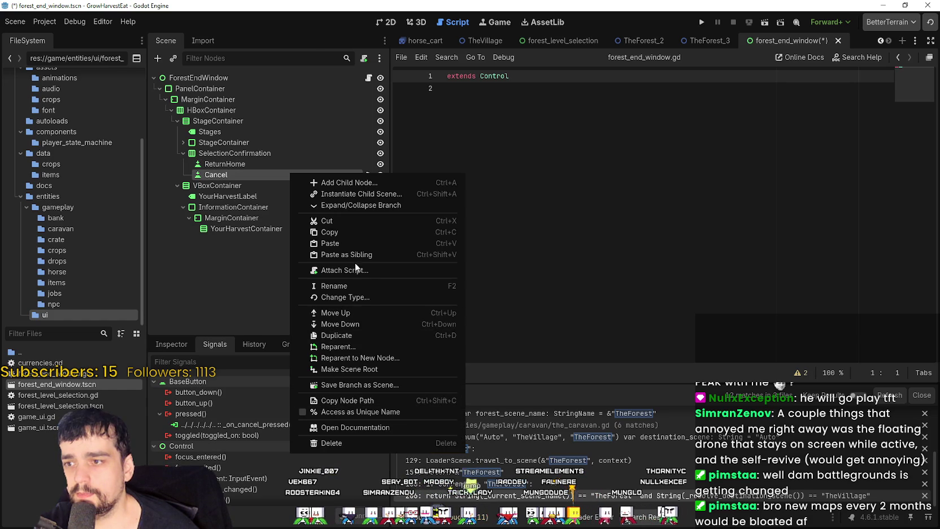
right_click(243, 425)
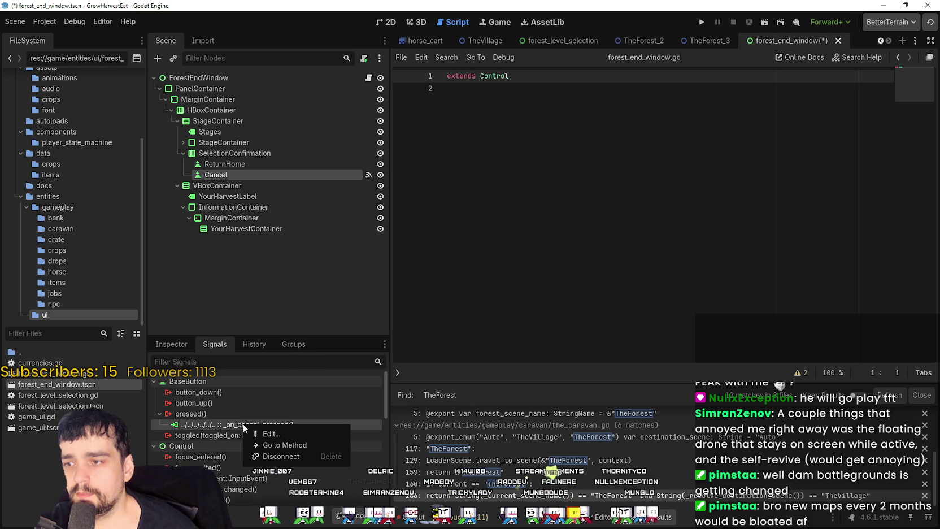
left_click(285, 455)
key("ctrl+s")
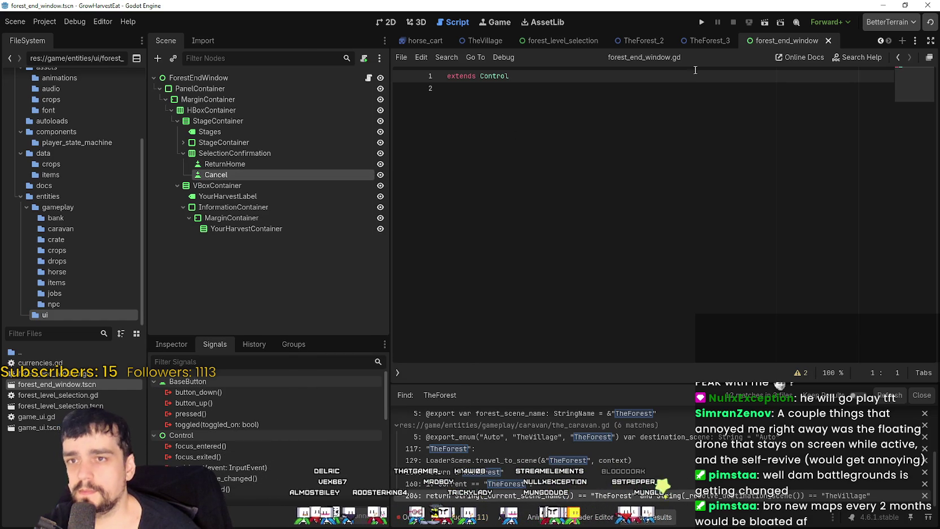
In forest_level_selection, disconnect _on_travel_pressed from the Travel button's pressed signal
left_click(565, 40)
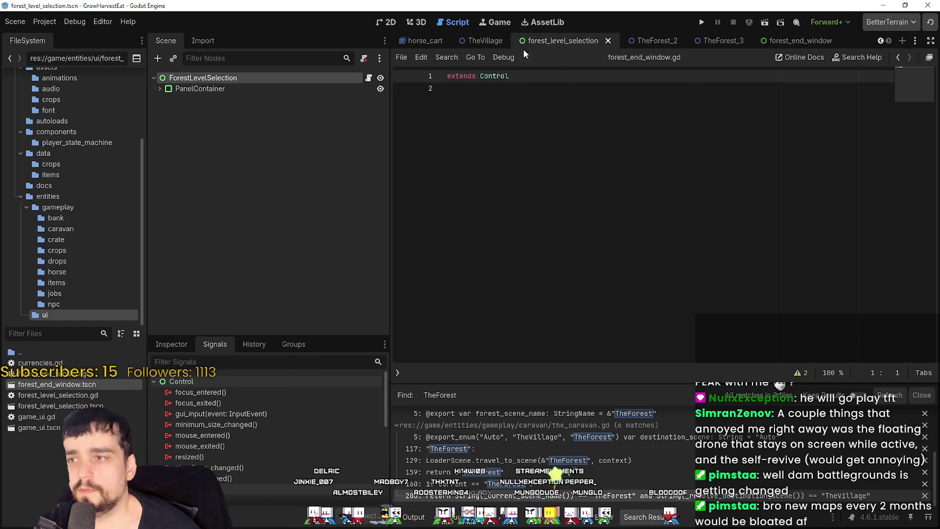
left_click(160, 88)
scroll(233, 310, "down", 3)
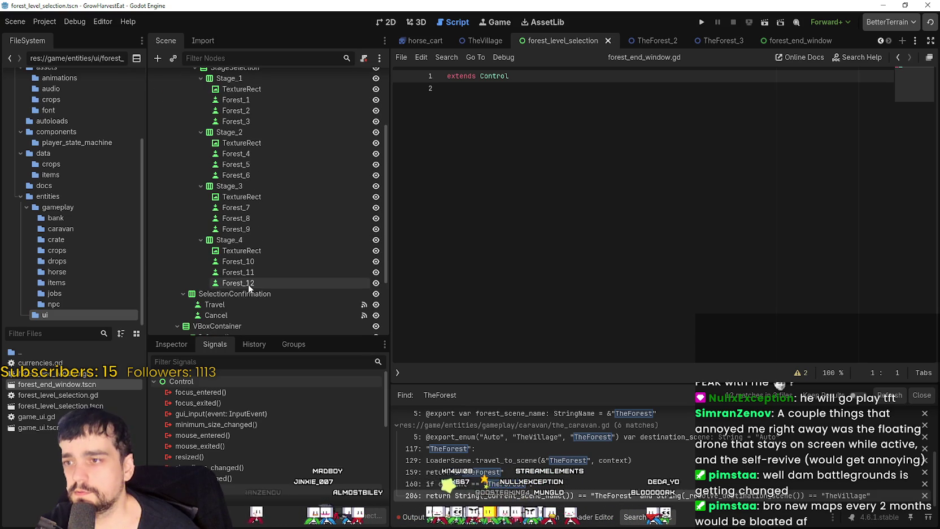
left_click(233, 307)
scroll(265, 237, "up", 5)
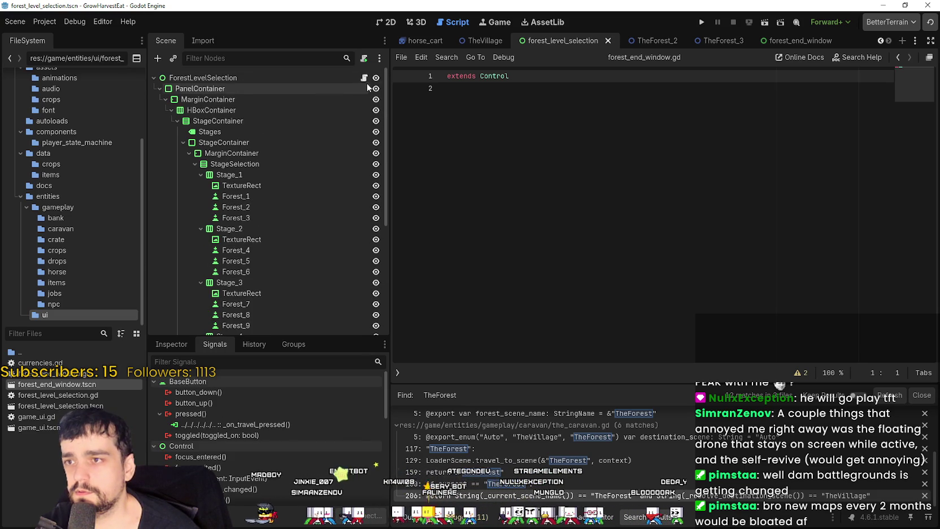
scroll(267, 318, "down", 5)
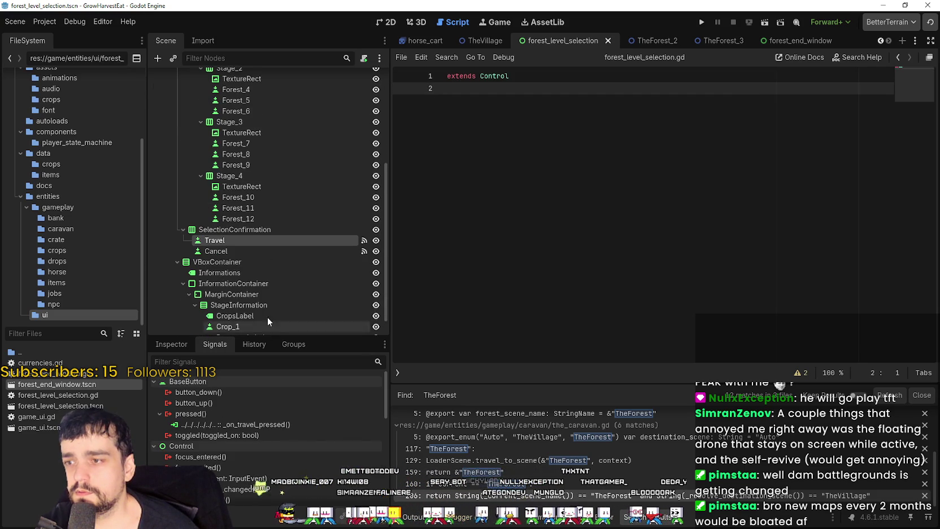
right_click(225, 237)
left_click(228, 424)
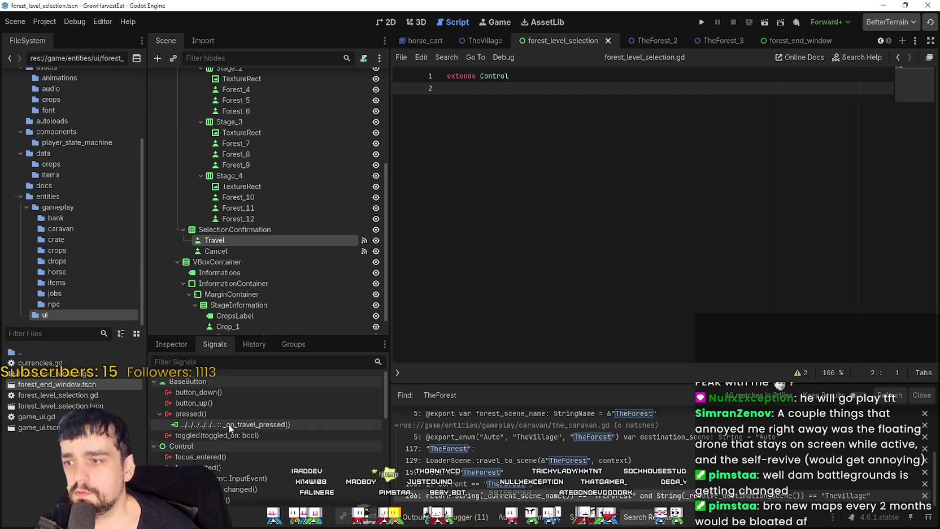
right_click(229, 423)
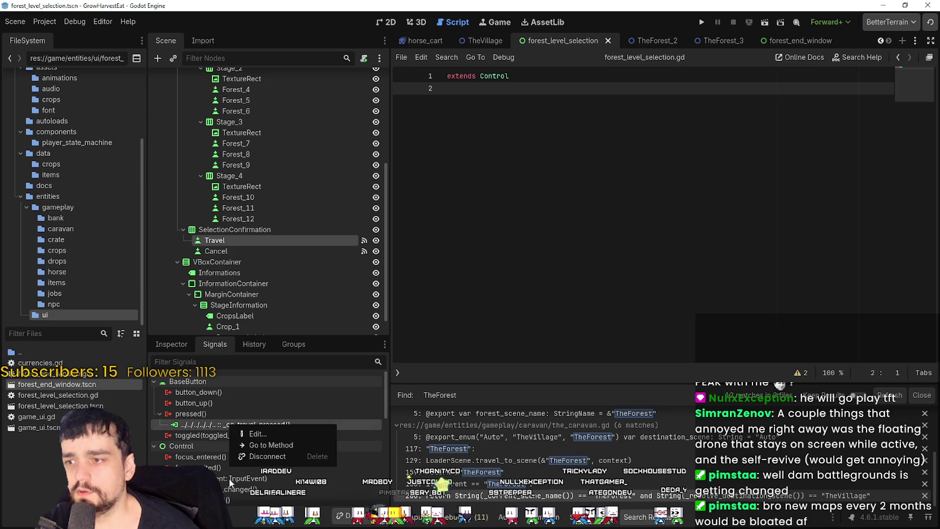
left_click(277, 455)
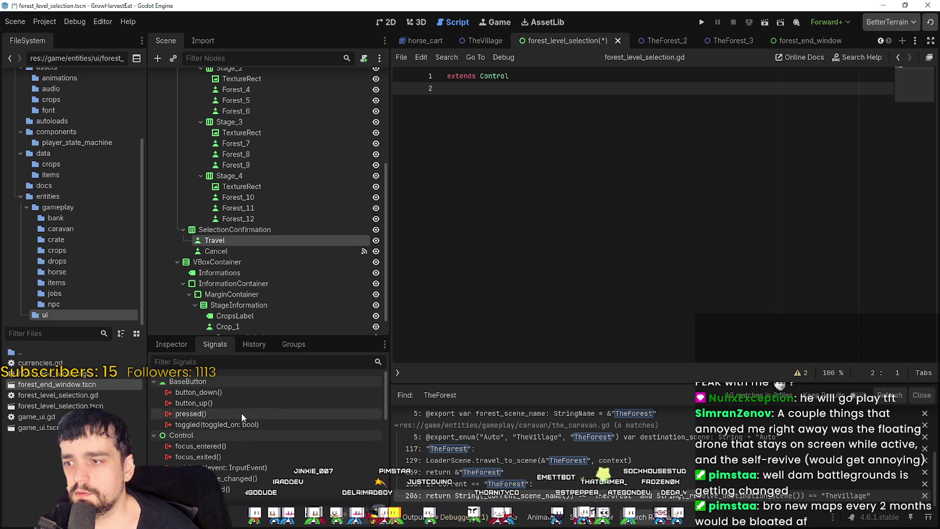
Check the Cancel button's connections, save forest_level_selection, and return to forest_end_window
left_click(247, 253)
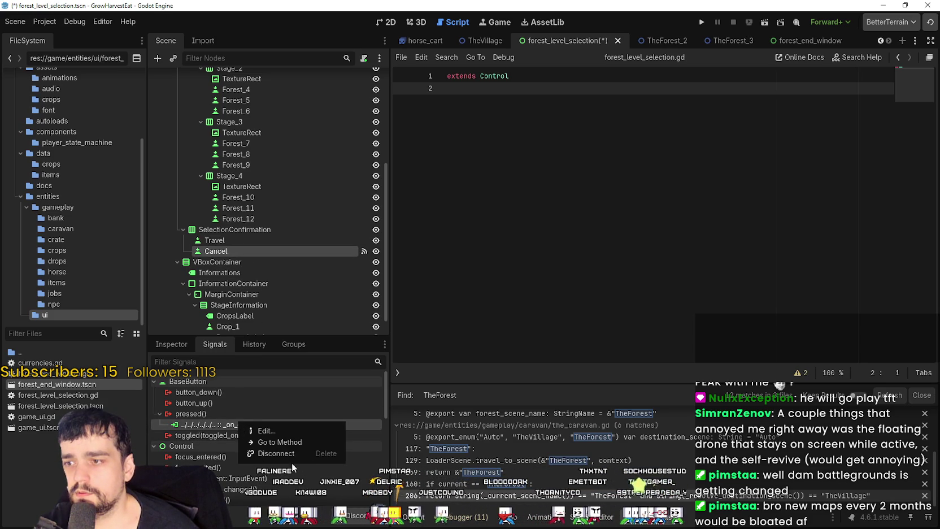
key("ctrl+s")
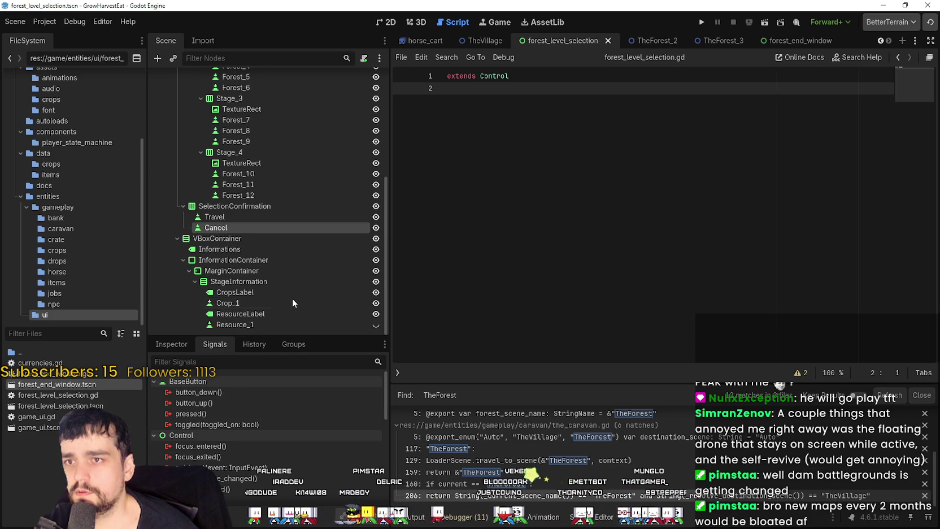
scroll(292, 297, "up", 2)
scroll(288, 296, "up", 5)
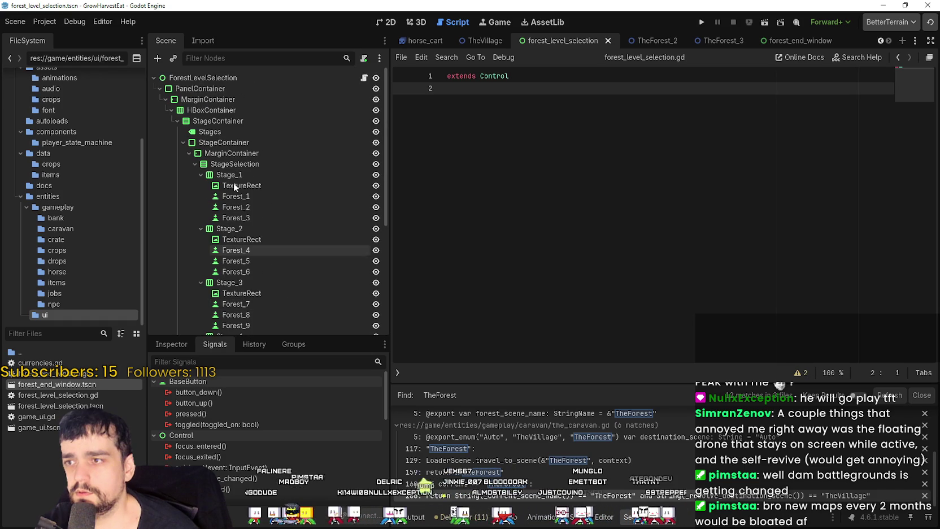
left_click(160, 89)
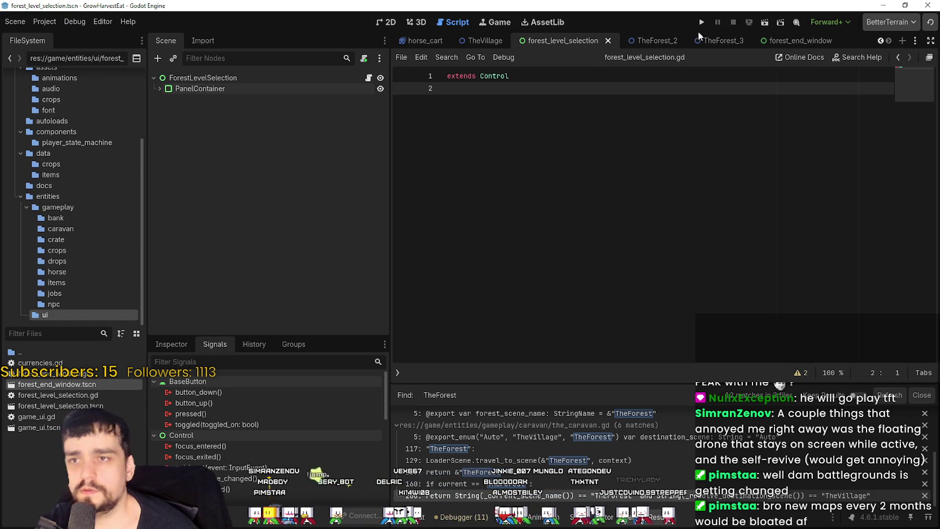
left_click(775, 46)
key("ctrl+F1")
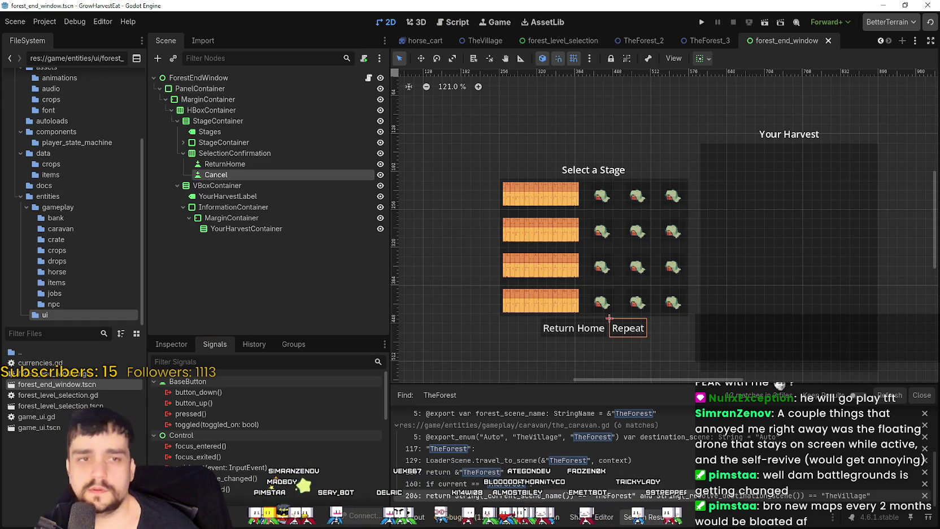
scroll(558, 228, "down", 1)
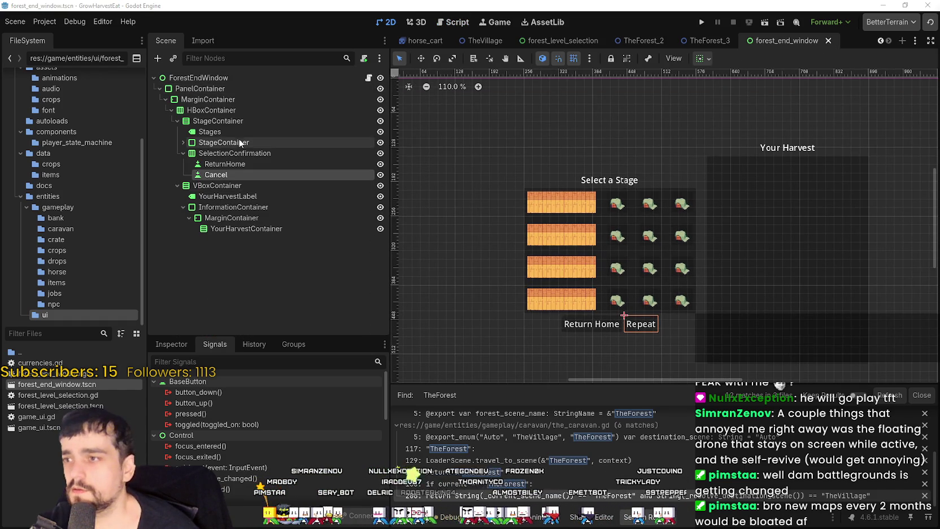
left_click(246, 141)
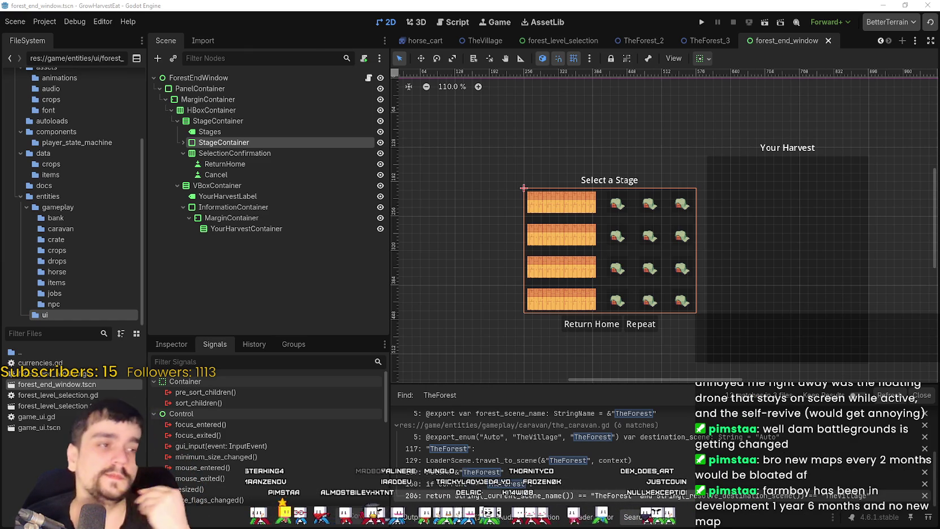
scroll(415, 137, "right", 2)
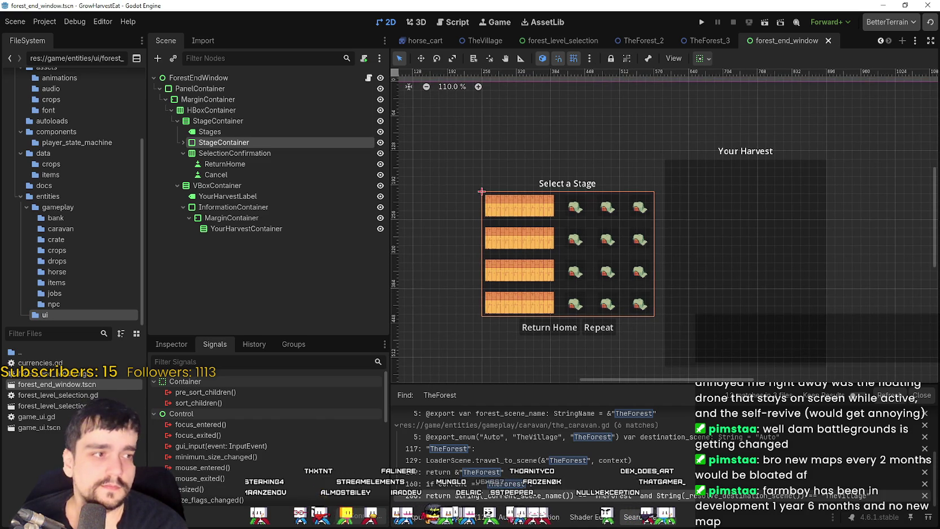
scroll(641, 213, "up", 1)
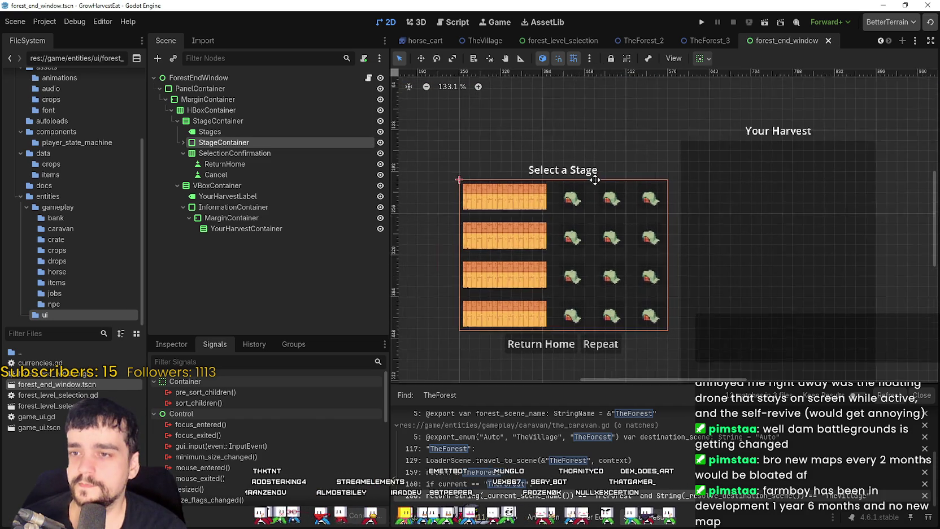
scroll(593, 180, "down", 1)
scroll(595, 187, "down", 1)
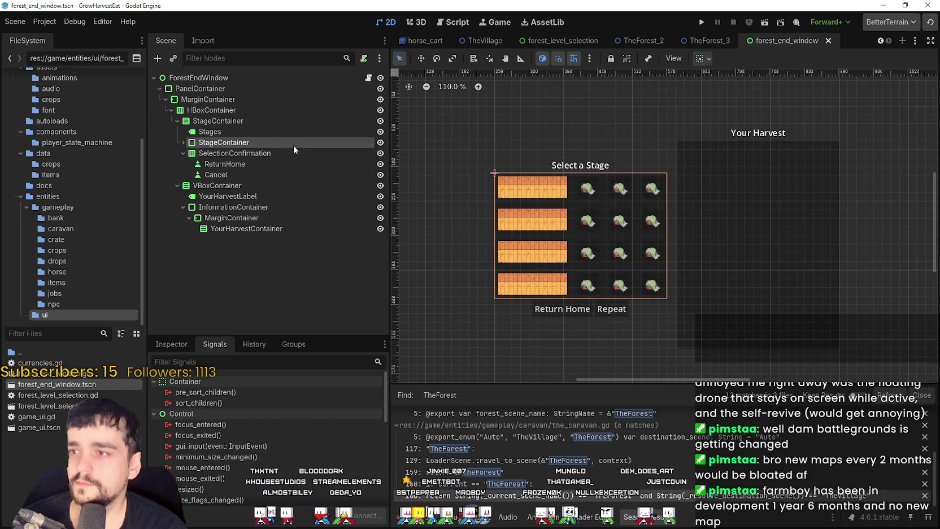
left_click(279, 134)
left_click(244, 122)
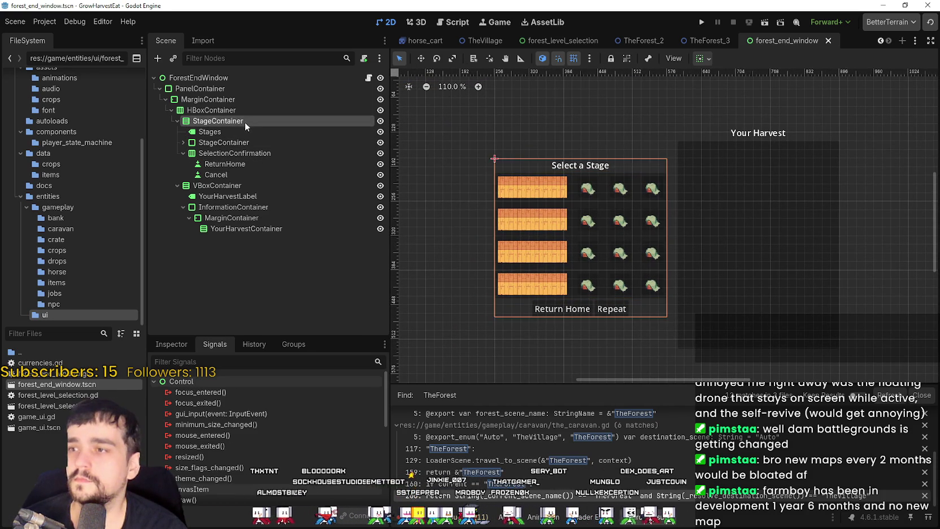
left_click(245, 133)
left_click(245, 144)
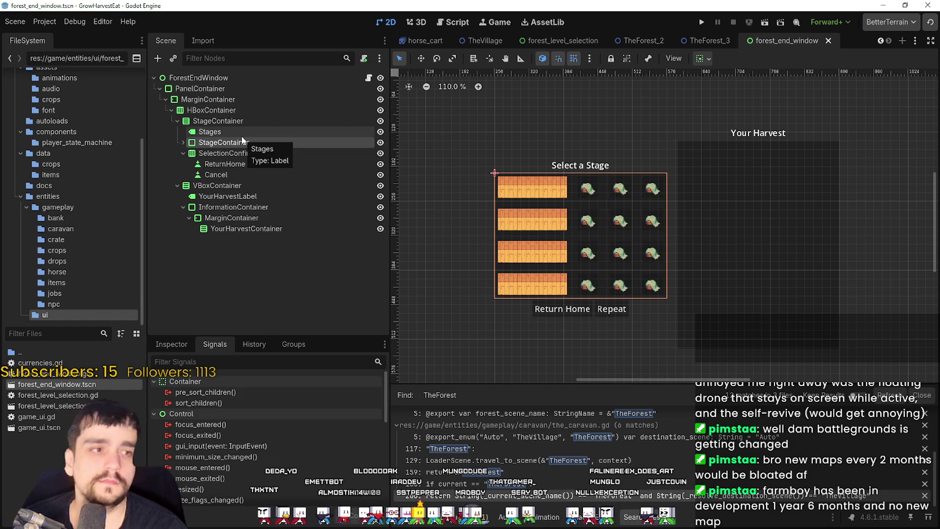
left_click(281, 130)
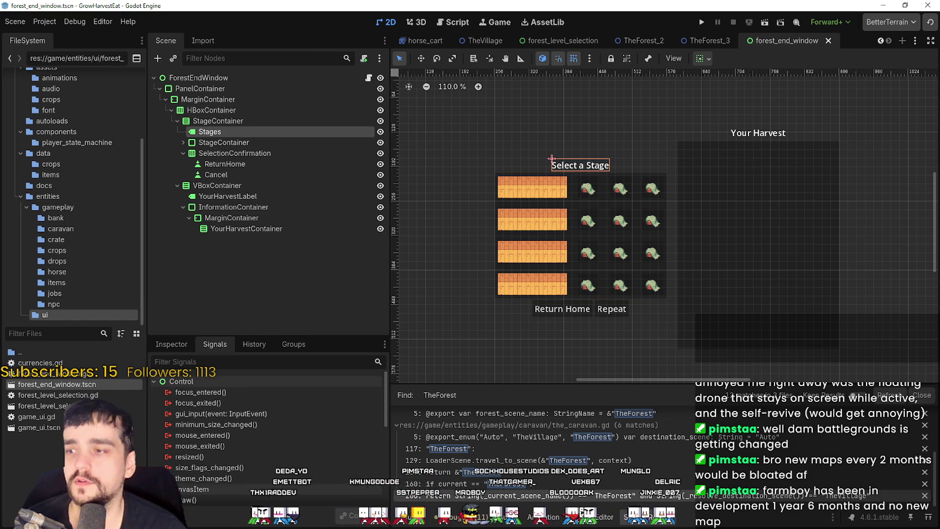
Replace the title label's Text with 'Stage End' in the Inspector
left_click(160, 346)
left_click(247, 444)
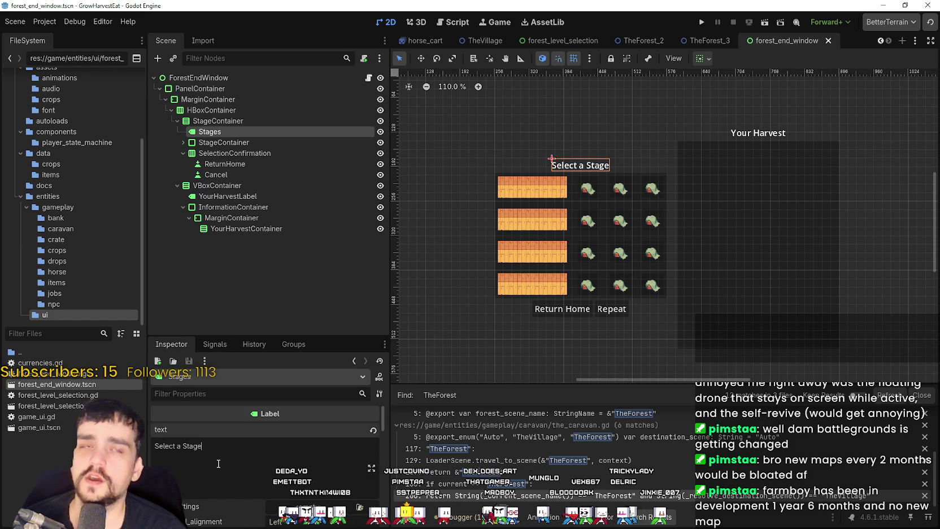
key("ctrl+a")
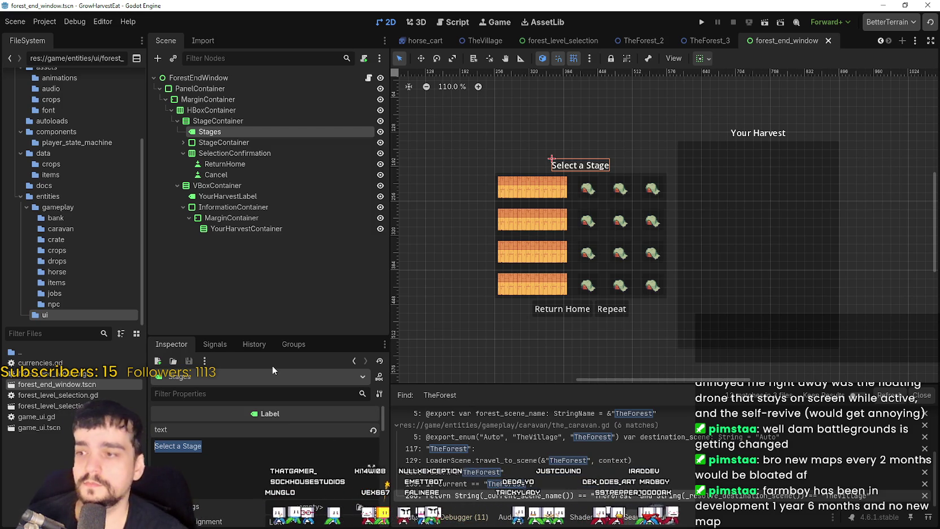
type("Sta")
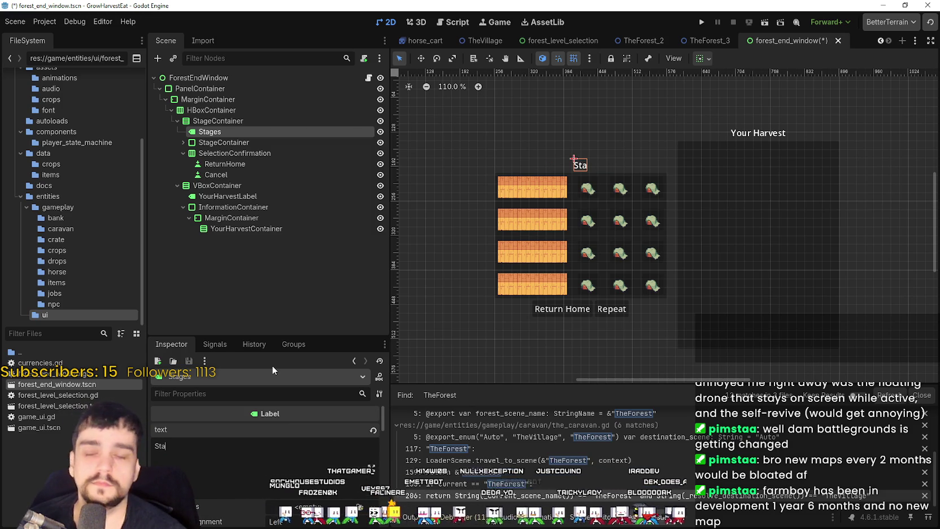
type("ge end")
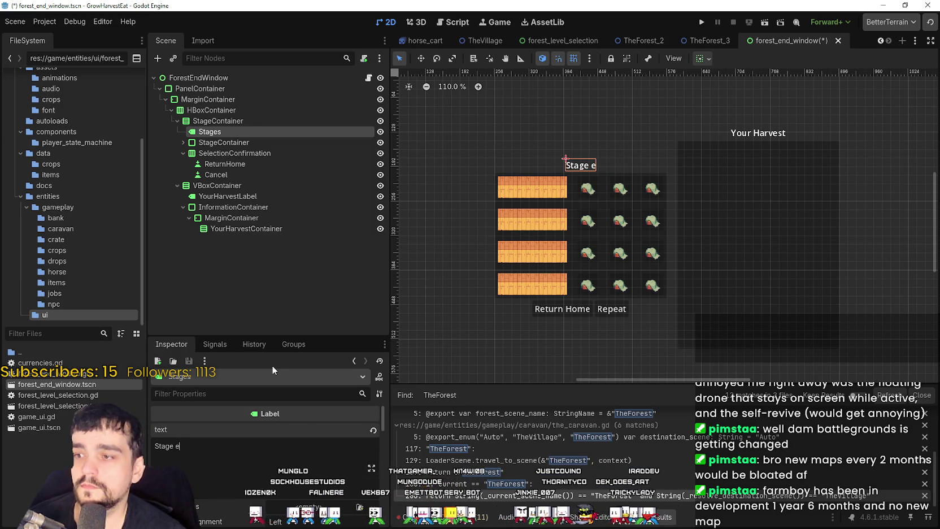
key("BackSpace")
key("BackSpace")
key("BackSpace")
type("End")
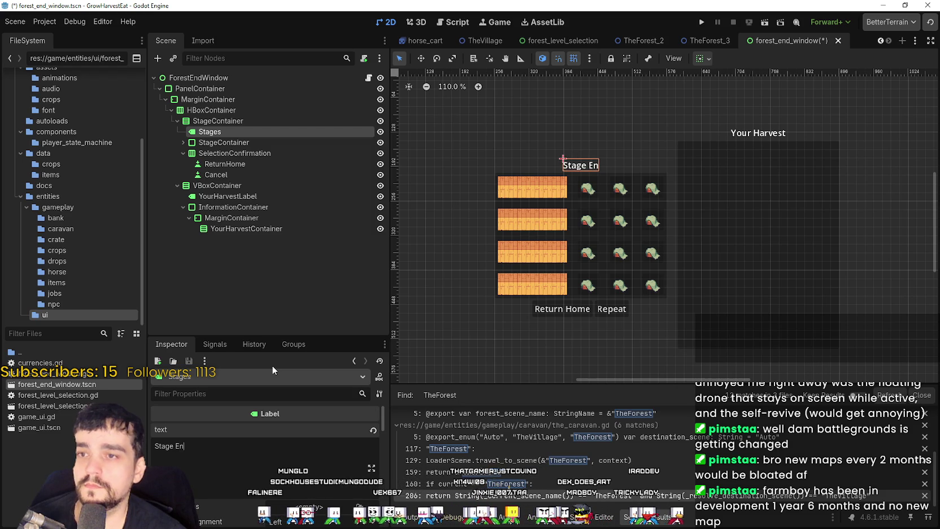
scroll(621, 156, "up", 1)
scroll(650, 164, "down", 2)
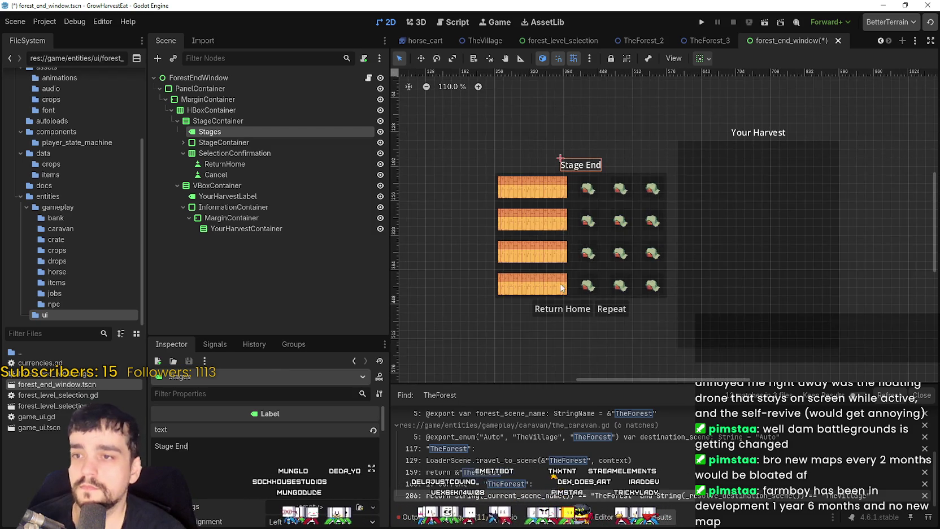
scroll(673, 167, "up", 1)
scroll(673, 168, "up", 2)
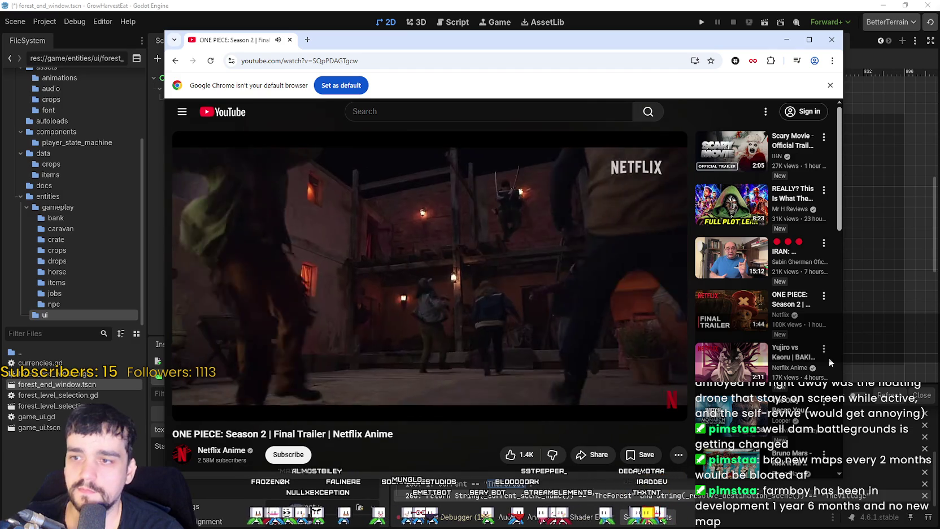
mouse_move(824, 362)
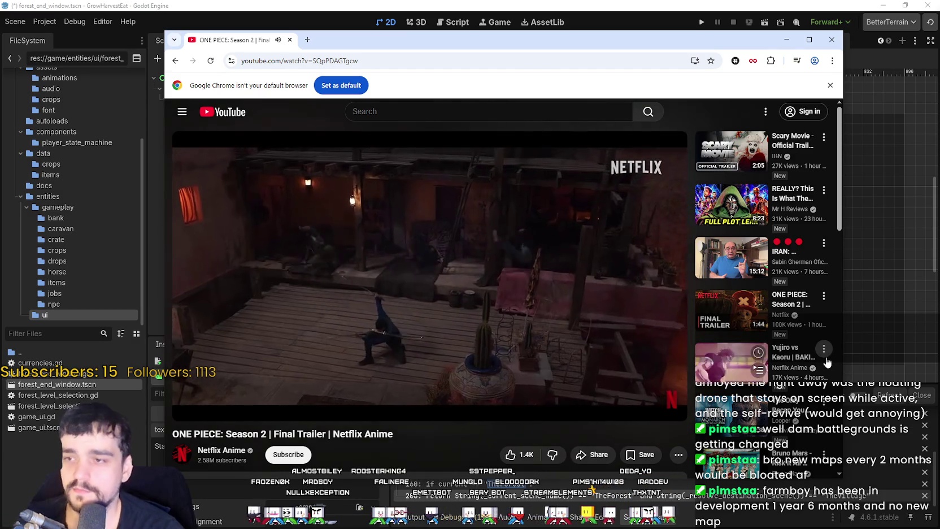
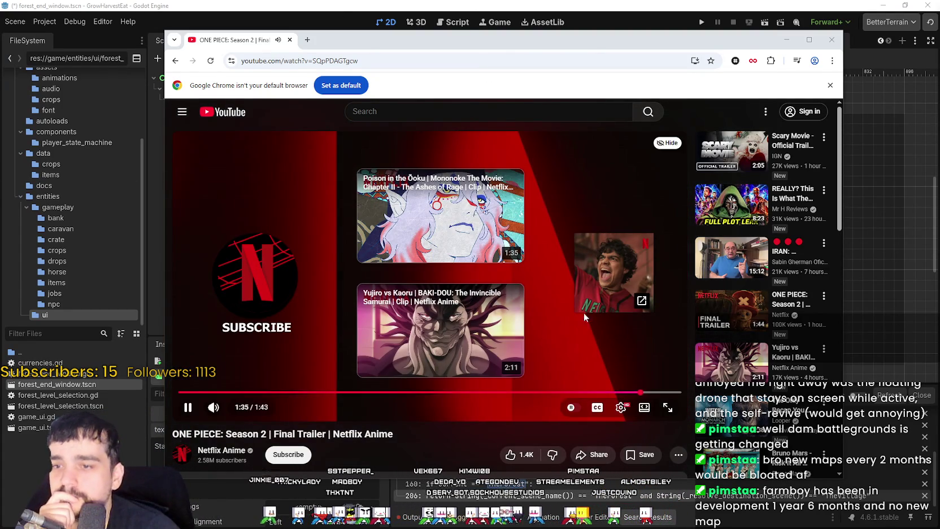
Skim the One Piece trailer comments, then close Chrome to return to Godot
scroll(584, 311, "down", 4)
scroll(300, 377, "down", 3)
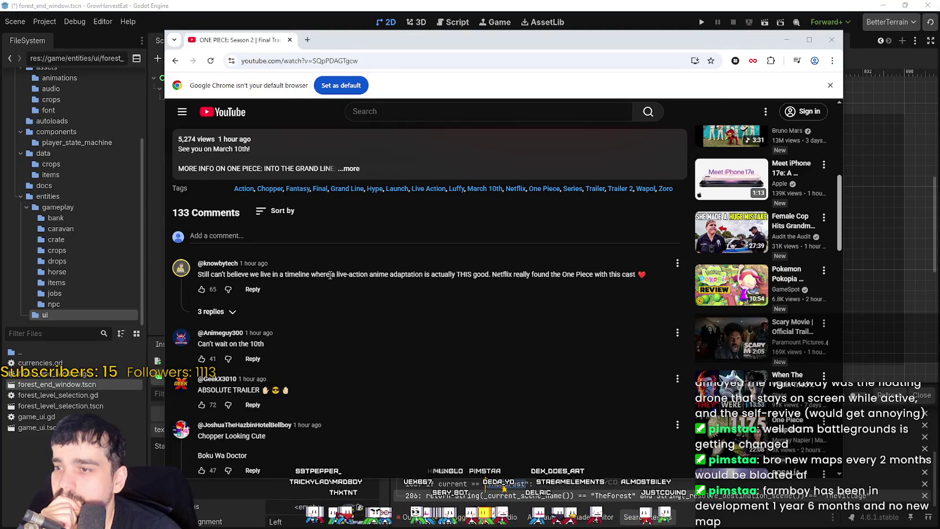
scroll(330, 275, "down", 1)
left_click_drag(473, 225, 634, 225)
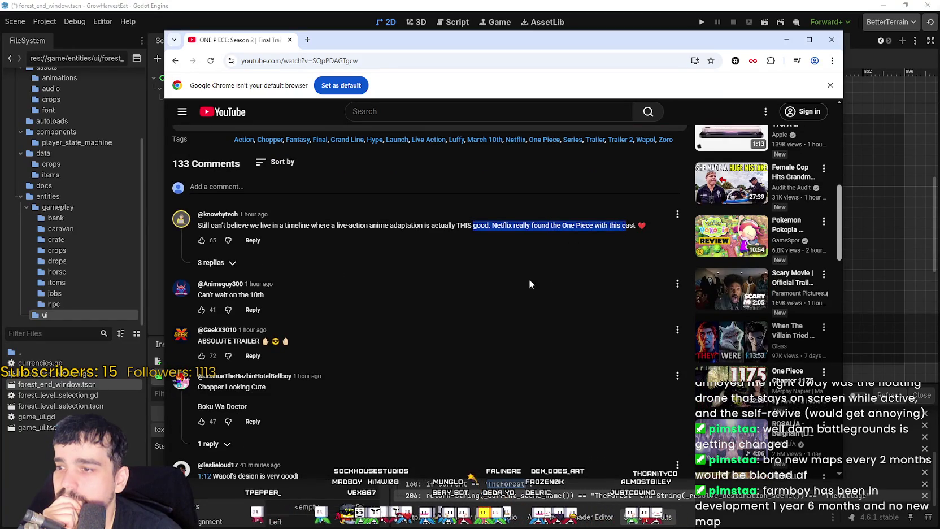
scroll(421, 270, "down", 5)
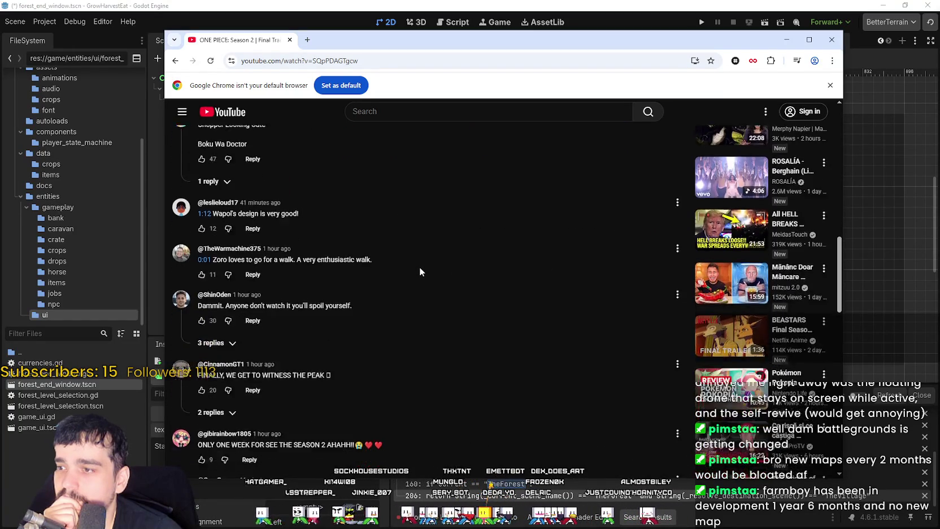
scroll(419, 266, "down", 5)
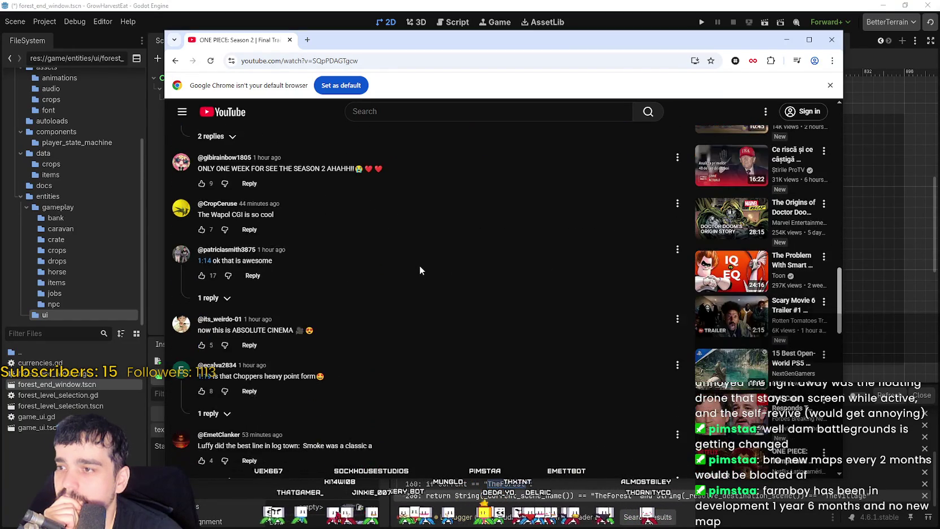
scroll(419, 265, "up", 2)
scroll(419, 265, "down", 3)
scroll(421, 264, "up", 1)
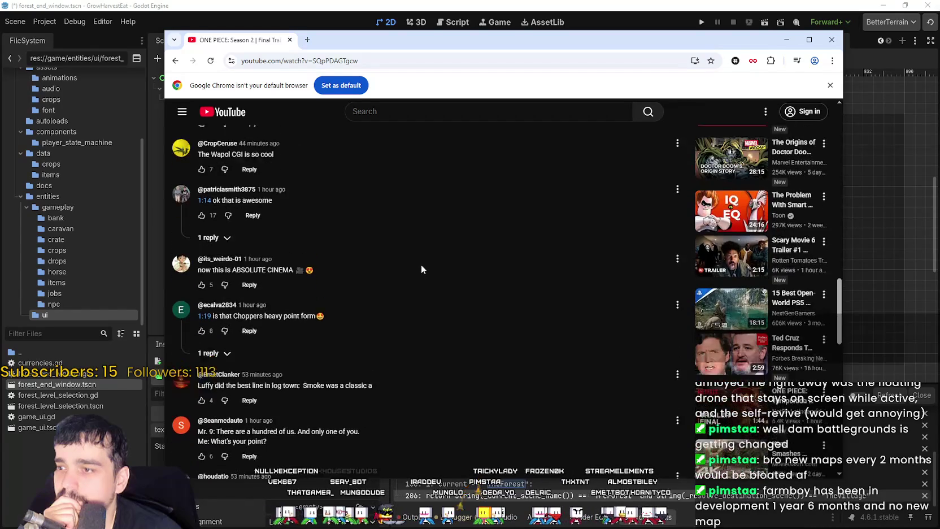
scroll(420, 264, "down", 1)
scroll(279, 232, "down", 4)
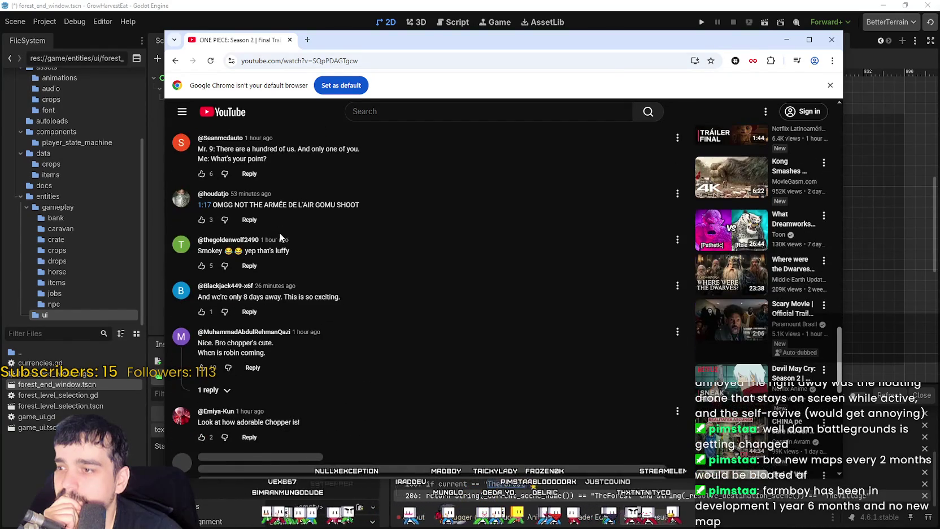
scroll(324, 261, "down", 3)
scroll(325, 260, "up", 1)
scroll(326, 259, "down", 3)
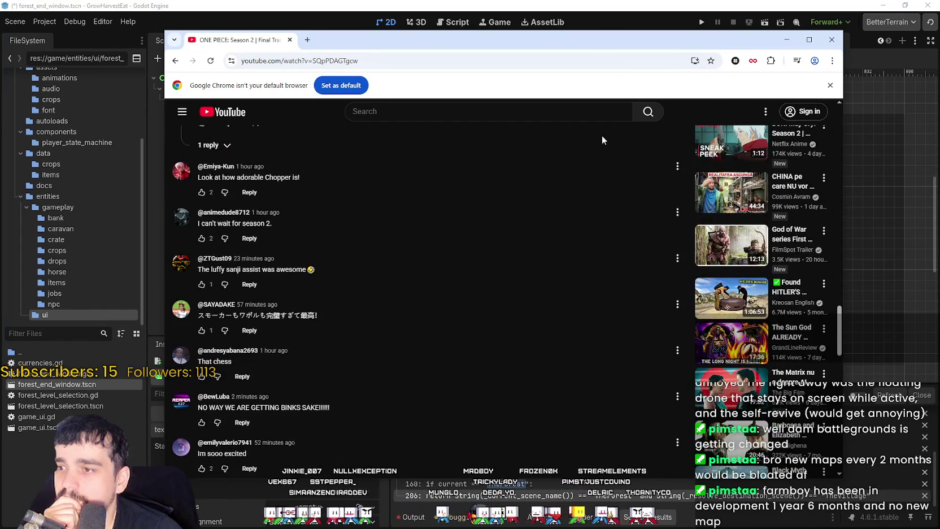
left_click(832, 38)
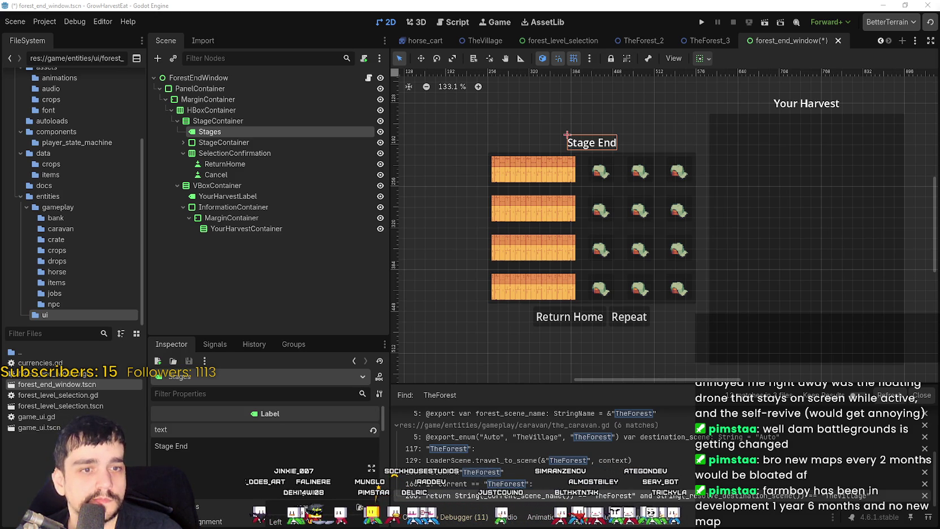
Zoom the forest_end_window canvas out to 121%, pan slightly, and switch to Steam
scroll(729, 326, "down", 1)
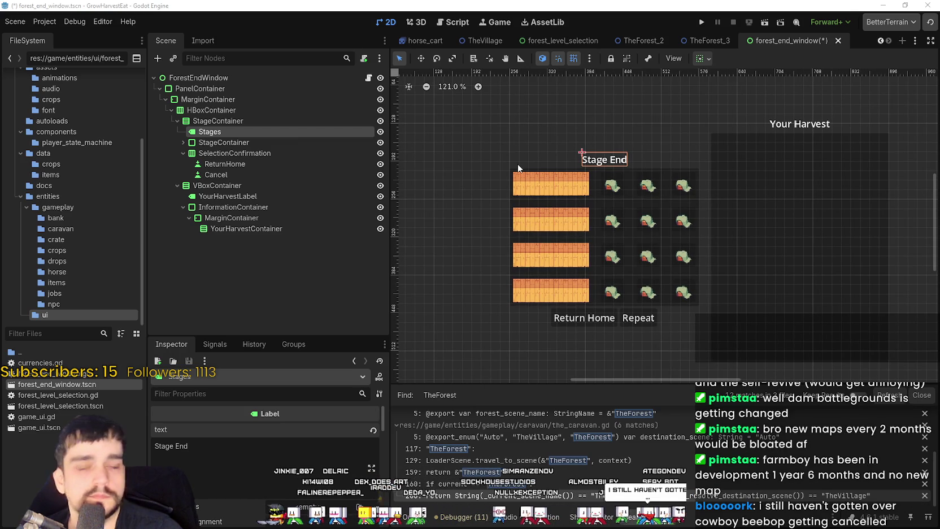
scroll(854, 136, "left", 1)
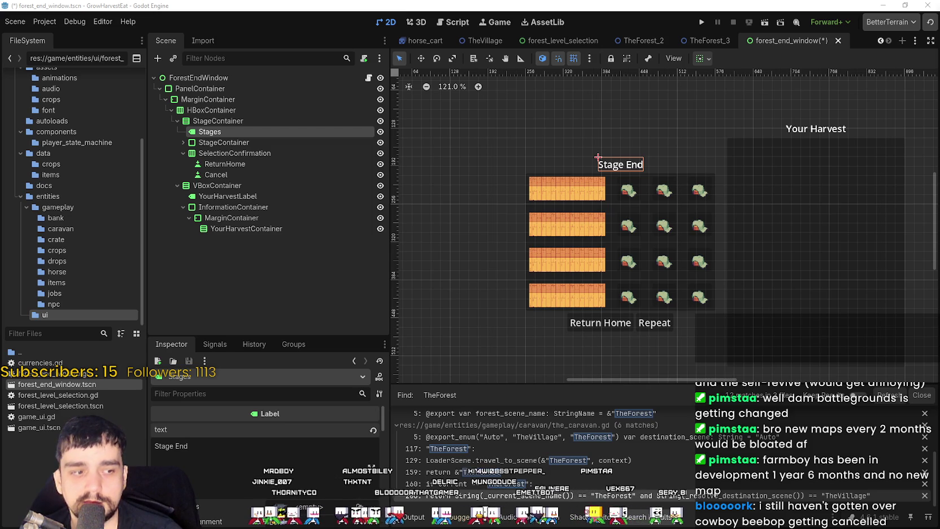
key("alt+Tab")
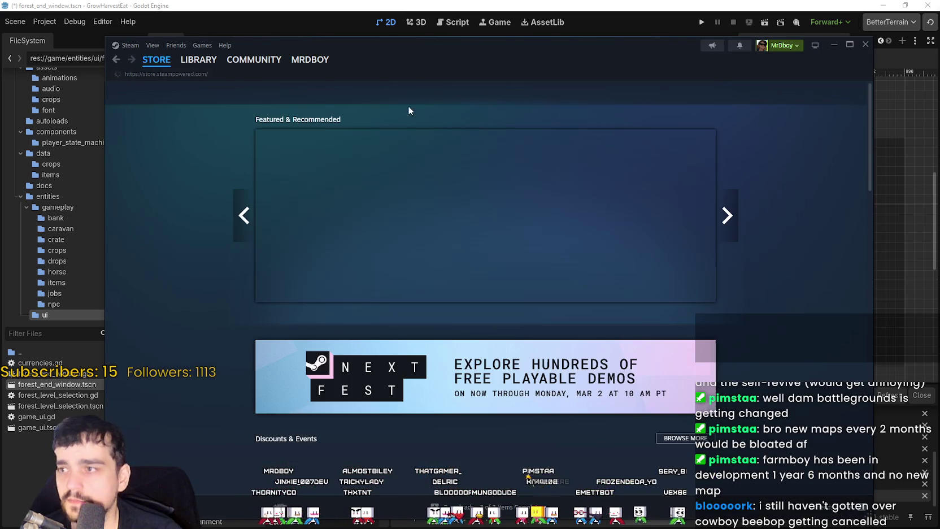
Open Marathon's store page from the Featured & Recommended carousel
left_click(593, 94)
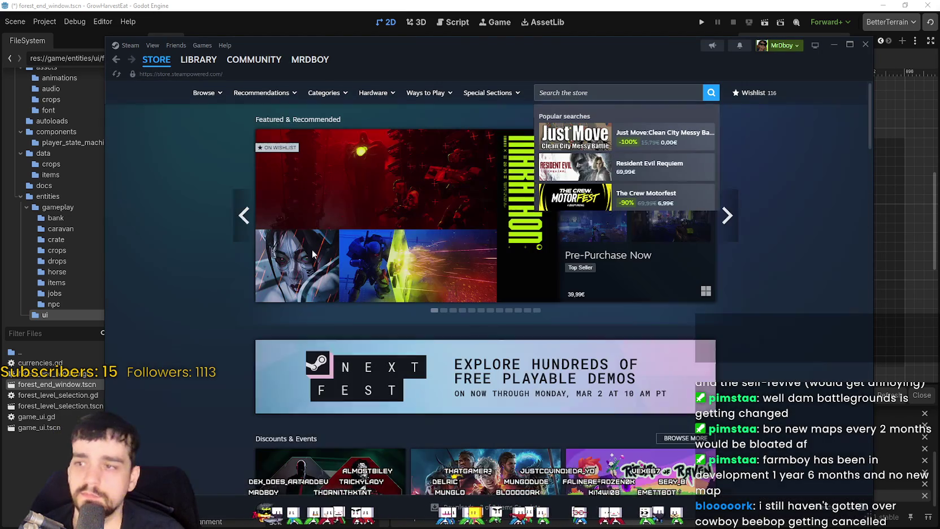
left_click(449, 247)
scroll(364, 276, "down", 4)
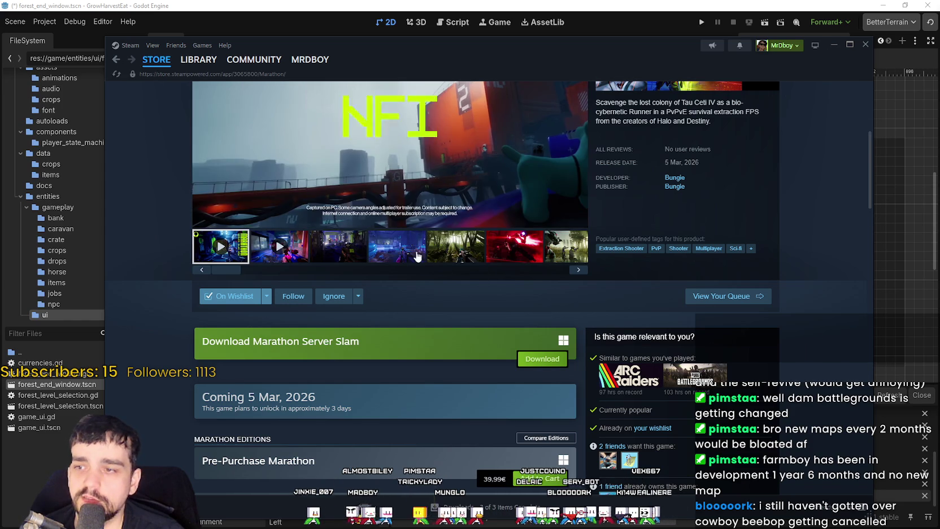
scroll(423, 272, "down", 10)
scroll(417, 273, "down", 10)
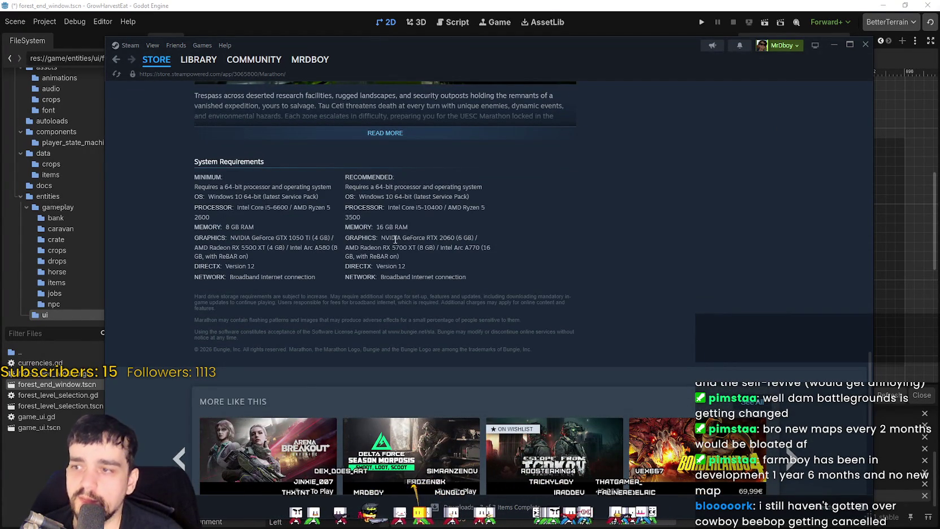
Highlight and review Marathon's recommended system requirements text
mouse_move(353, 237)
left_mouse_down()
mouse_move(540, 249)
mouse_move(370, 220)
mouse_move(337, 233)
mouse_move(346, 237)
left_mouse_up()
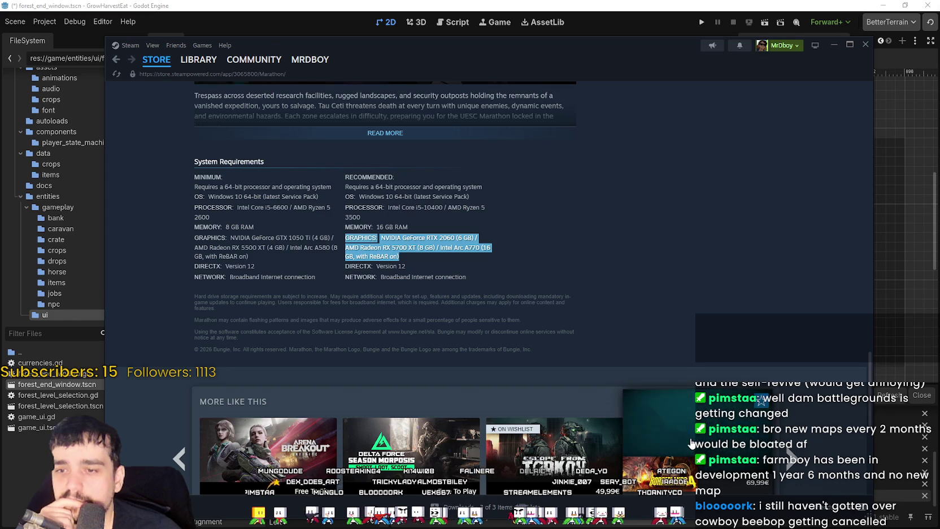
scroll(683, 344, "down", 1)
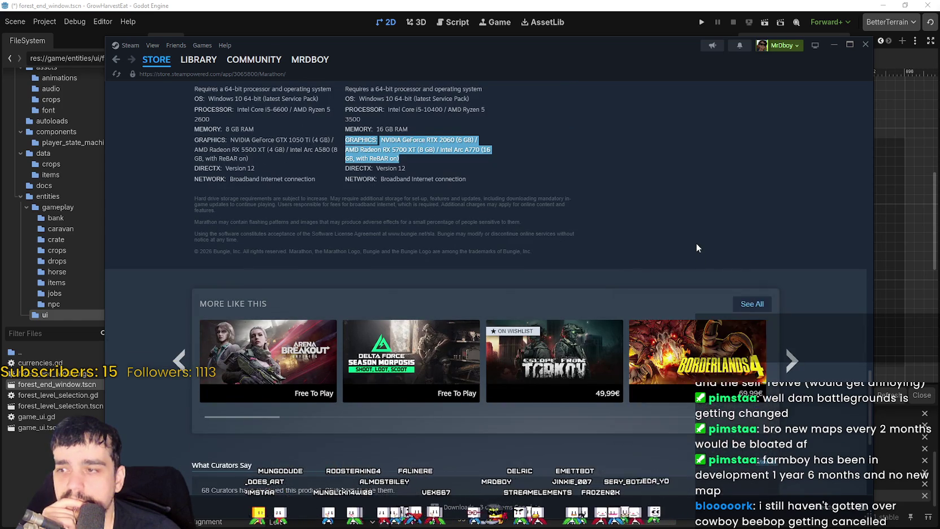
scroll(695, 249, "up", 2)
scroll(695, 257, "down", 1)
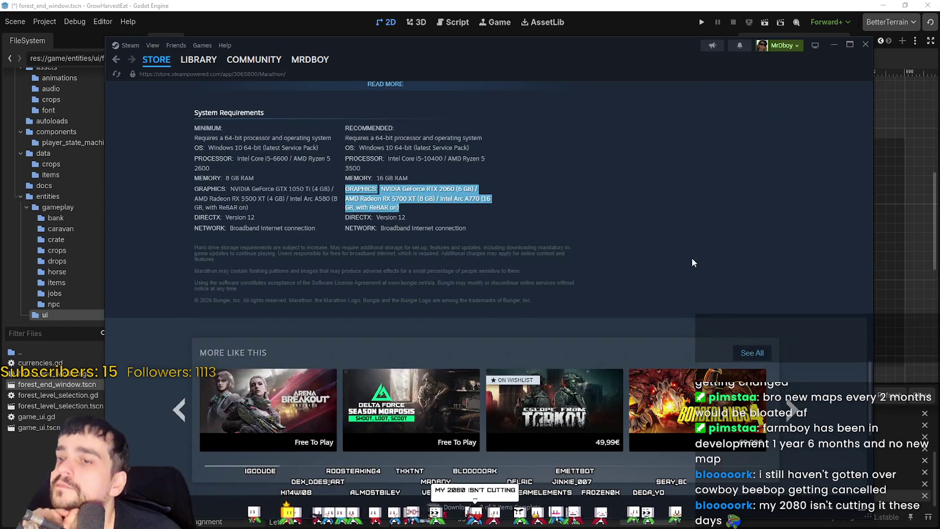
scroll(692, 258, "up", 2)
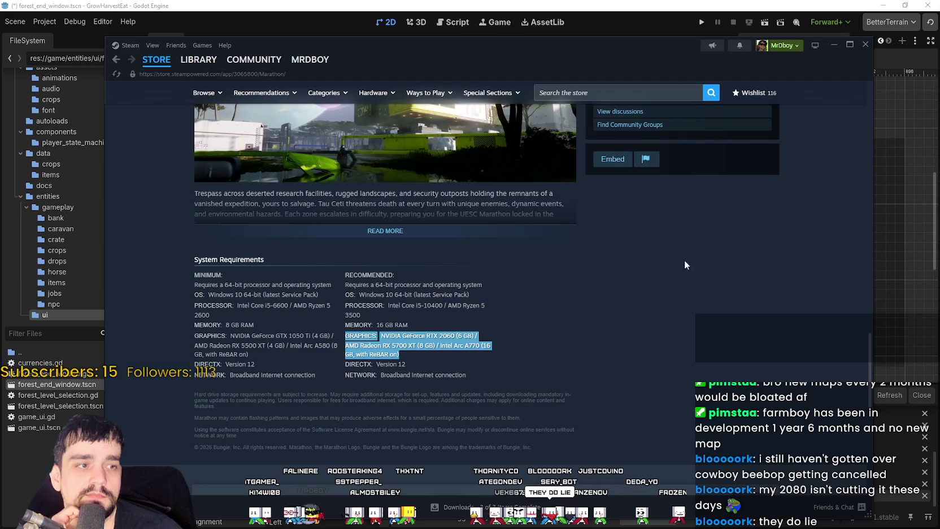
left_click(637, 338)
scroll(649, 330, "up", 4)
scroll(587, 372, "down", 4)
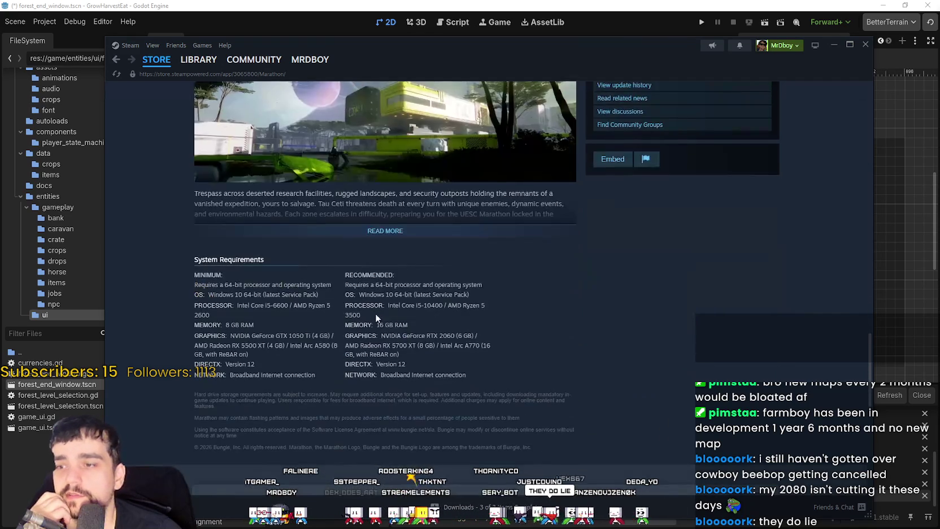
mouse_move(365, 273)
left_mouse_down()
mouse_move(316, 291)
mouse_move(506, 364)
mouse_move(416, 332)
mouse_move(349, 275)
left_mouse_up()
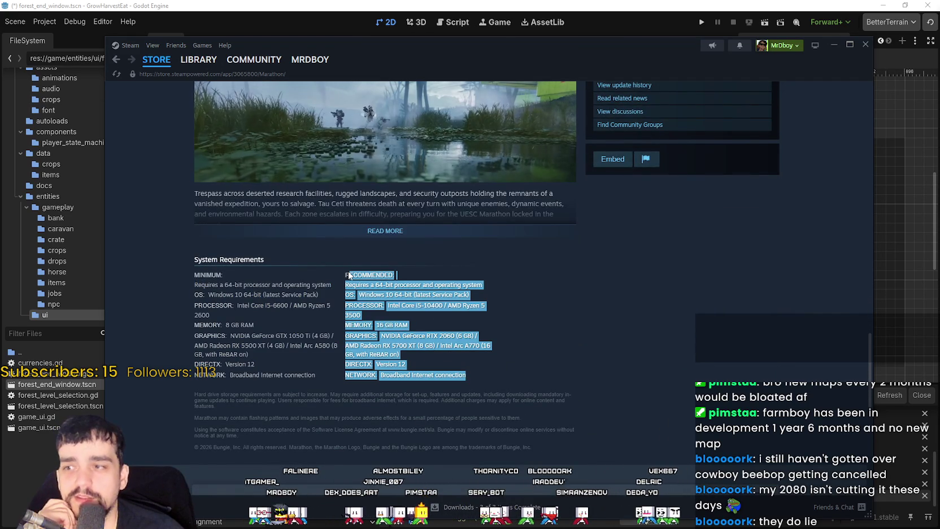
Expand Marathon's full game description and scroll through the page
left_click(395, 230)
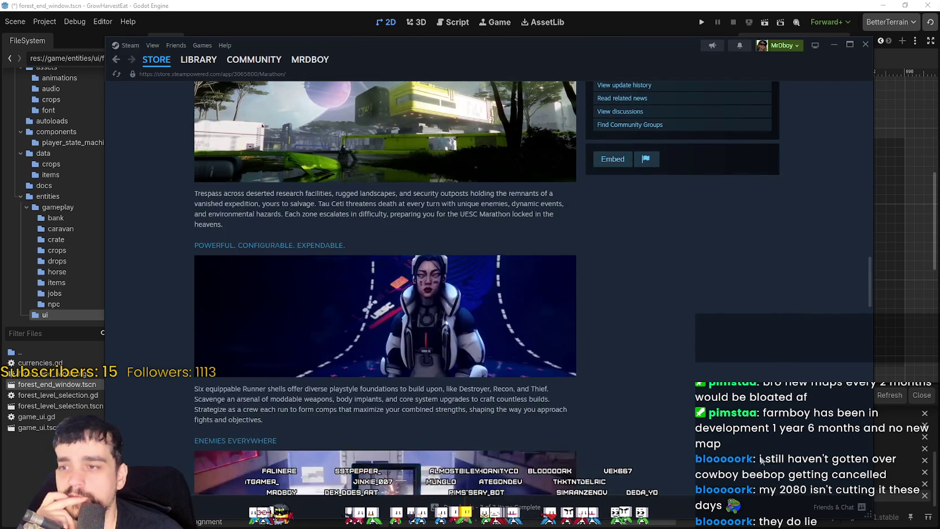
scroll(733, 432, "down", 3)
mouse_move(414, 341)
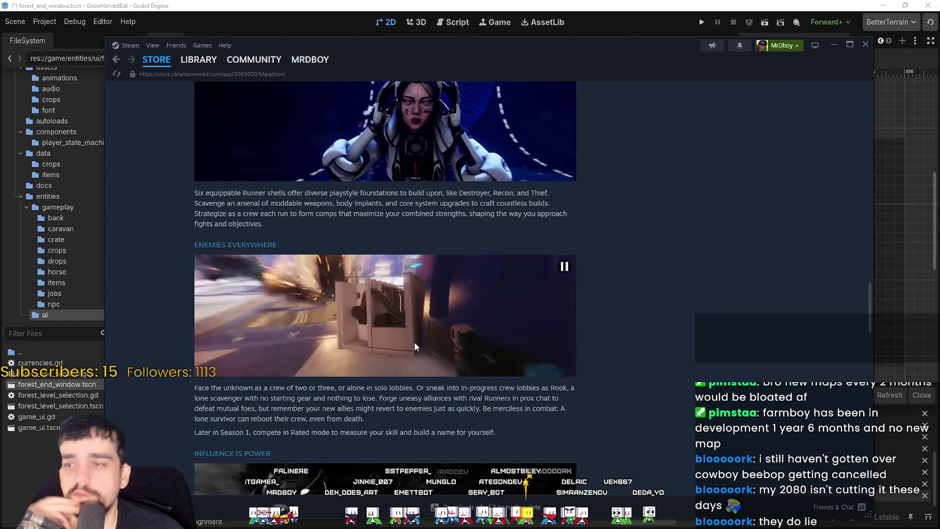
scroll(643, 400, "down", 3)
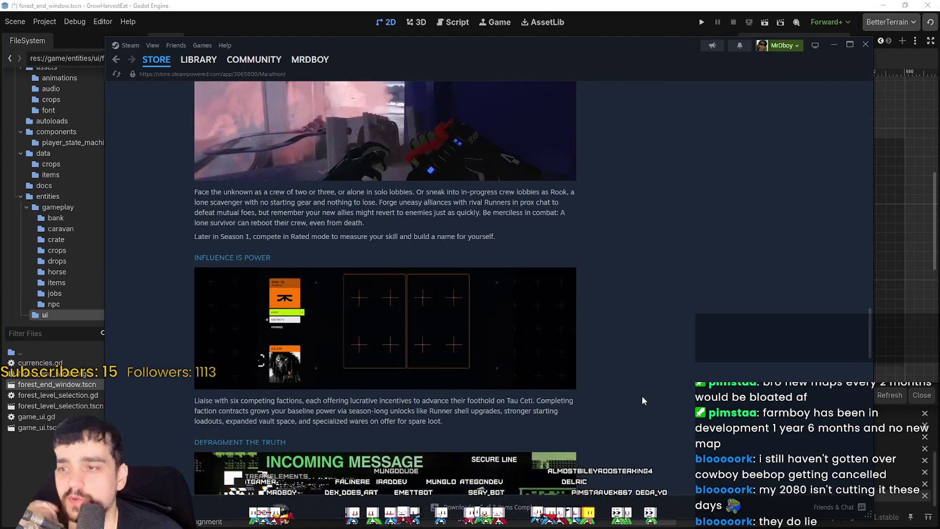
scroll(636, 383, "down", 5)
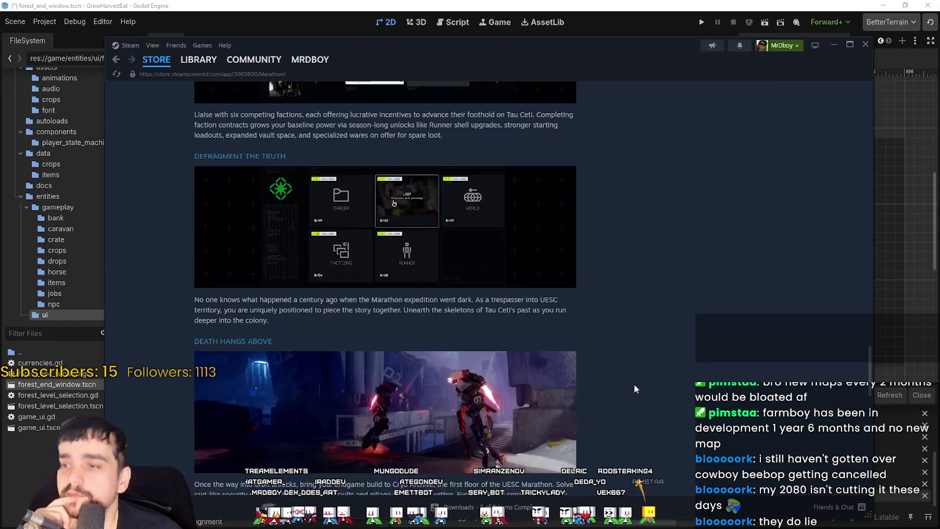
scroll(633, 384, "down", 3)
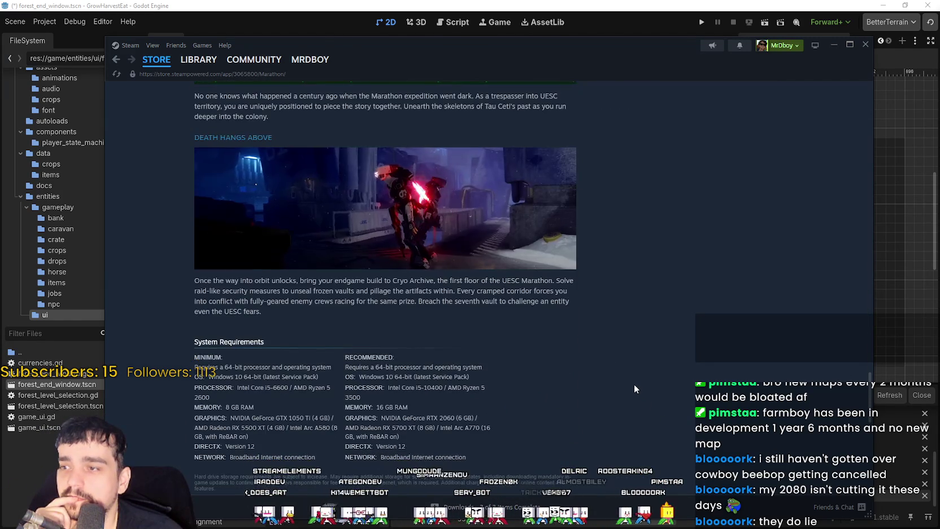
scroll(633, 383, "up", 3)
scroll(632, 382, "down", 3)
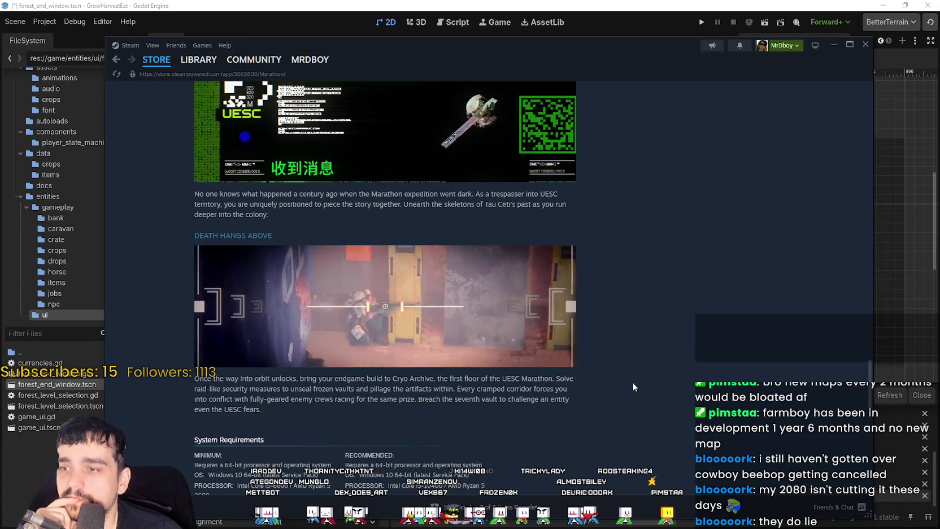
scroll(665, 384, "down", 7)
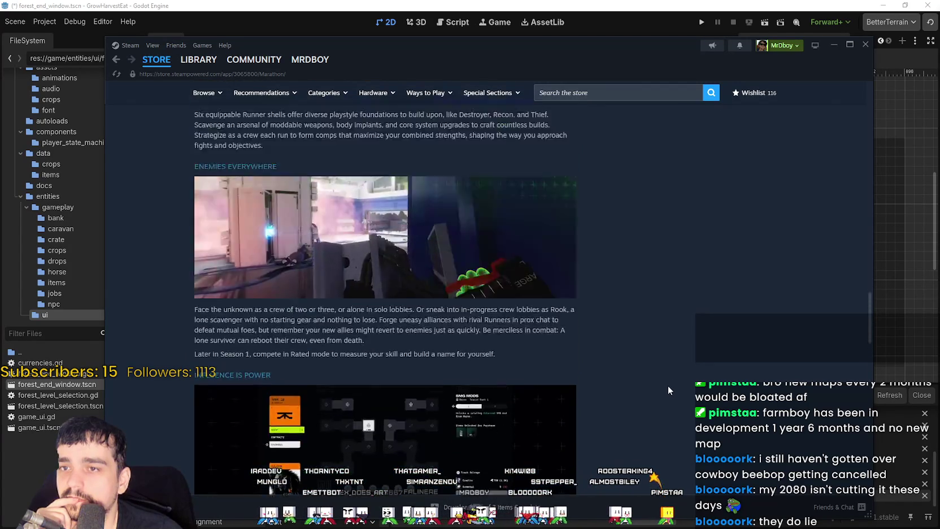
scroll(667, 391, "up", 1)
scroll(665, 386, "up", 15)
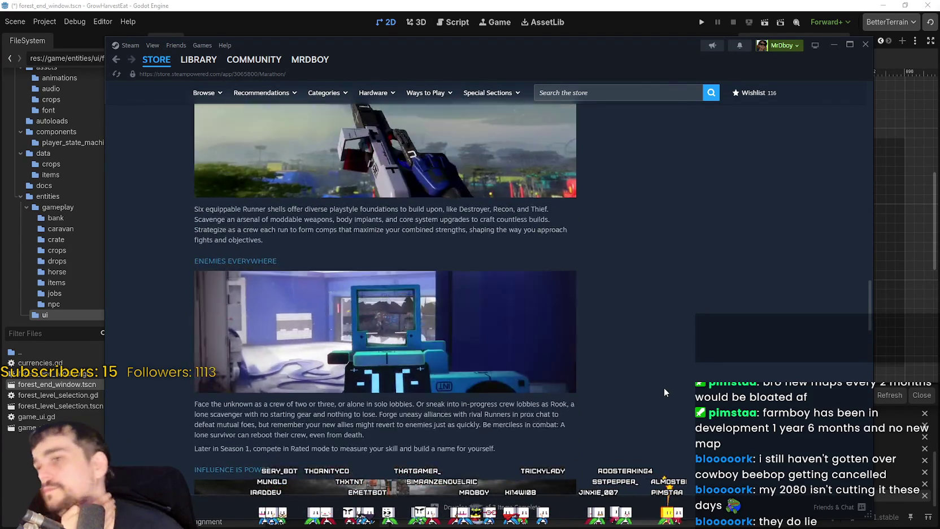
scroll(488, 362, "up", 15)
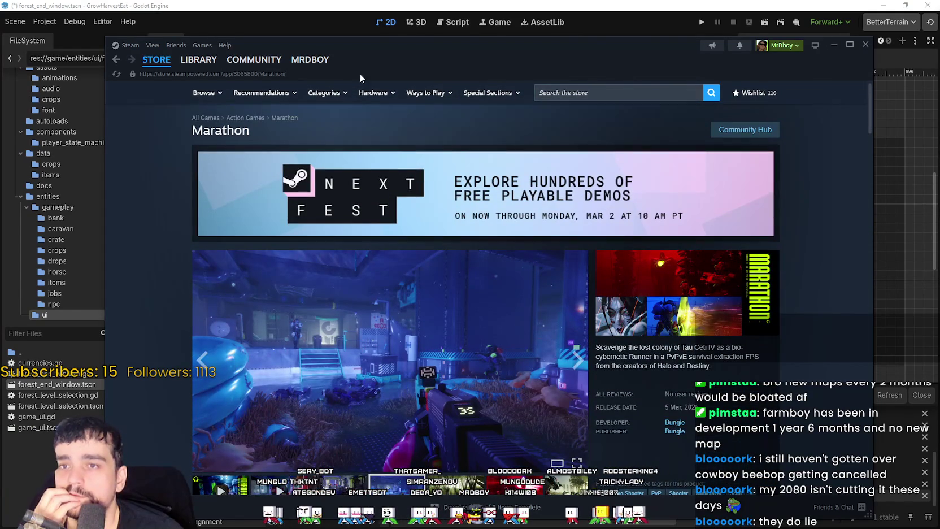
Go back to the Steam store front and browse the Baldur's Gate 3 feature and Next Fest banner
left_click(156, 60)
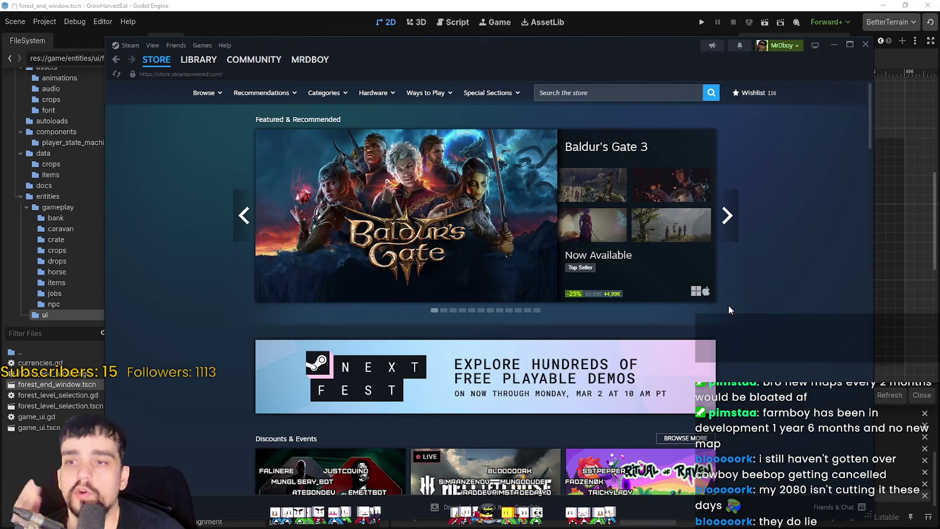
scroll(729, 310, "down", 2)
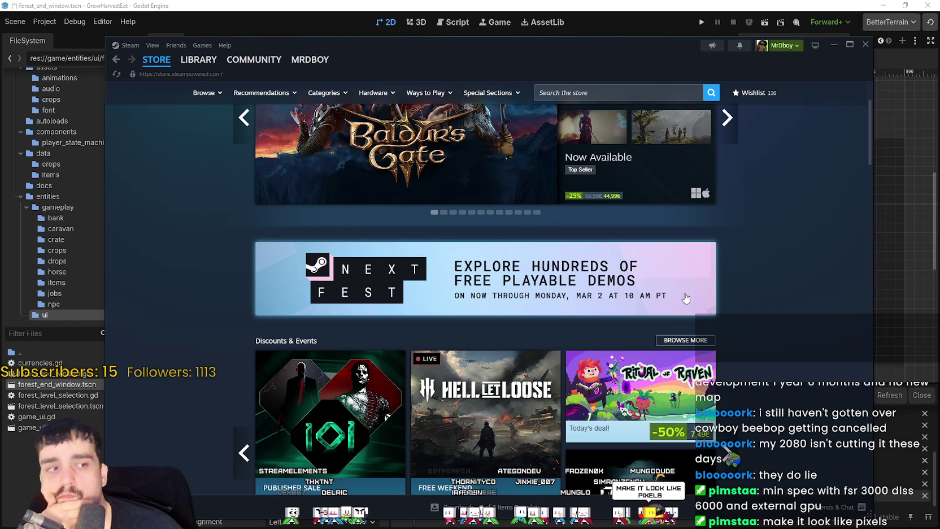
scroll(705, 325, "up", 2)
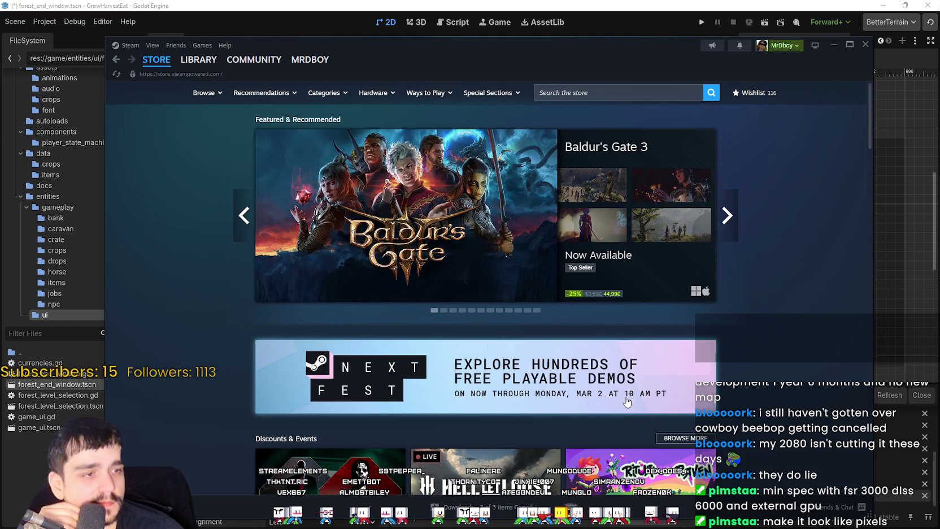
scroll(627, 398, "down", 1)
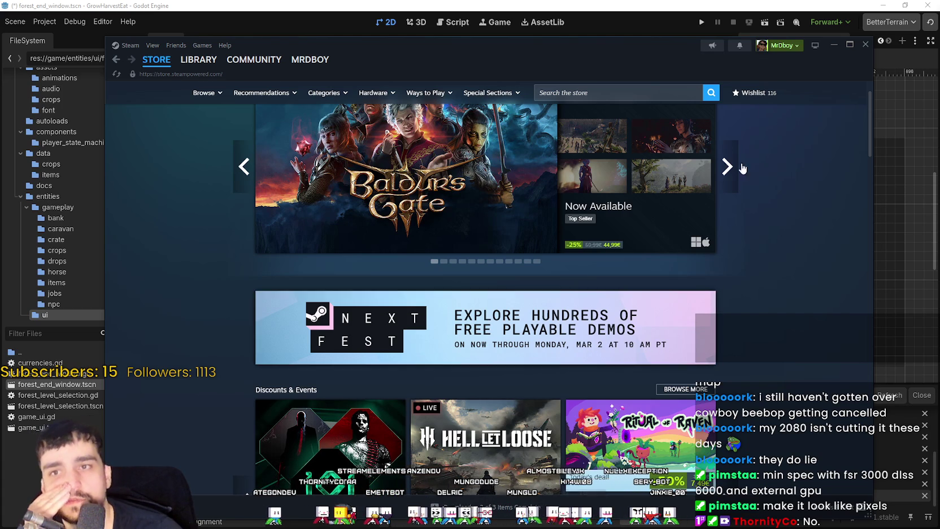
Back in Godot, expand StageContainer and inspect StageSelection's rows and Stage_1's children
key("alt+Tab")
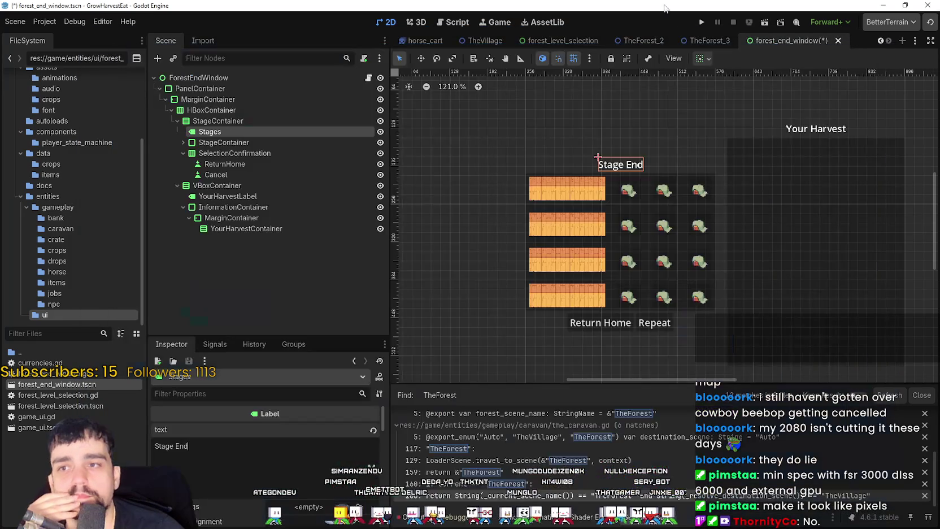
scroll(614, 201, "up", 1)
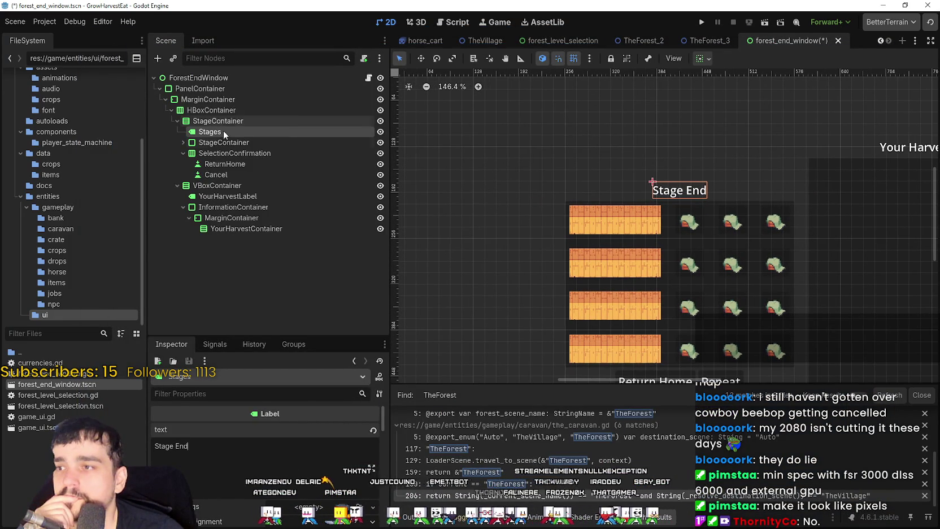
left_click(237, 143)
key("ctrl+minus")
key("ctrl+minus")
left_click(183, 143)
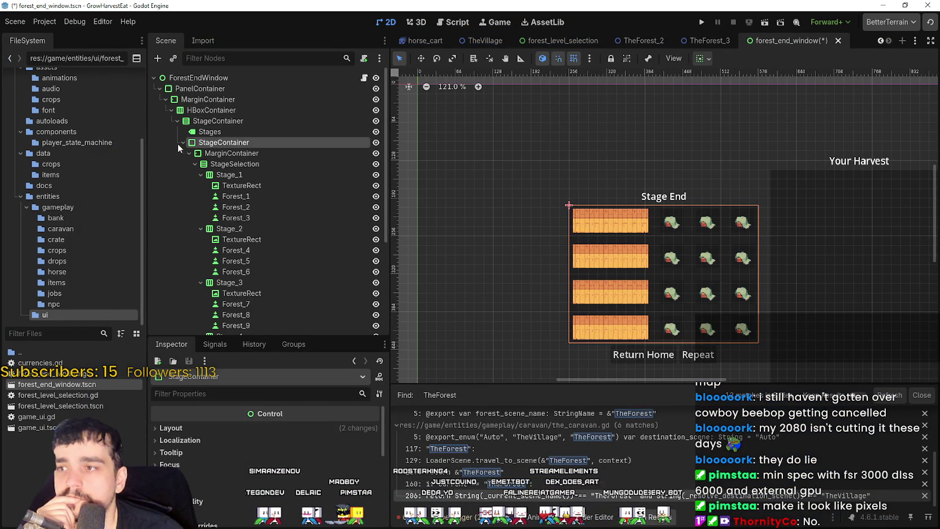
left_click(233, 164)
left_click(238, 177)
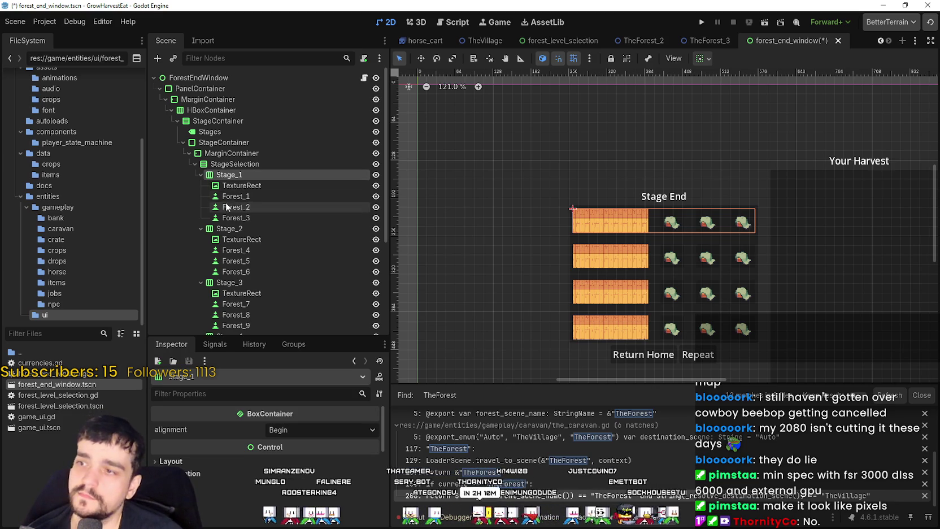
left_click(234, 185)
left_click(236, 196)
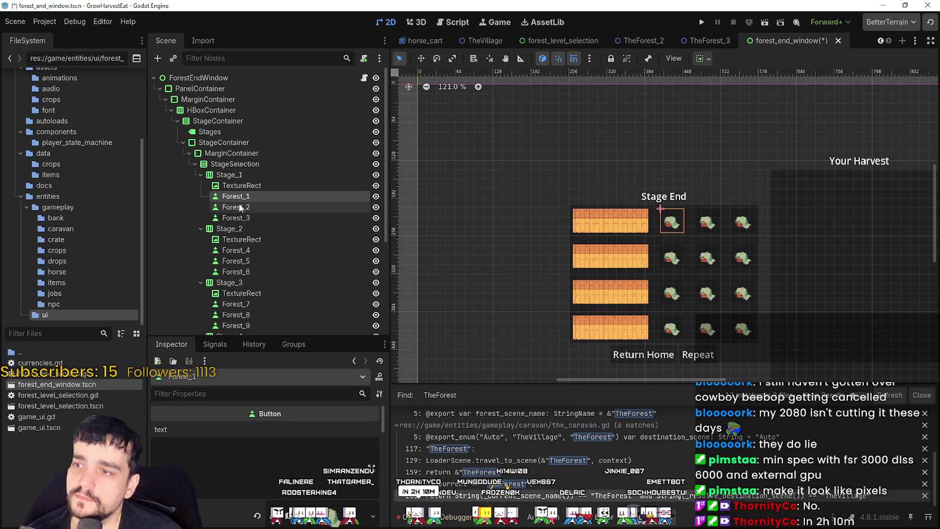
left_click(238, 207)
left_click(242, 218)
left_click(241, 174)
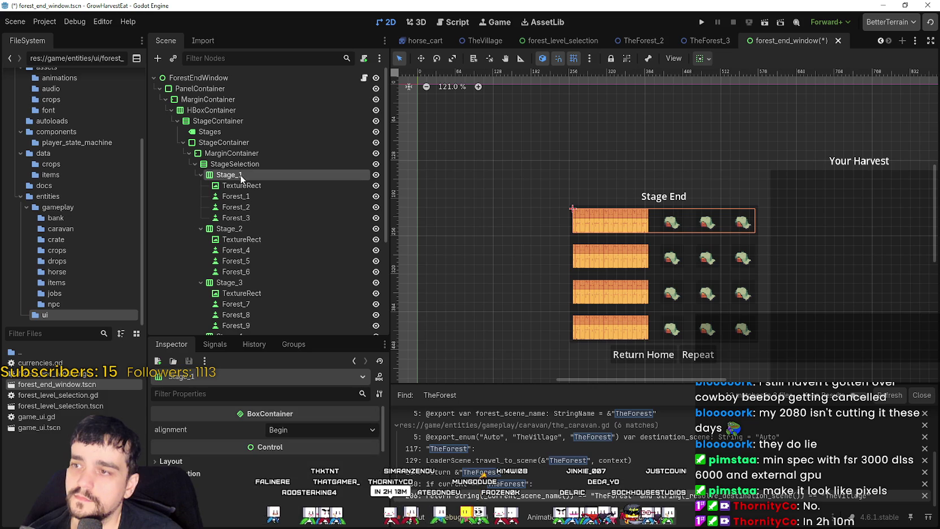
left_click(243, 164)
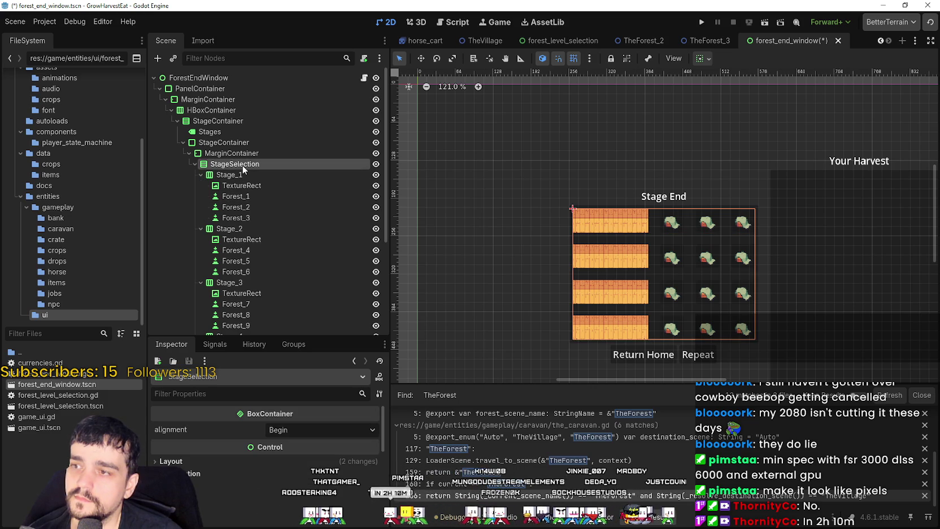
left_click(245, 176)
left_click(266, 163)
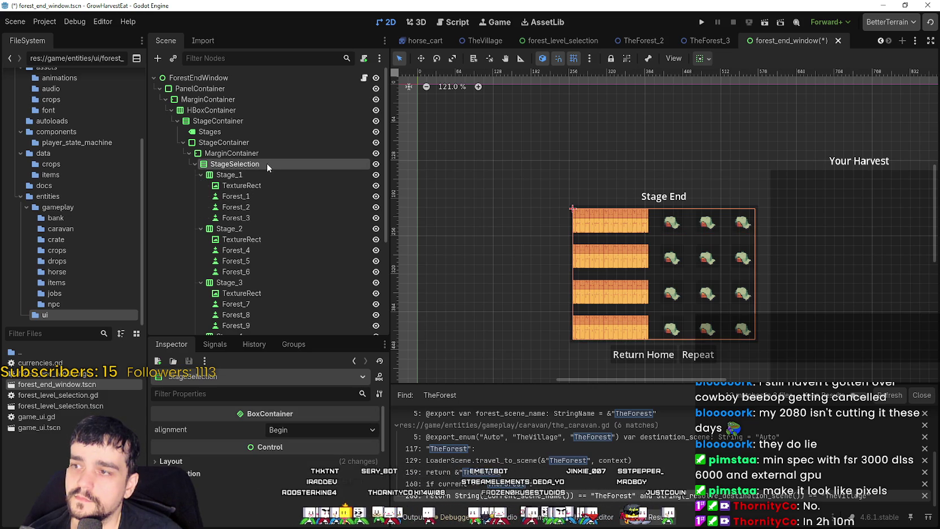
Rename the StageSelection container to 'Results'
left_click(275, 162)
left_click(252, 143)
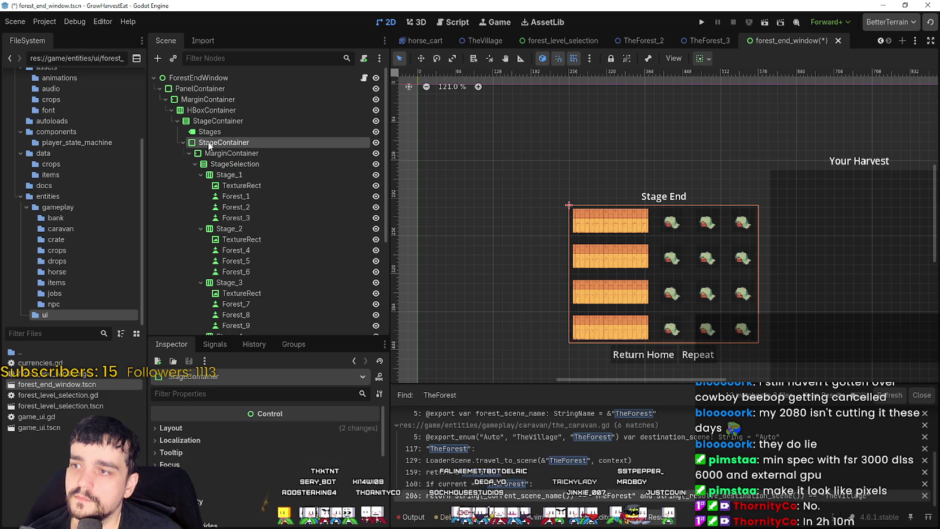
left_click(220, 133)
left_click(208, 143)
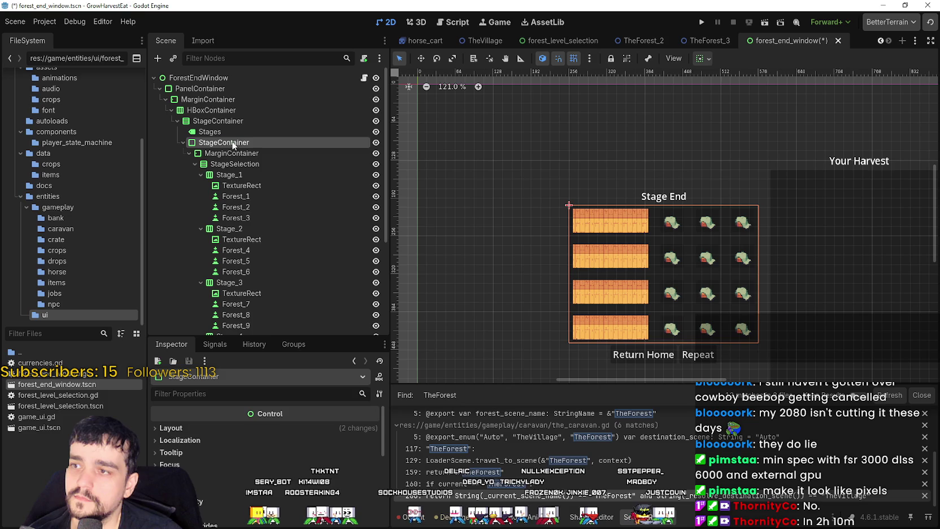
left_click(234, 144)
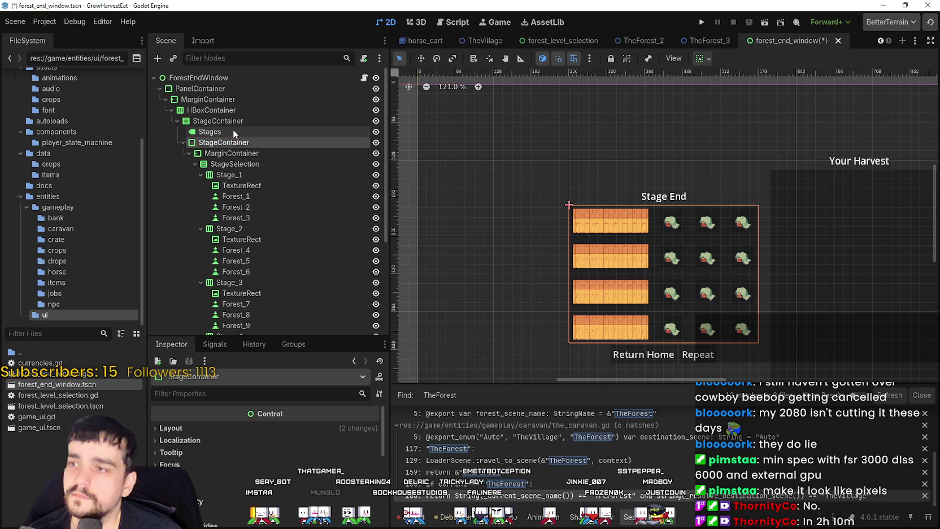
left_click(225, 132)
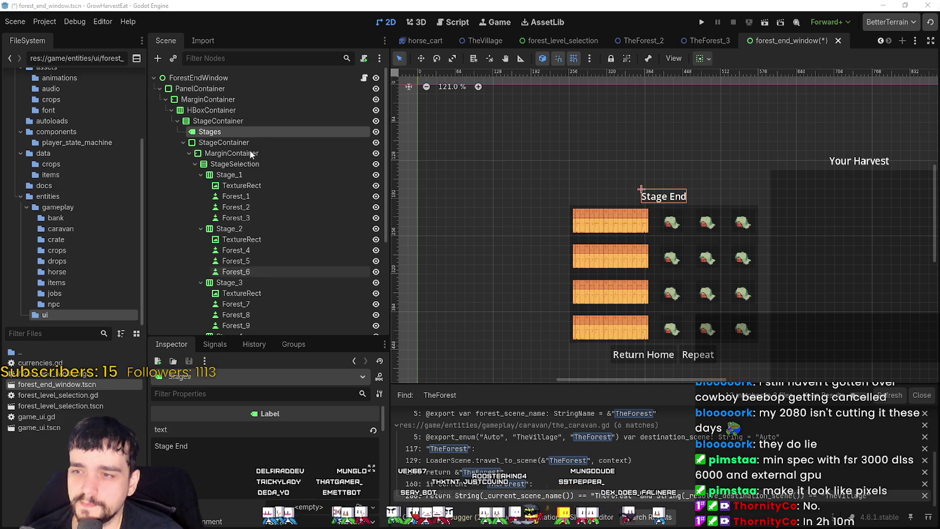
left_click(229, 143)
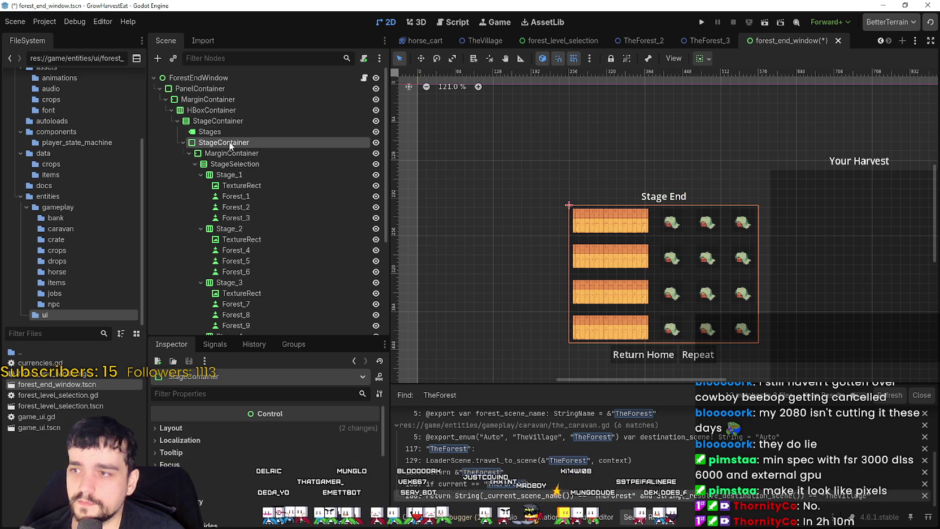
left_click(232, 154)
left_click(235, 164)
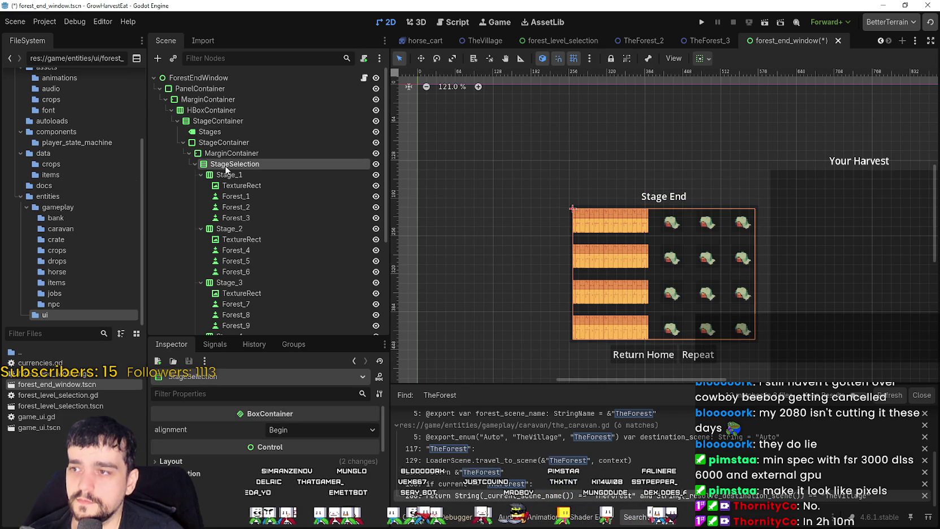
left_click(259, 166)
type("Results")
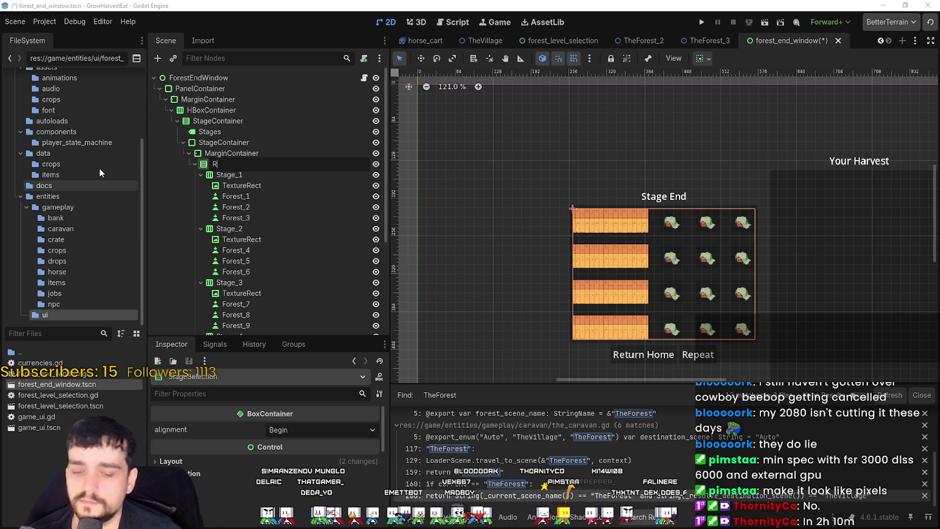
key("Return")
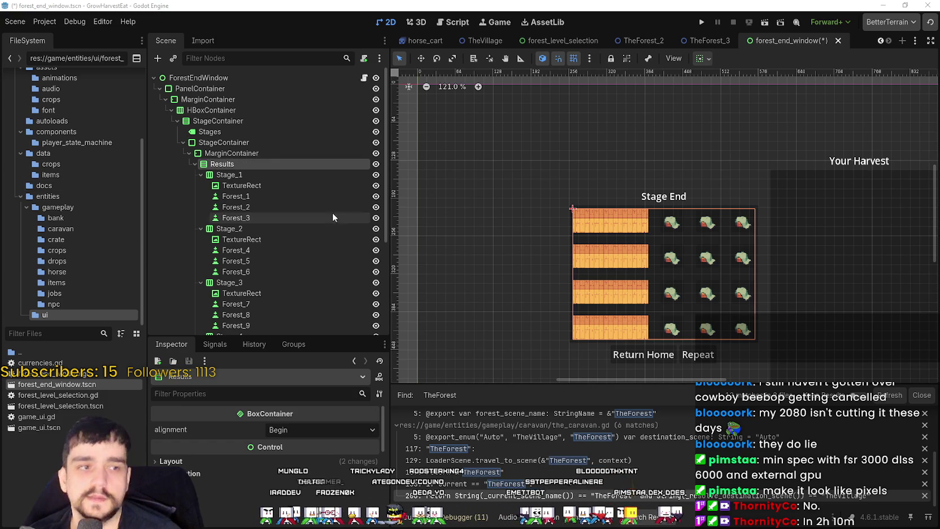
Collapse Stage_1 through Stage_4 and select all four rows together
left_click(274, 176)
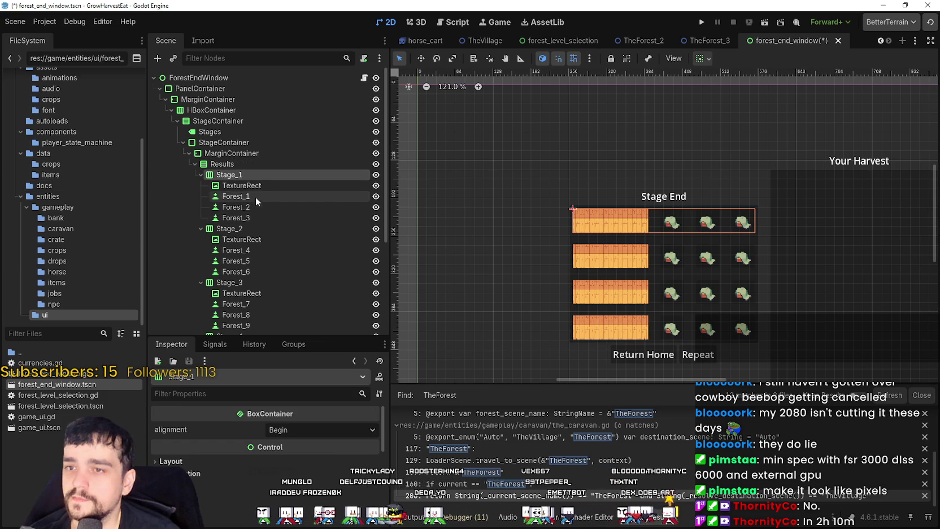
left_click(201, 174)
left_click(201, 185)
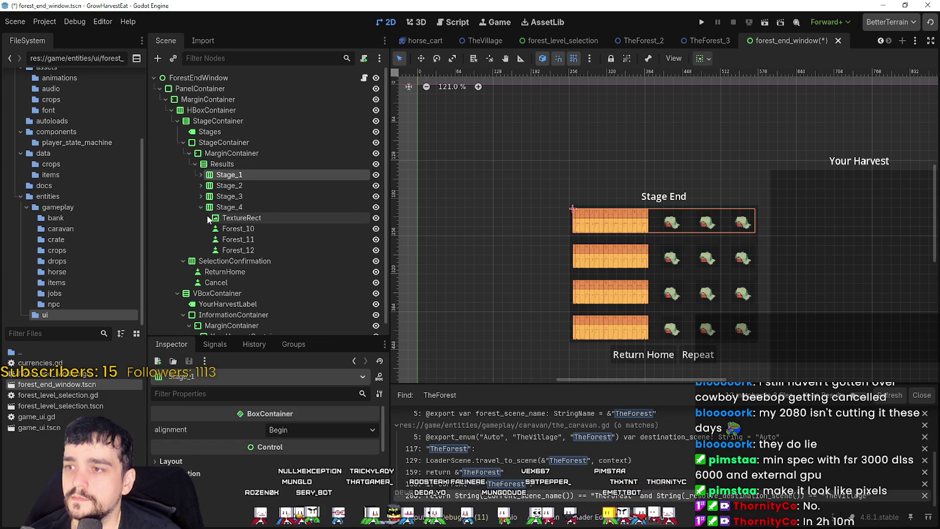
left_click(200, 196)
left_click(201, 207)
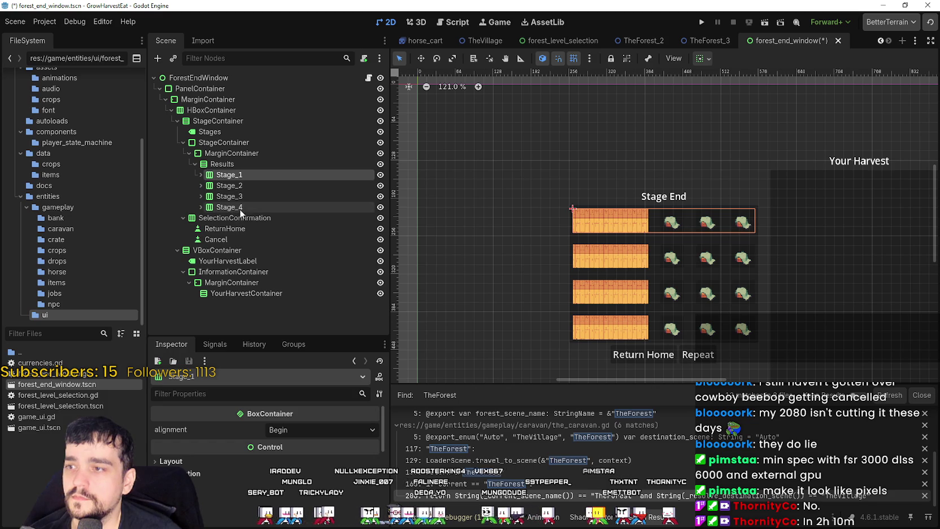
left_click(240, 207, "shift")
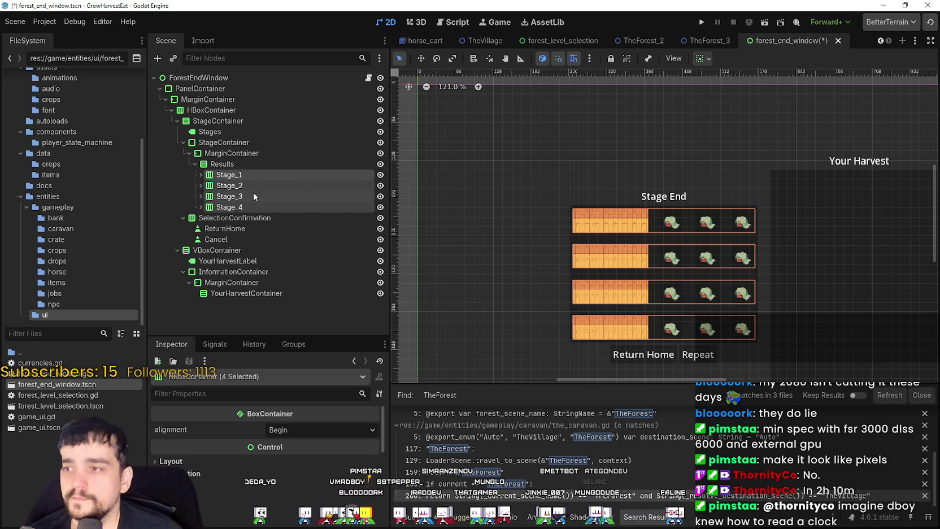
Delete the four Stage rows and add a PanelContainer named 'Time' under Results
right_click(218, 174)
left_click(287, 344)
left_click(434, 273)
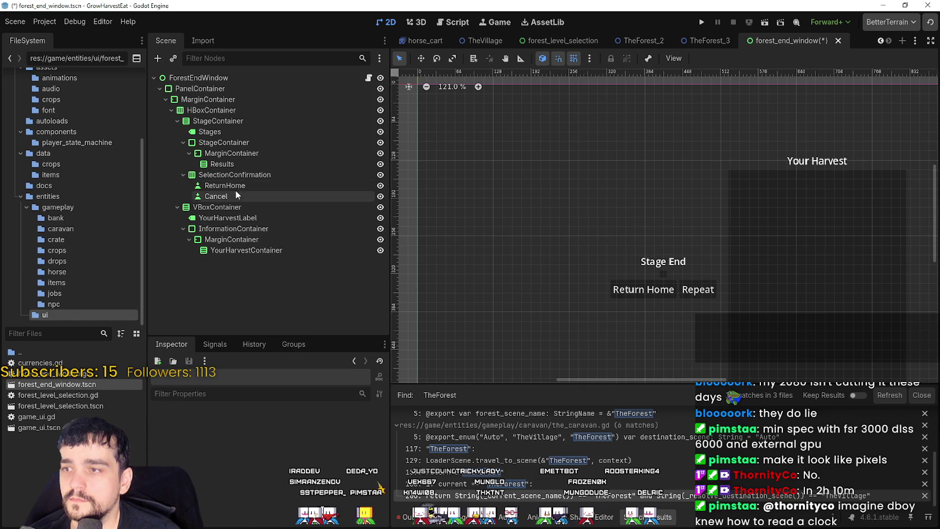
right_click(227, 164)
left_click(250, 172)
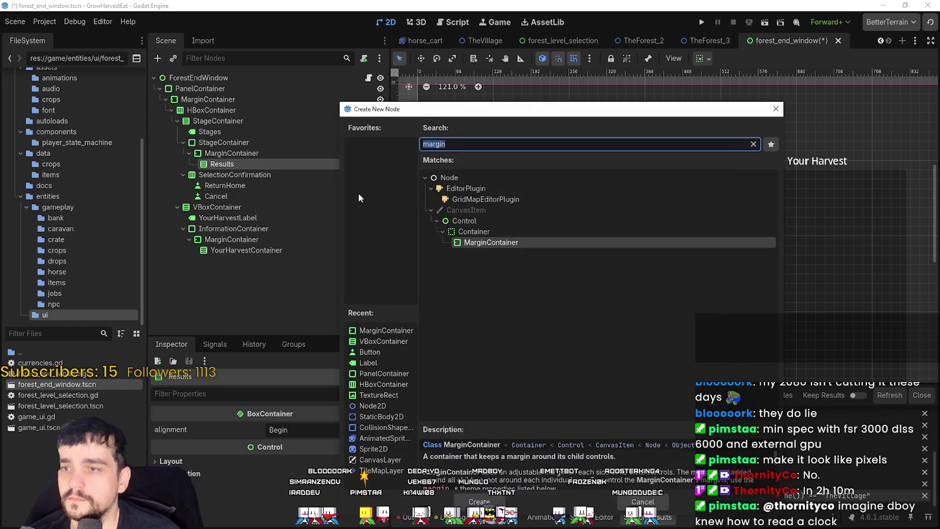
type("panel")
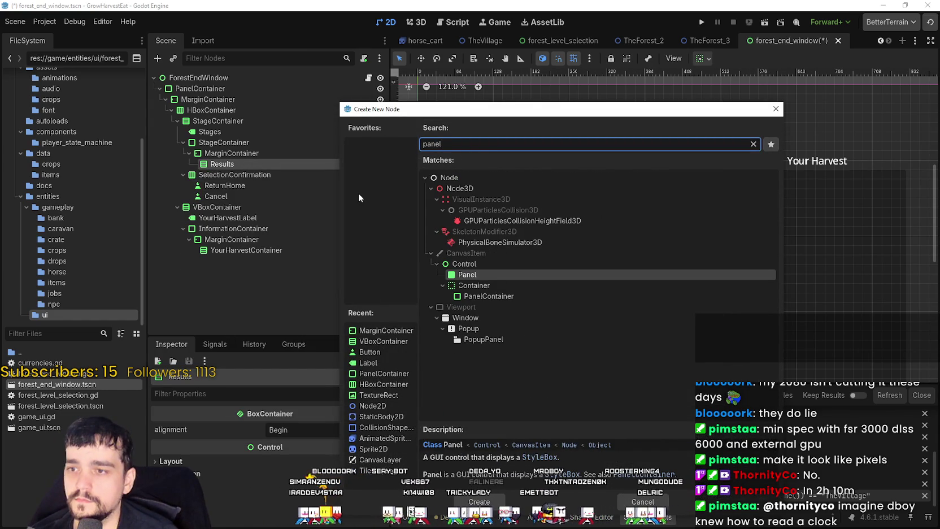
key("Down")
key("Return")
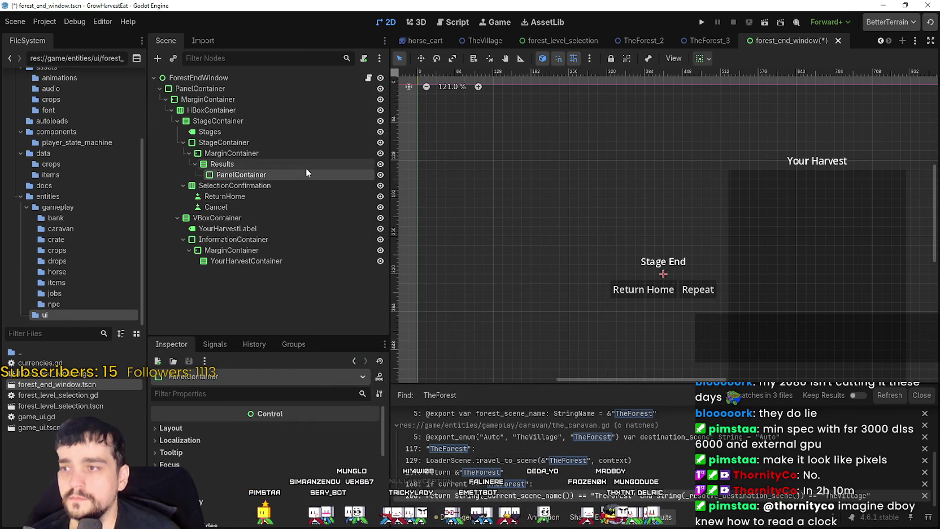
double_click(296, 175)
type("T")
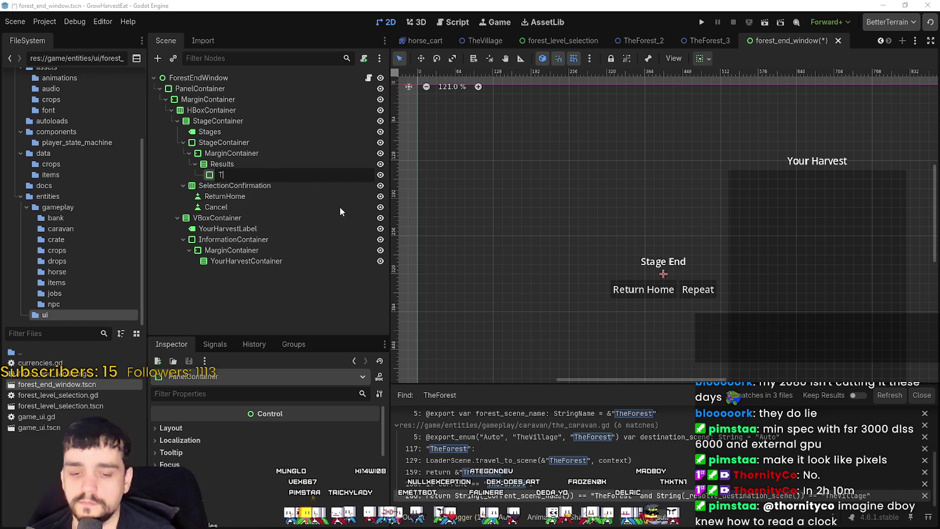
type("ime")
key("Return")
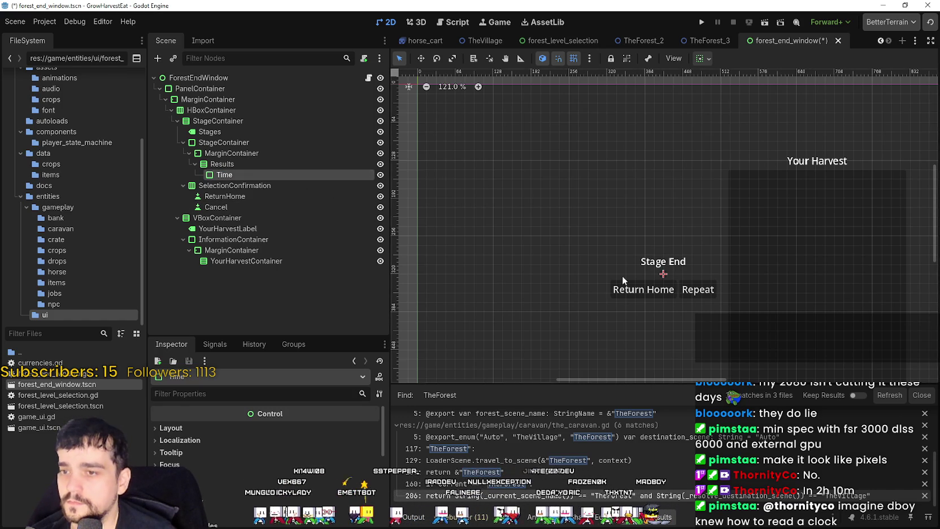
Add a Label child to Time and rename it 'TotalTime'
scroll(622, 275, "up", 5)
right_click(236, 175)
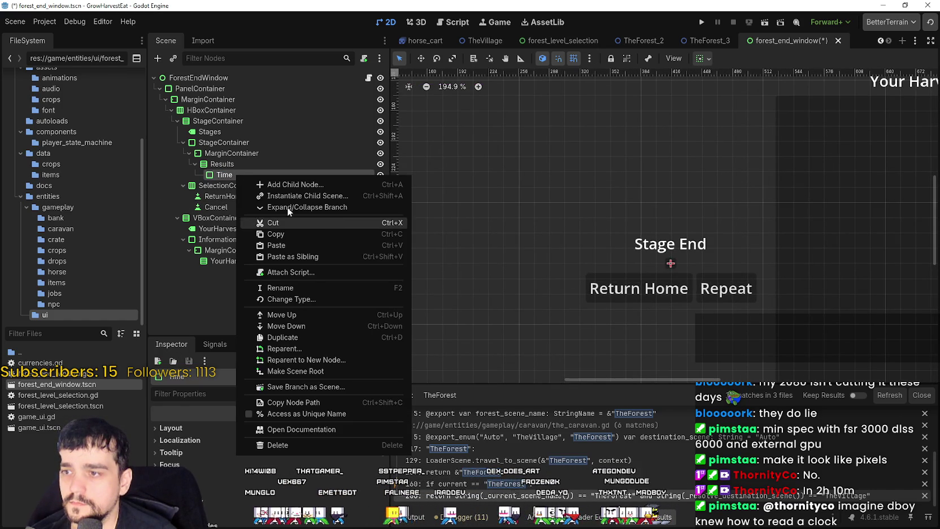
left_click(276, 184)
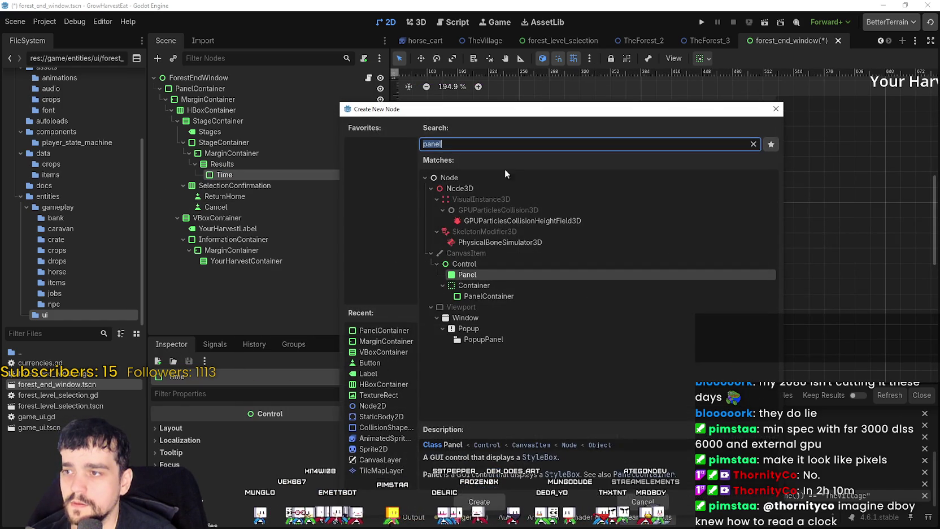
type("label")
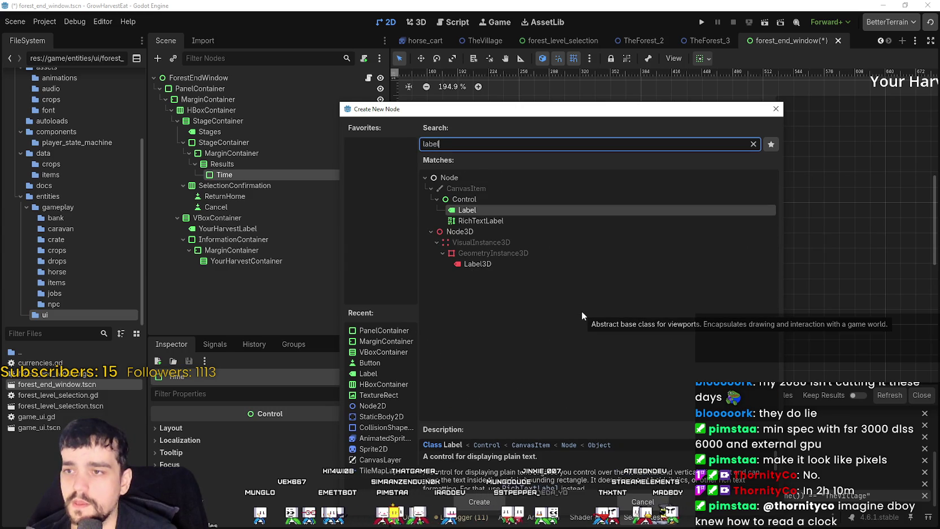
key("Return")
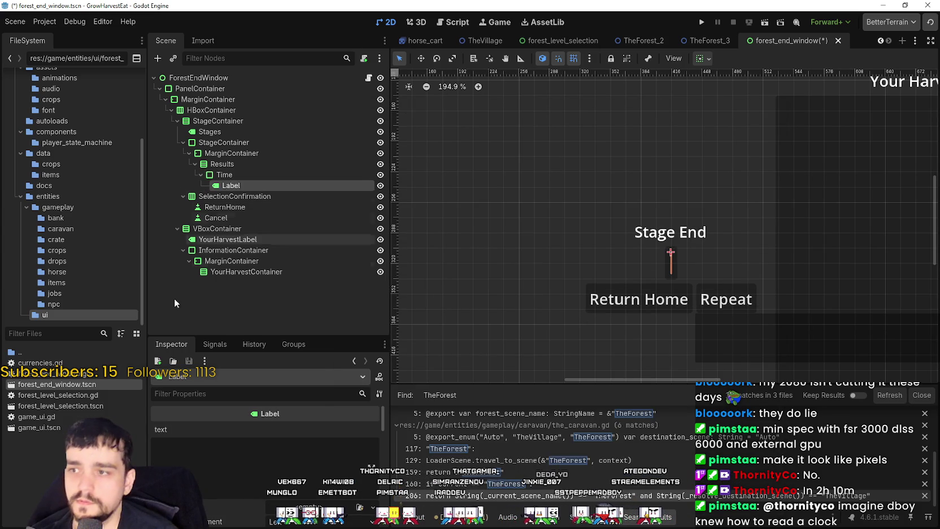
double_click(241, 185)
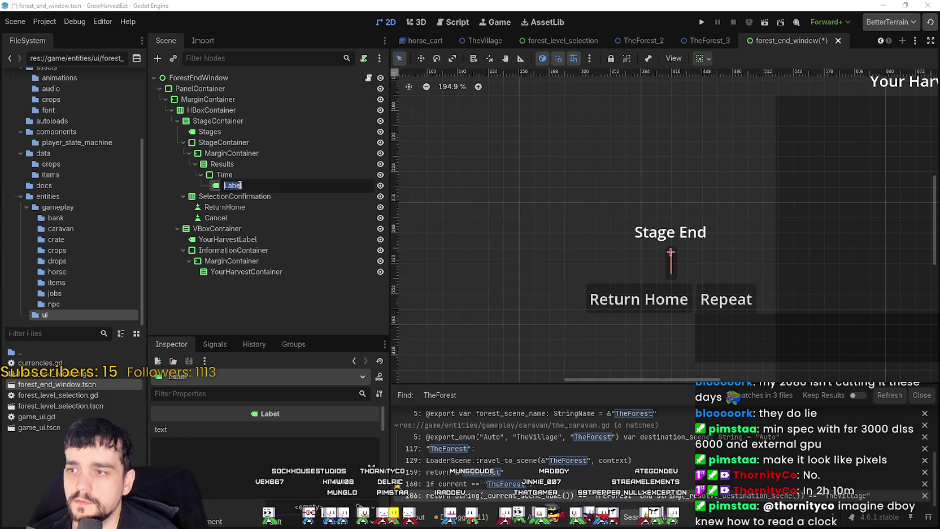
type("T")
key("BackSpace")
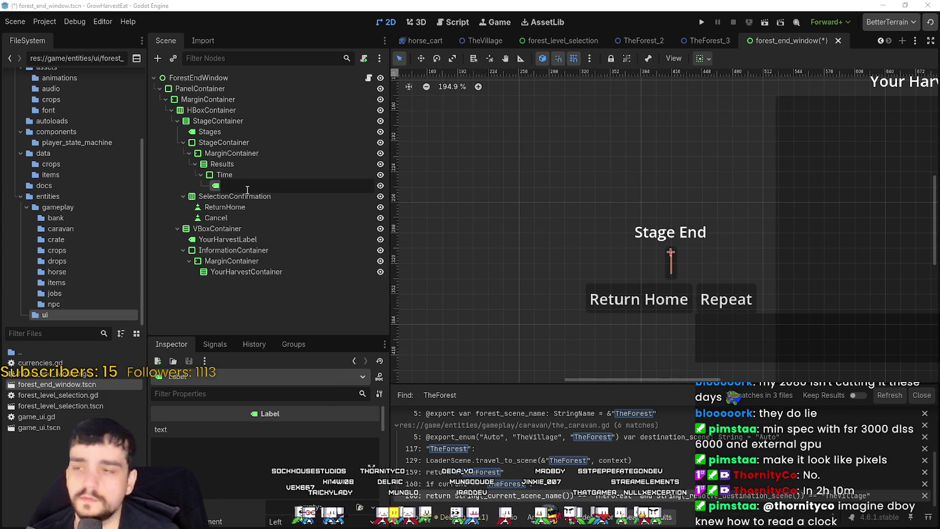
type("TotalTime")
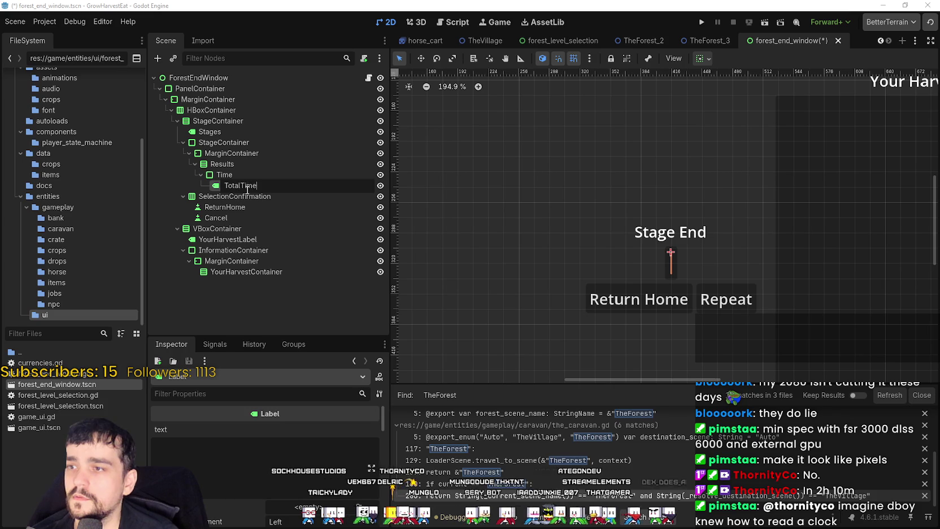
key("Return")
Set the TotalTime label's text to 'Total Time'
left_click(226, 440)
type("T")
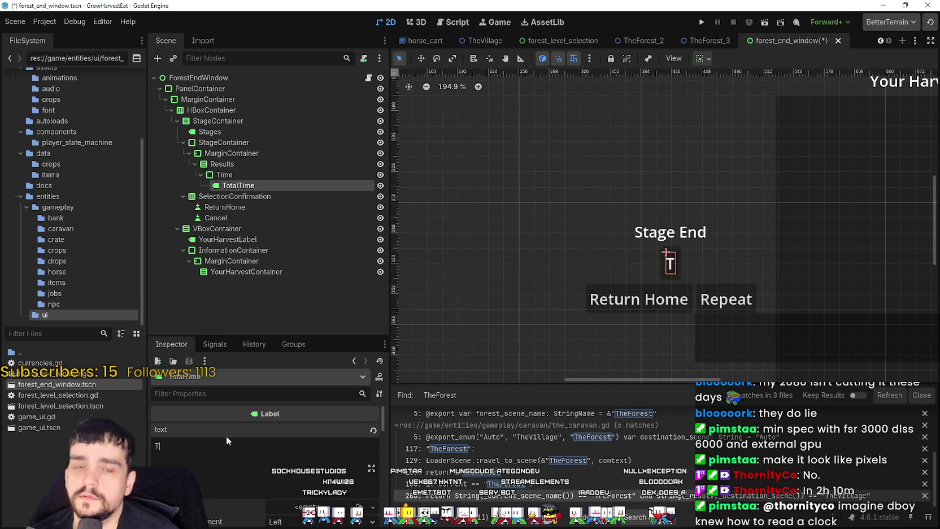
type("otal TIme")
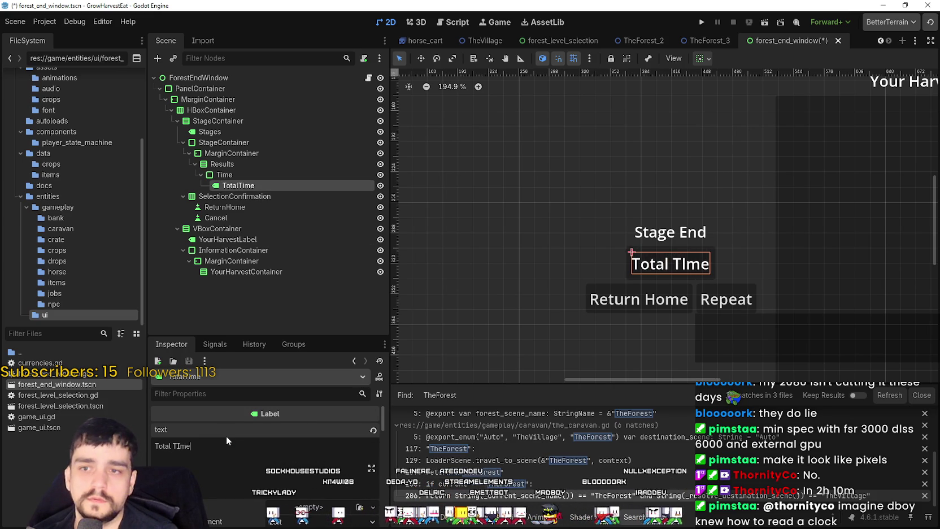
key("BackSpace")
key("BackSpace")
key("BackSpace")
type("ime")
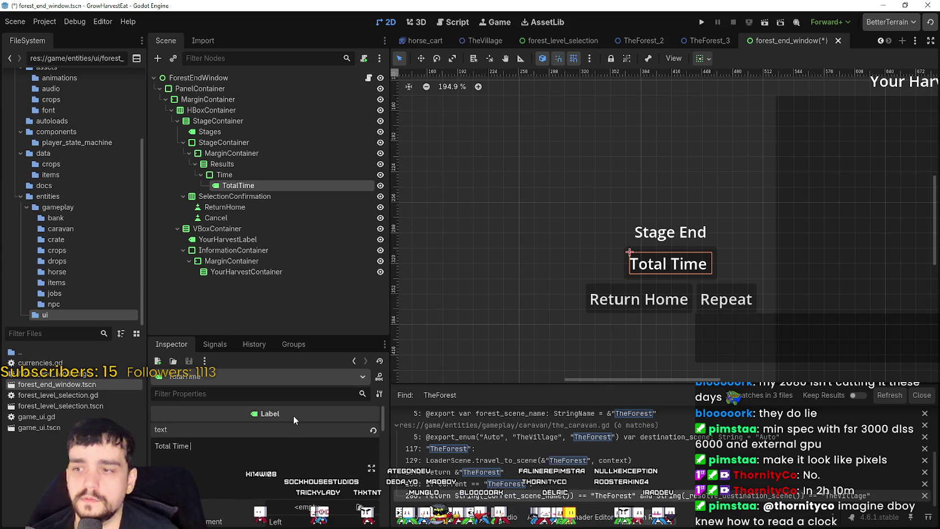
key("BackSpace")
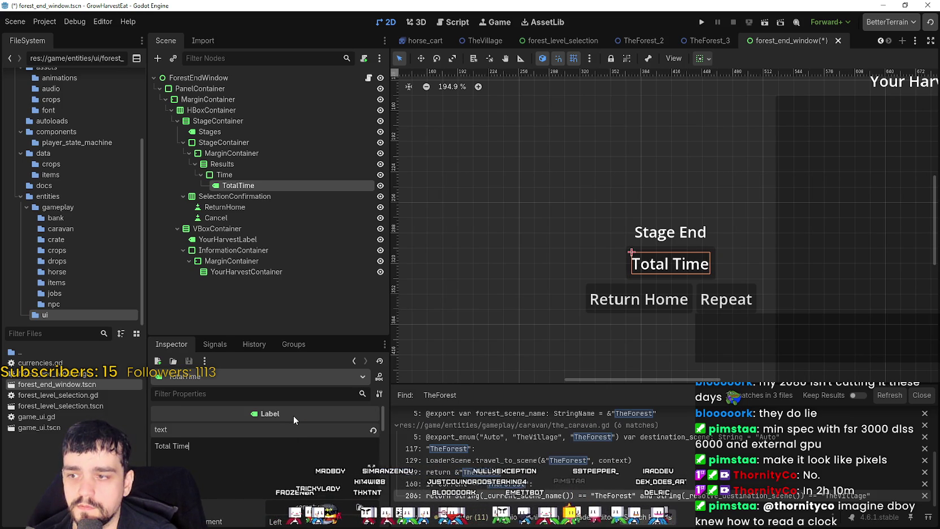
type("432423")
key("BackSpace")
key("BackSpace")
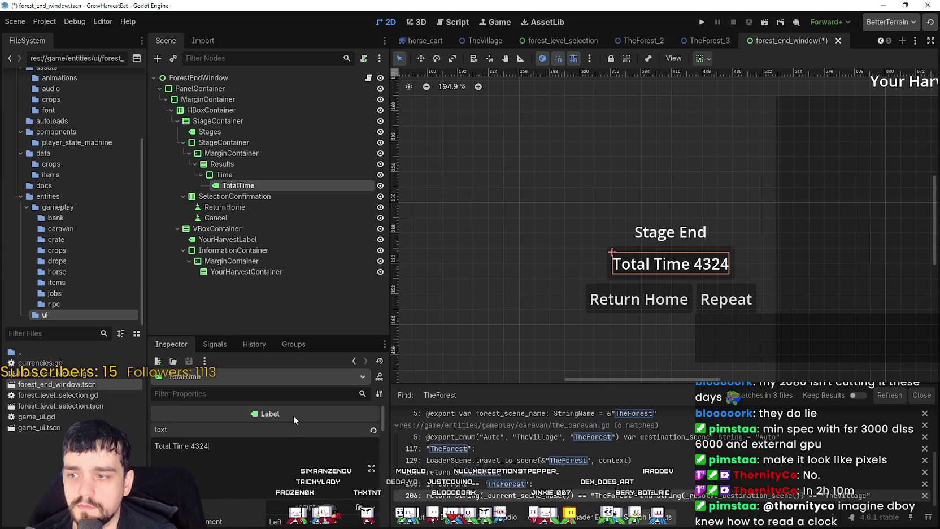
key("BackSpace")
key("BackSpace")
key("BackSpace")
type("e")
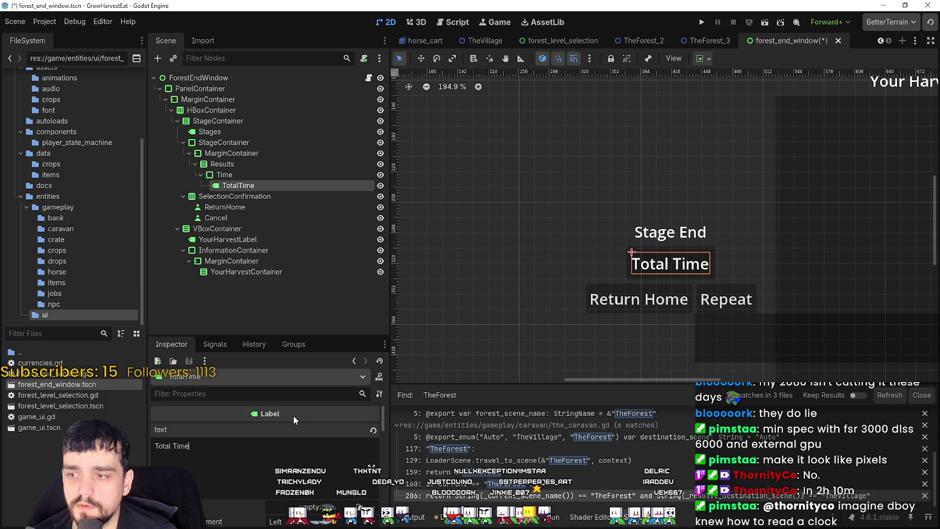
scroll(669, 253, "down", 4)
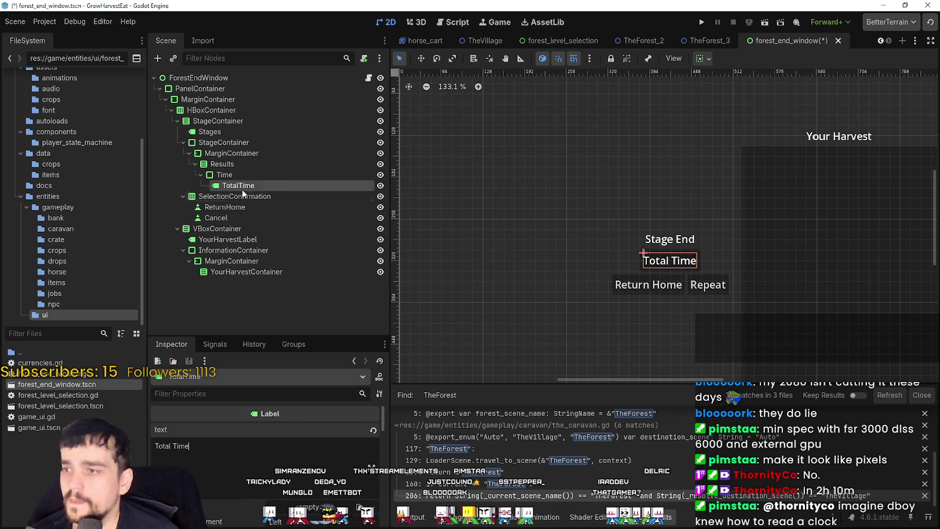
left_click(246, 174)
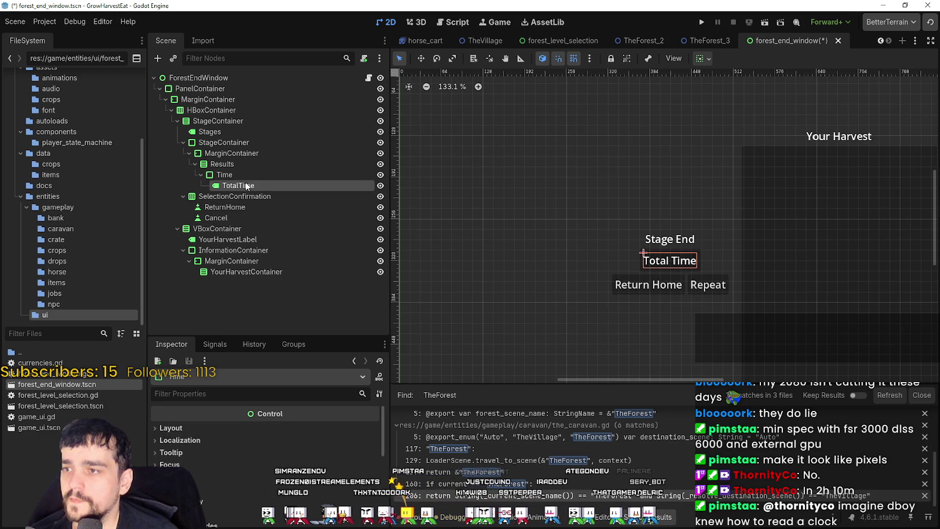
Duplicate the TotalTime label and set the copy's text to '878787'
left_click(246, 186)
key("ctrl+d")
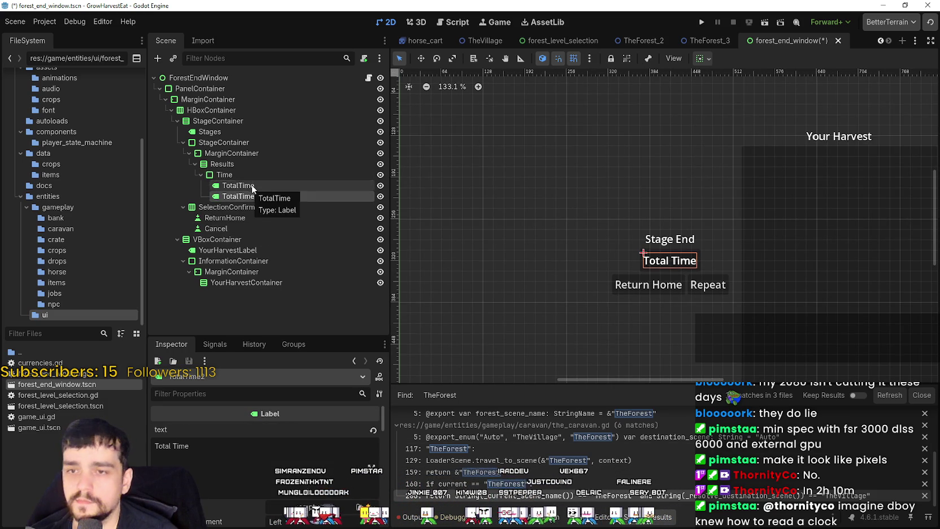
left_click(204, 446)
key("ctrl+a")
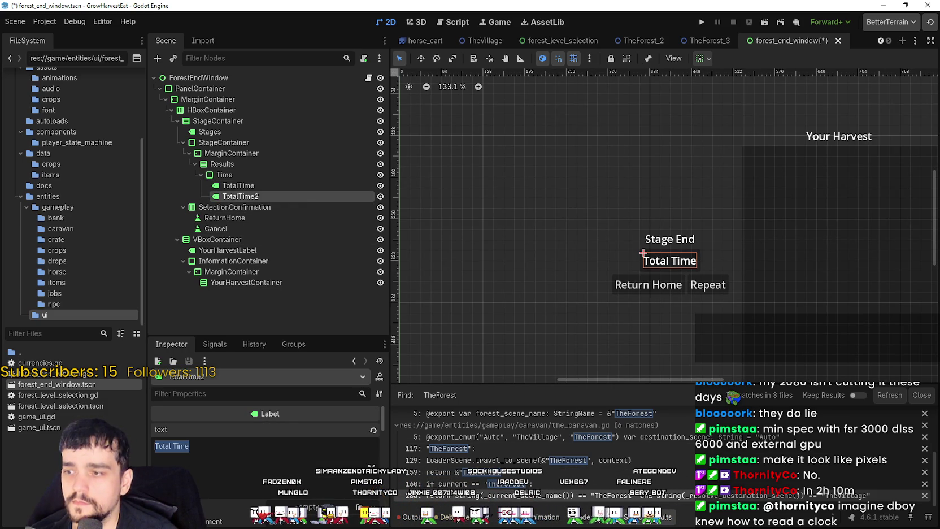
type("878787")
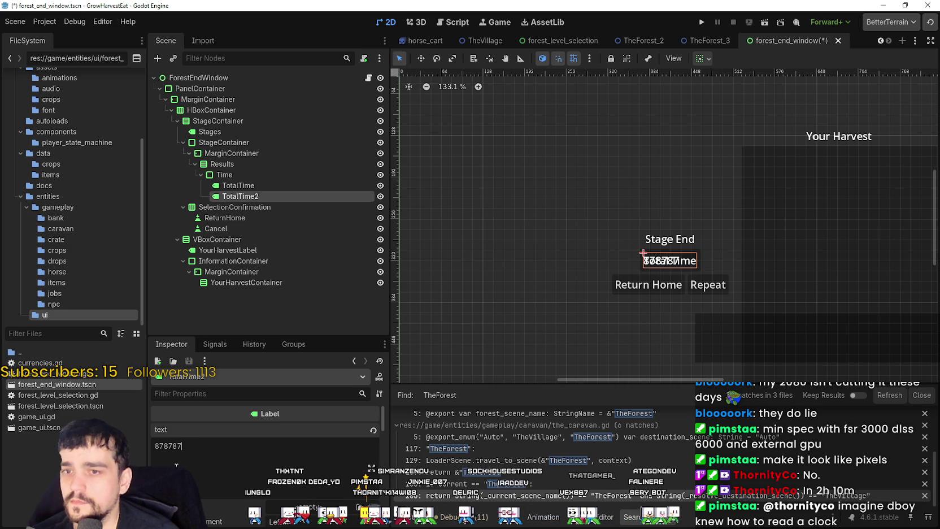
Select the Time node and open its actions menu, dismissing a stray rename
left_click(205, 176)
right_click(203, 177)
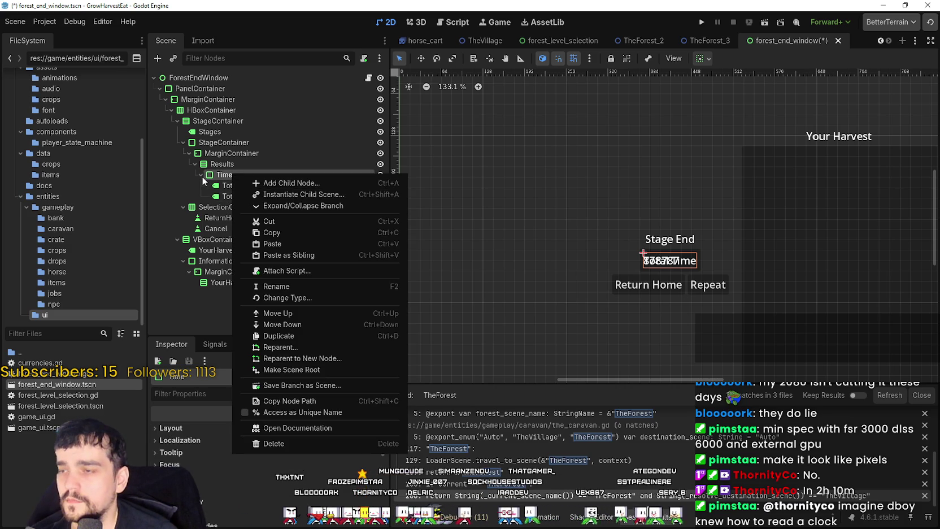
left_click(203, 181)
left_click(237, 185)
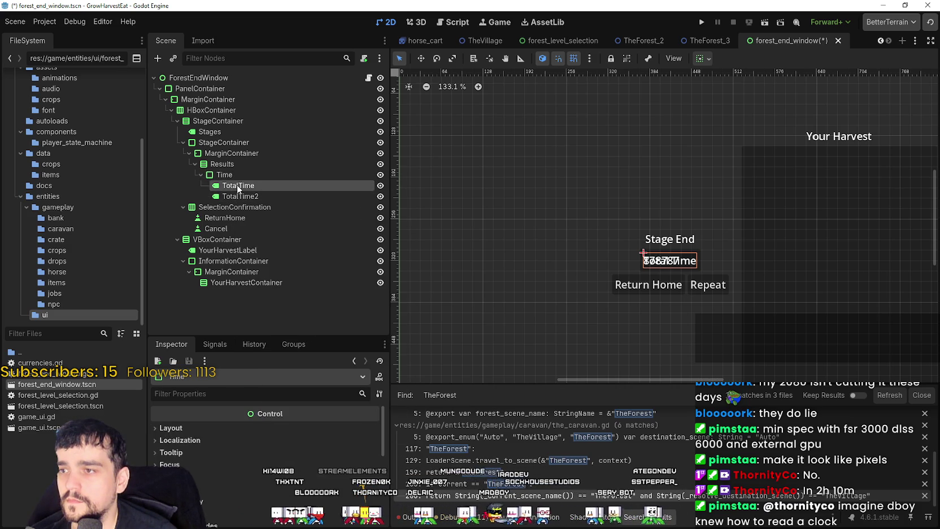
left_click(246, 179)
right_click(245, 179)
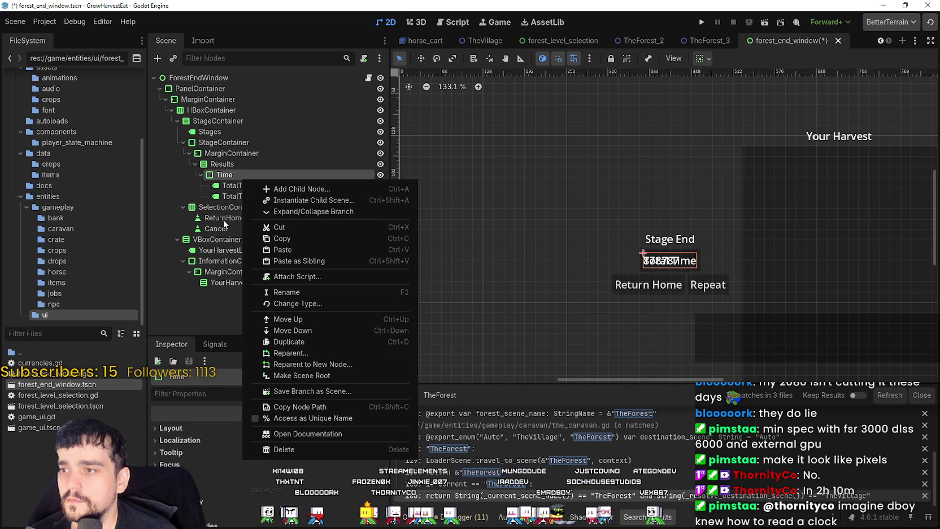
left_click(224, 224)
left_click(236, 174)
left_click(247, 190)
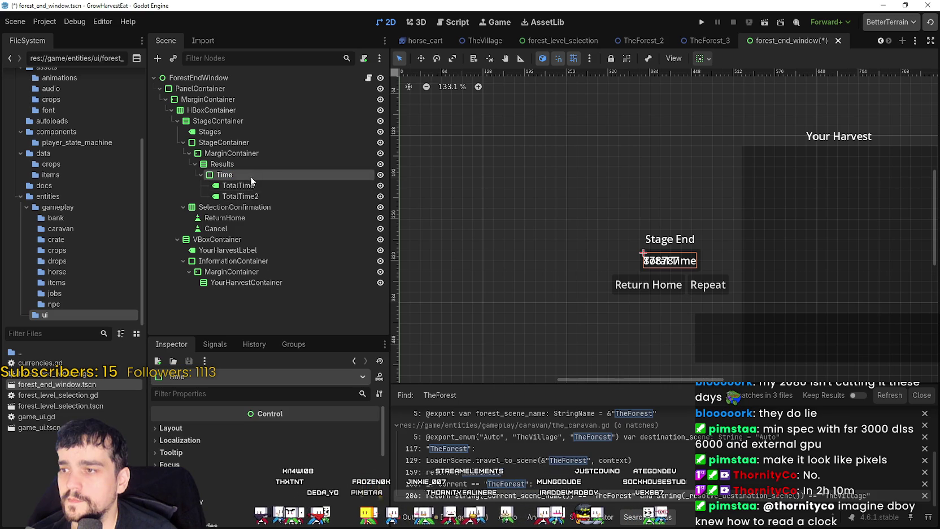
right_click(250, 180)
key("Escape")
Add an HBoxContainer child to Time and move it first under Time
right_click(262, 177)
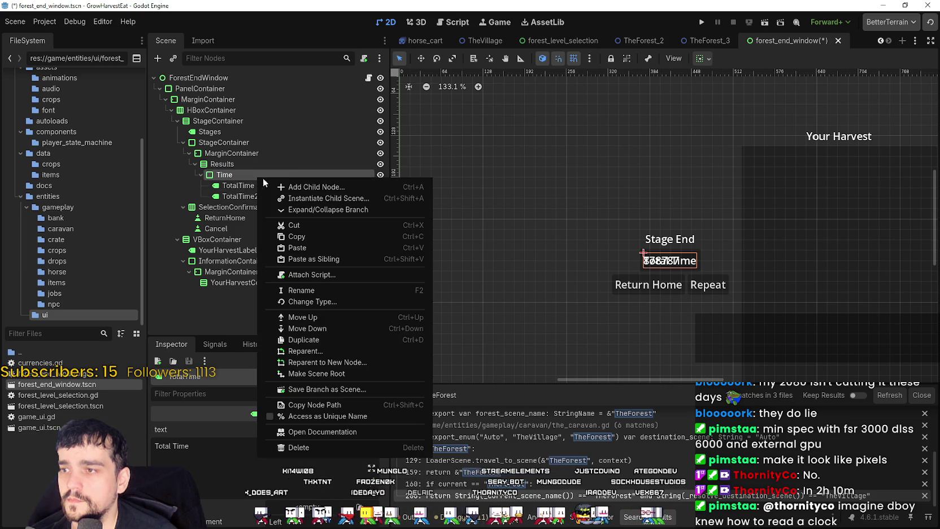
left_click(297, 186)
type("vbox")
key("BackSpace")
key("BackSpace")
key("BackSpace")
type("hbox")
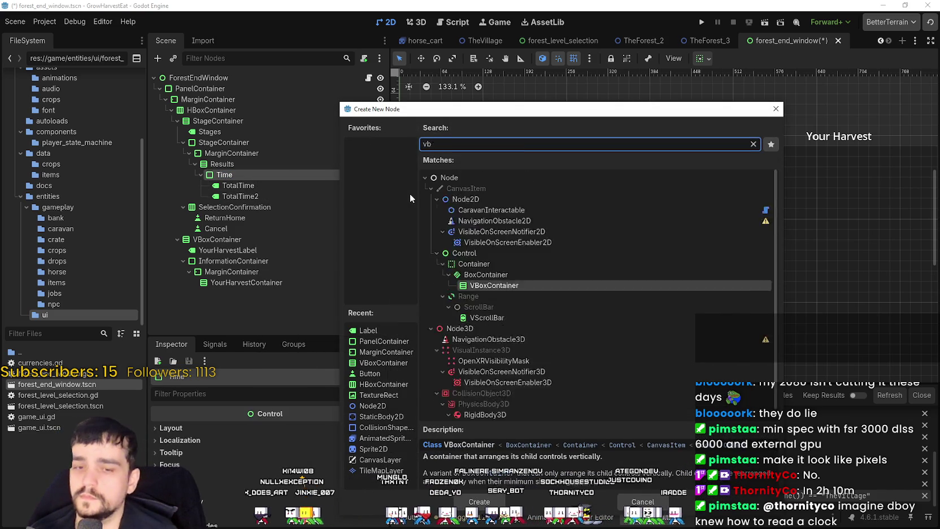
key("Return")
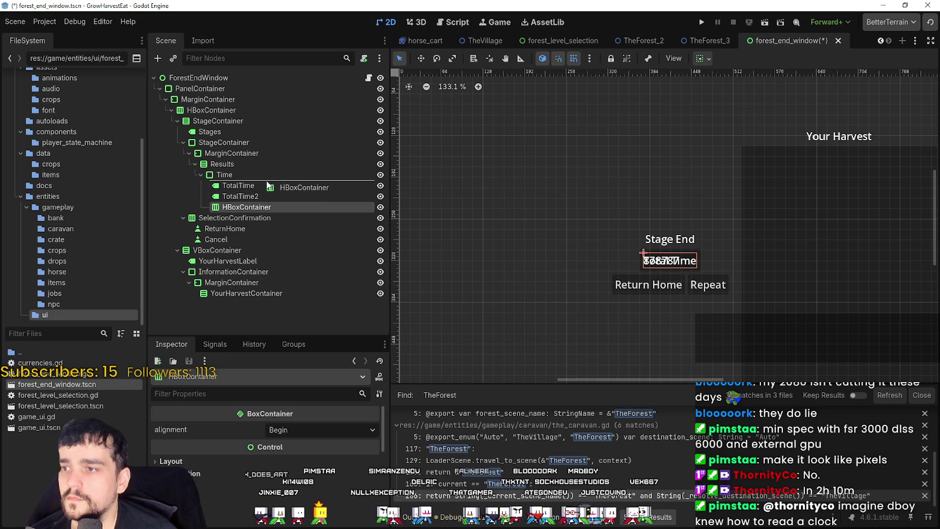
mouse_move(266, 181)
left_mouse_down()
mouse_move(253, 193)
mouse_move(283, 191)
left_mouse_up()
Select the whole 878787 value in the TotalTime2 label's text field
scroll(673, 247, "up", 3)
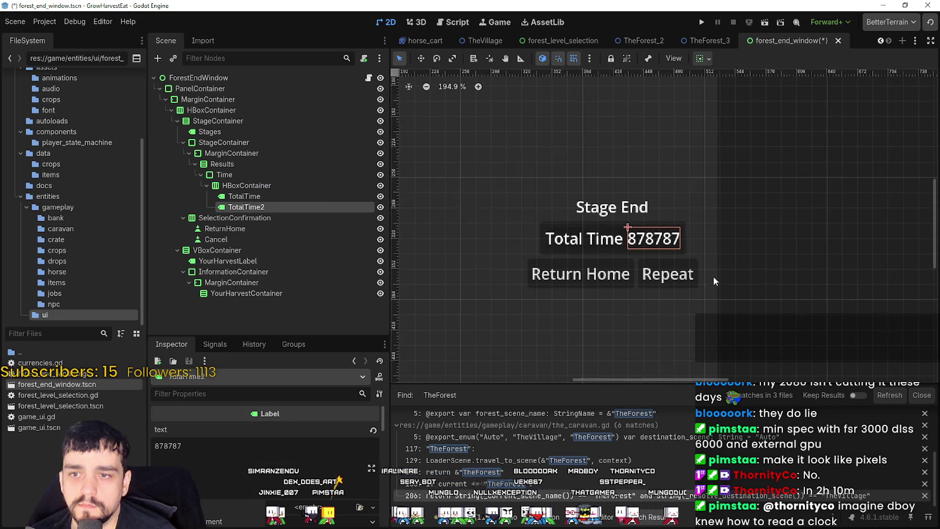
scroll(686, 228, "down", 6)
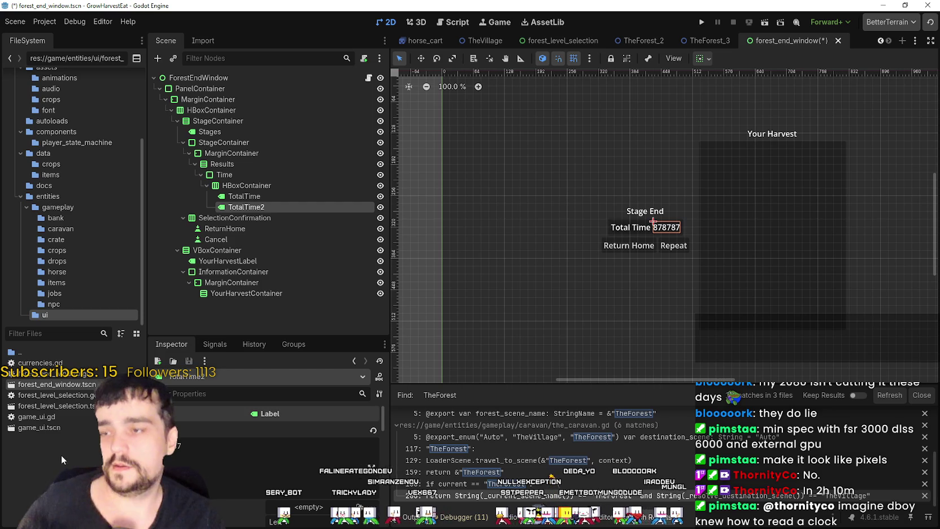
left_click(197, 450)
key("ctrl+a")
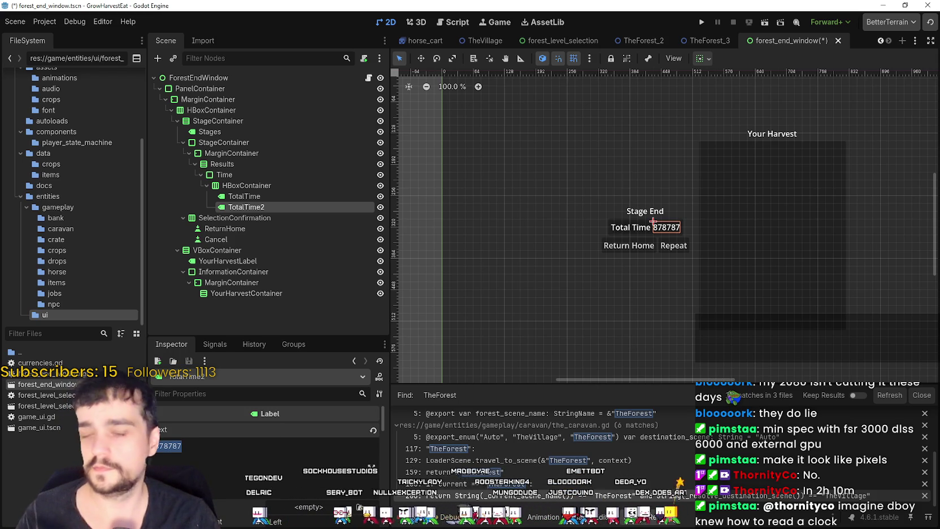
Move up the scene tree from the time labels' HBoxContainer through Time to Results
scroll(680, 217, "down", 1)
scroll(642, 226, "up", 1)
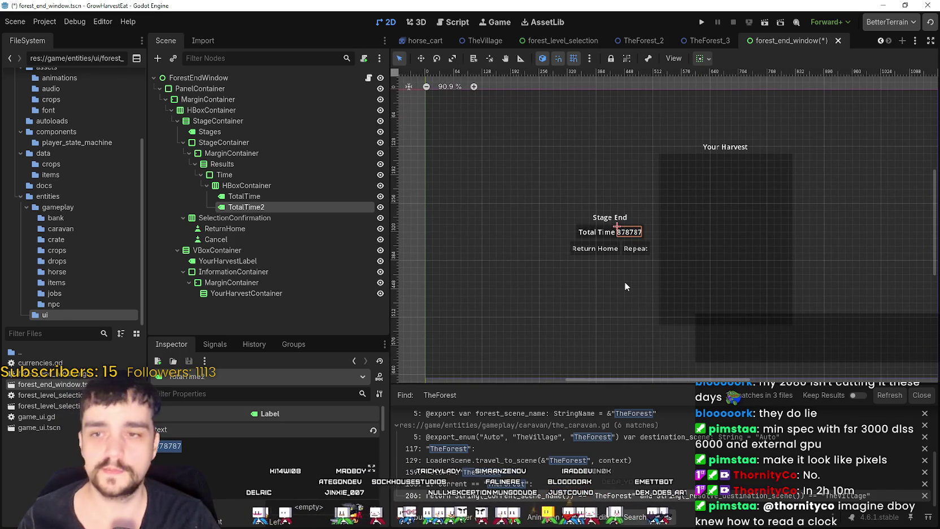
scroll(633, 265, "up", 1)
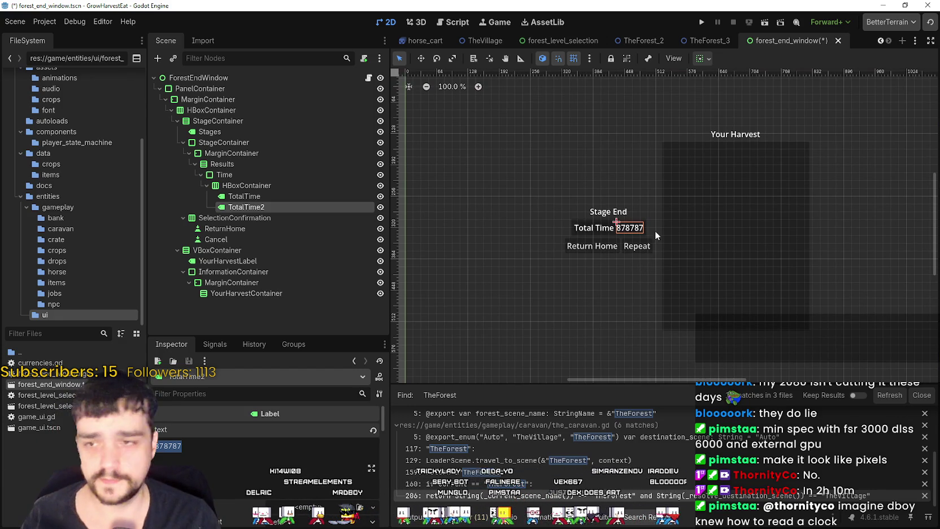
scroll(653, 230, "up", 17)
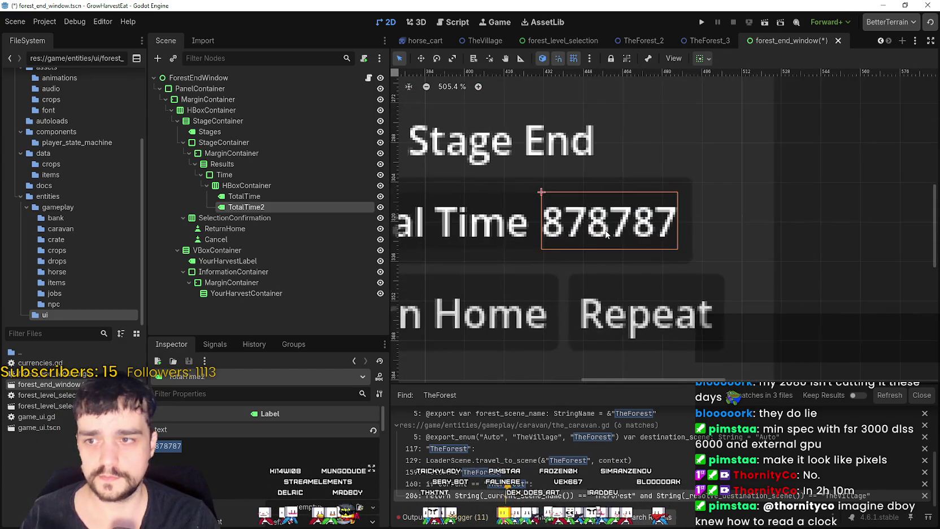
scroll(606, 234, "down", 15)
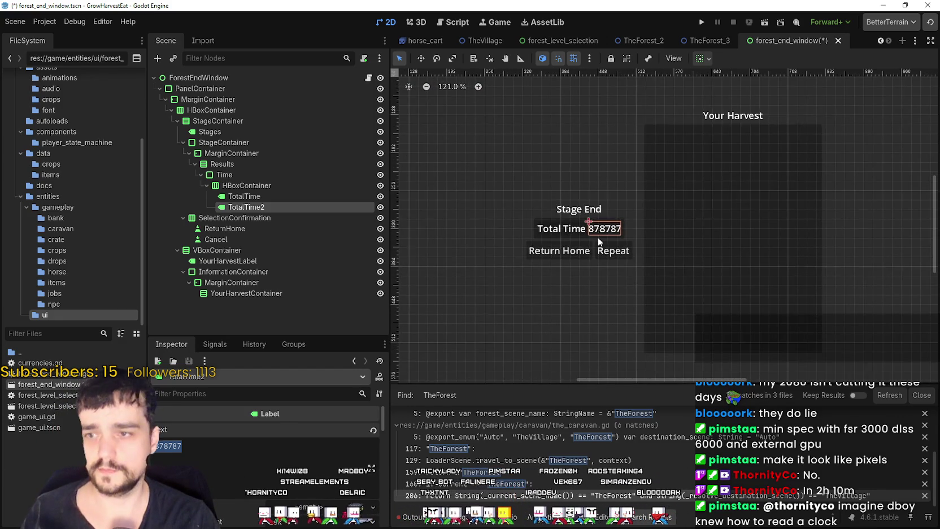
scroll(599, 242, "down", 6)
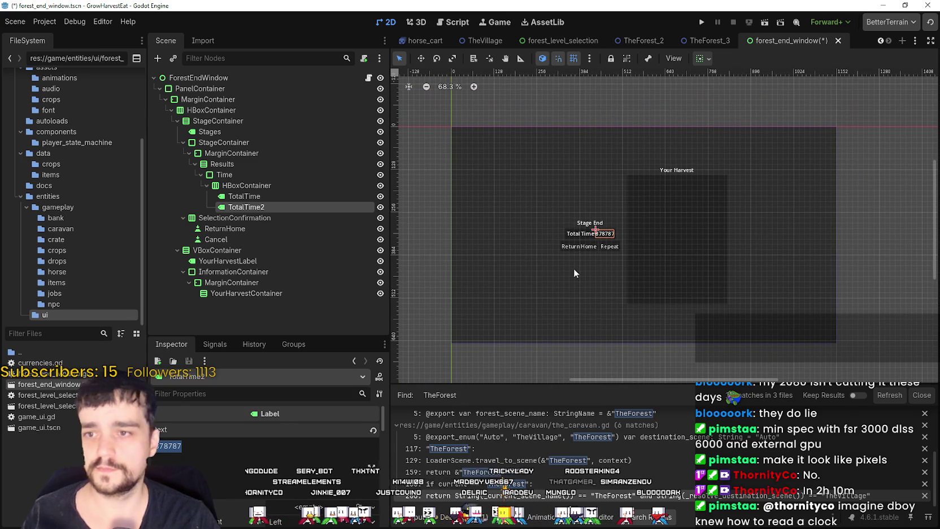
left_click(323, 185)
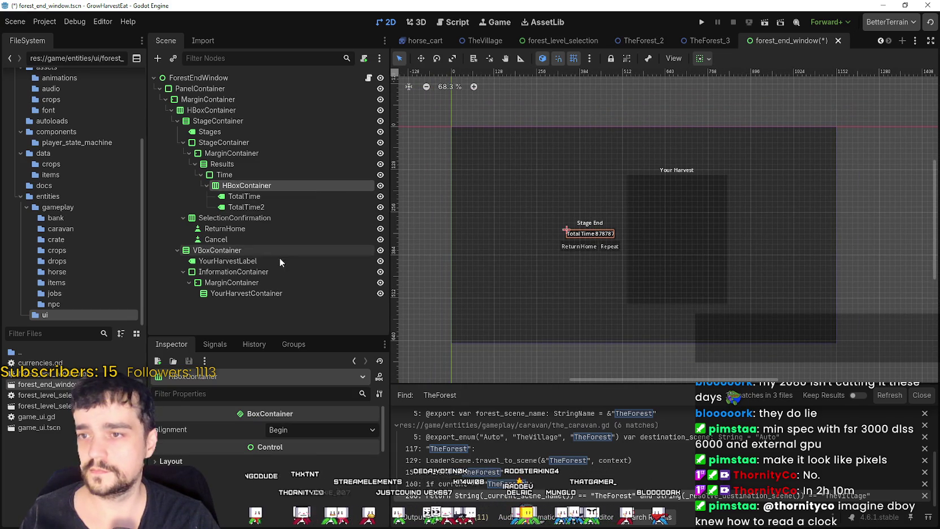
left_click(263, 175)
left_click(260, 162)
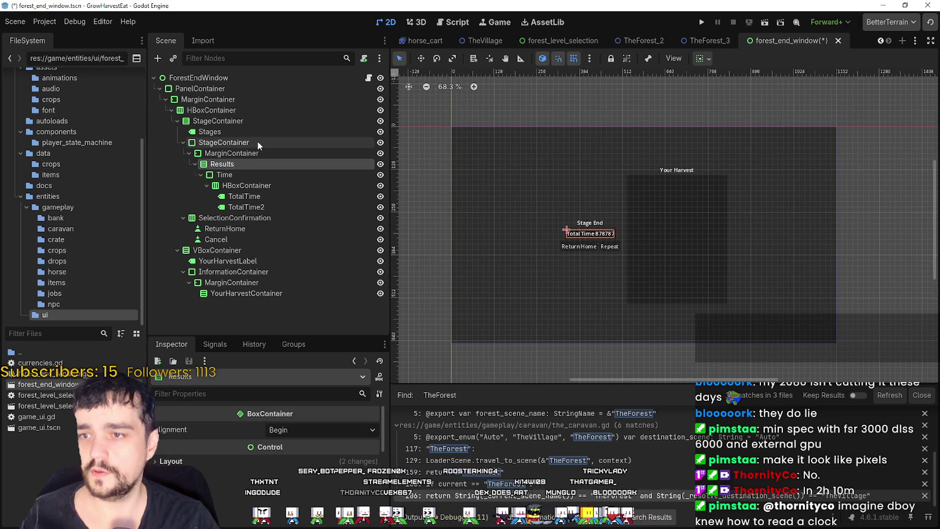
Select the outer StageContainer that wraps the Stage End panel
left_click(257, 141)
left_click(245, 121)
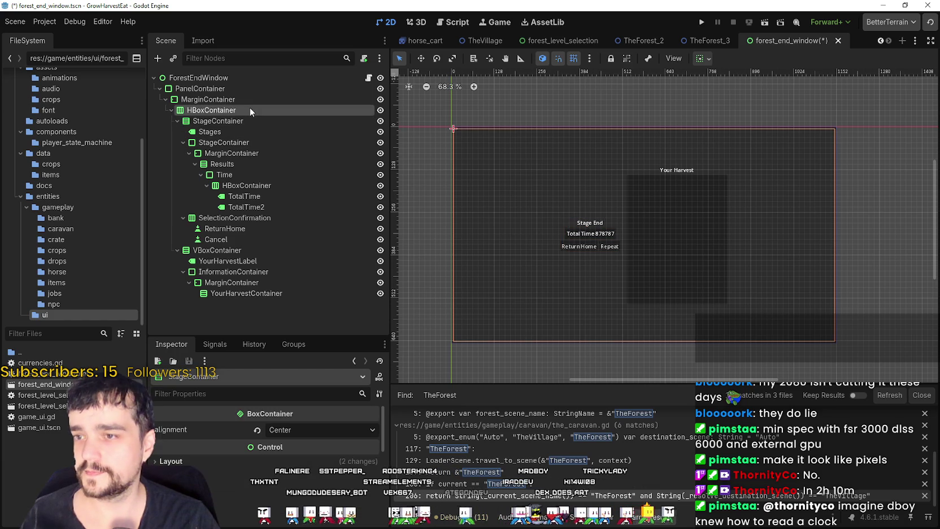
left_click(217, 120)
scroll(600, 221, "down", 1)
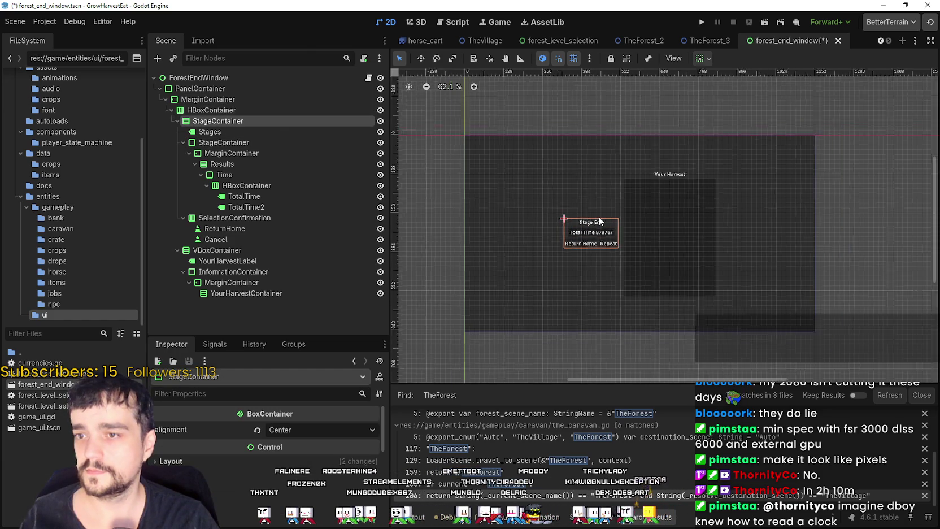
scroll(600, 221, "up", 2)
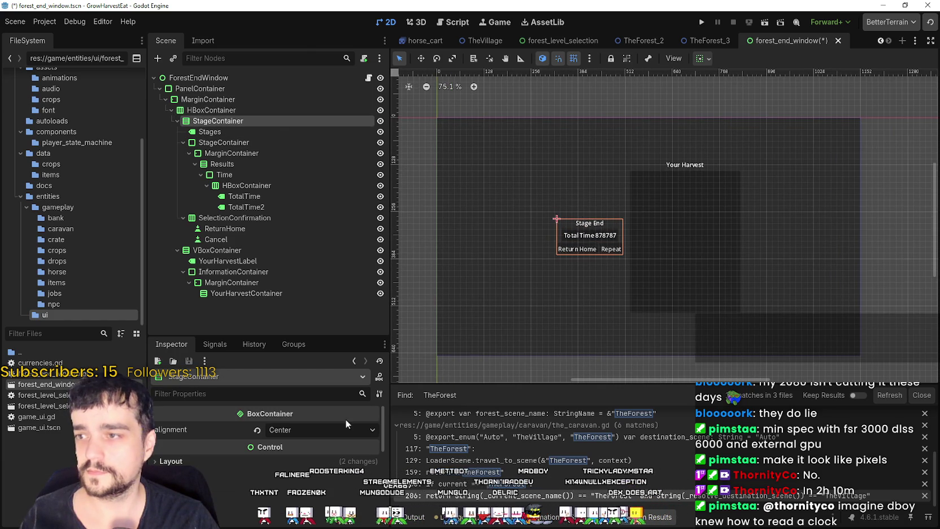
Raise the StageContainer's custom minimum width under Layout to about 577 px
left_click(271, 460)
scroll(290, 486, "down", 2)
left_click_drag(286, 466, 305, 466)
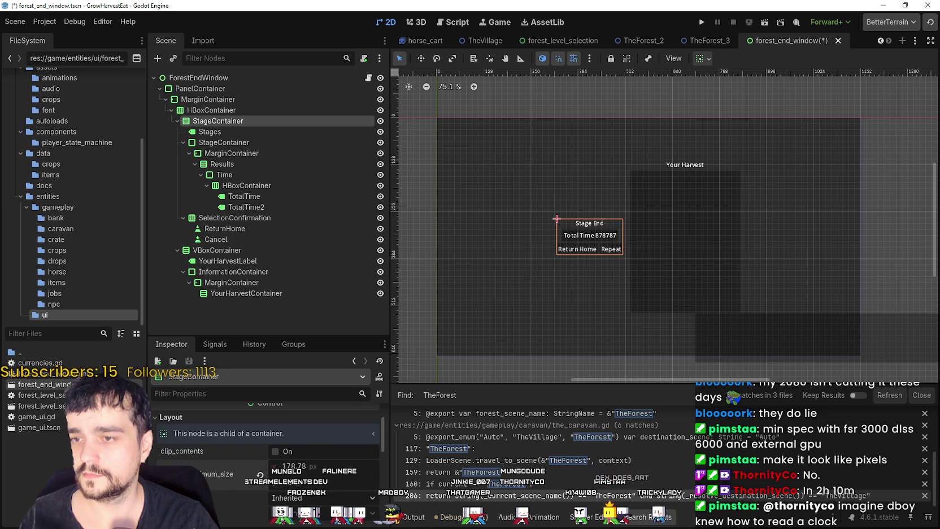
left_click_drag(305, 466, 359, 466)
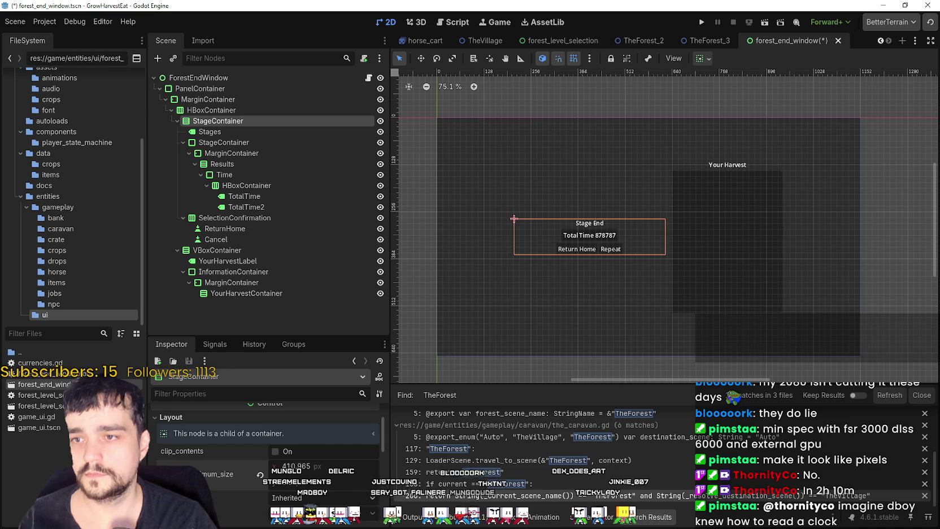
left_click_drag(358, 466, 404, 466)
left_click_drag(293, 466, 317, 466)
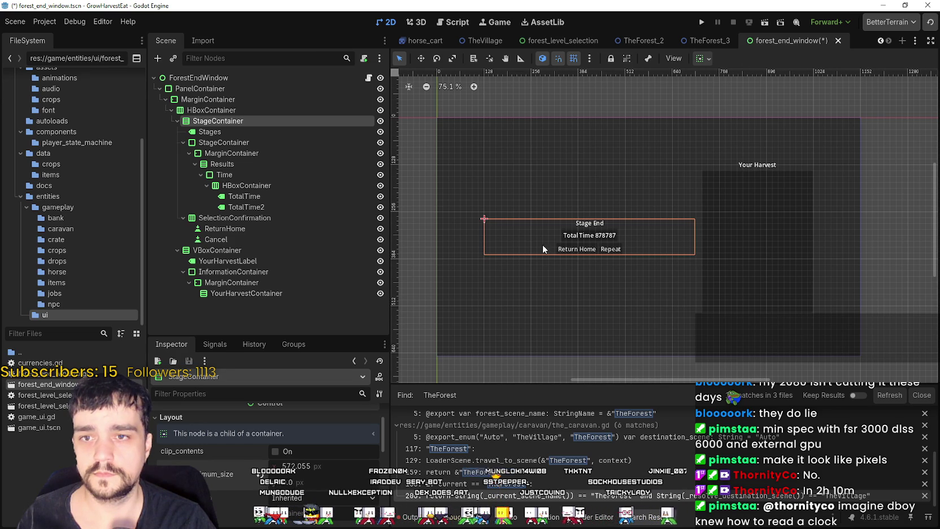
Pan and zoom the canvas back to the widened panel and select the Time row's HBoxContainer
scroll(913, 180, "up", 1)
scroll(868, 270, "up", 6)
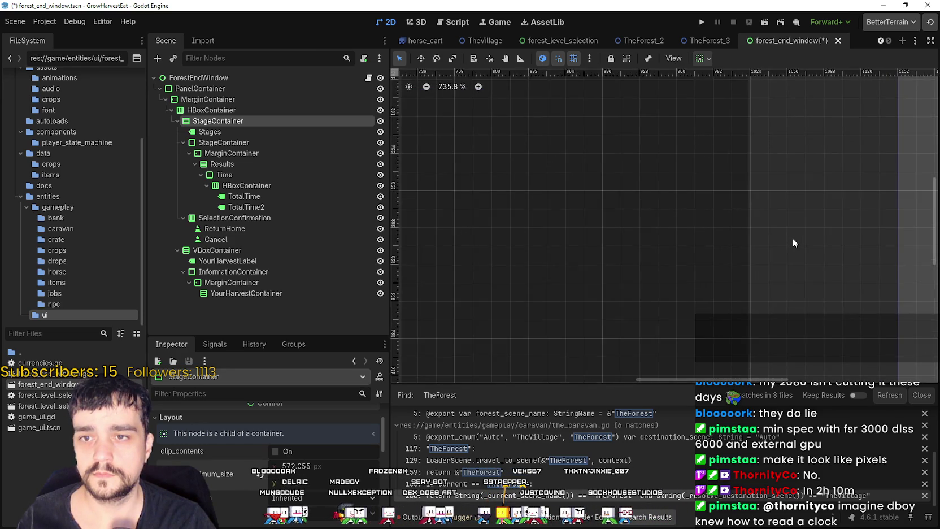
scroll(793, 239, "up", 3)
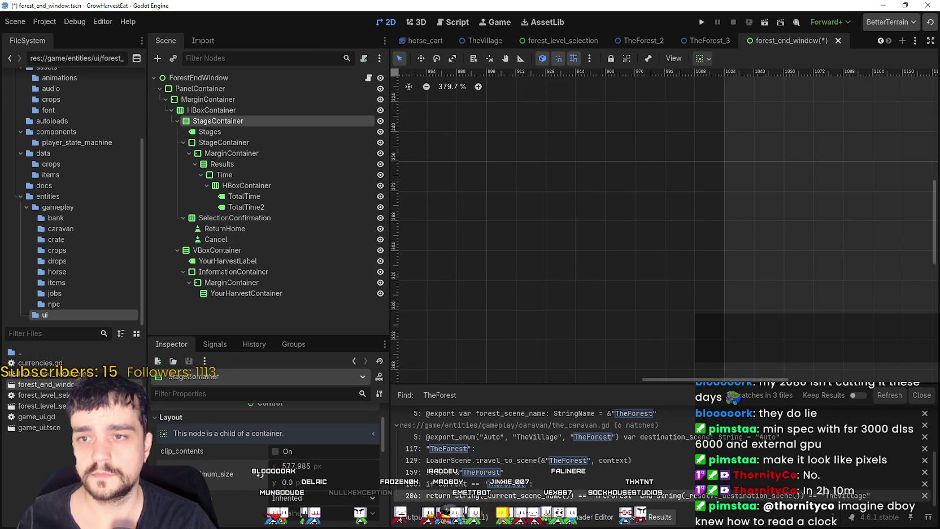
scroll(567, 223, "down", 9)
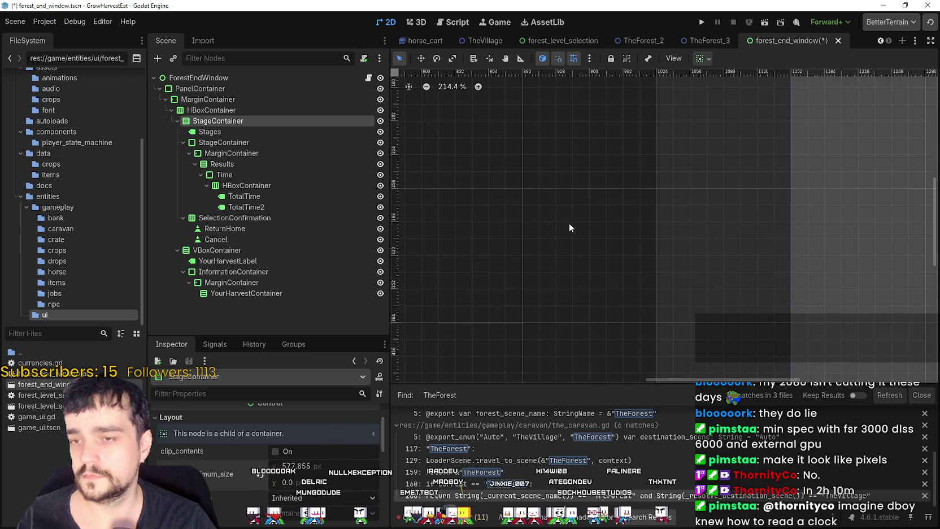
left_click_drag(519, 187, 651, 226)
scroll(652, 226, "up", 4)
left_click_drag(733, 220, 398, 247)
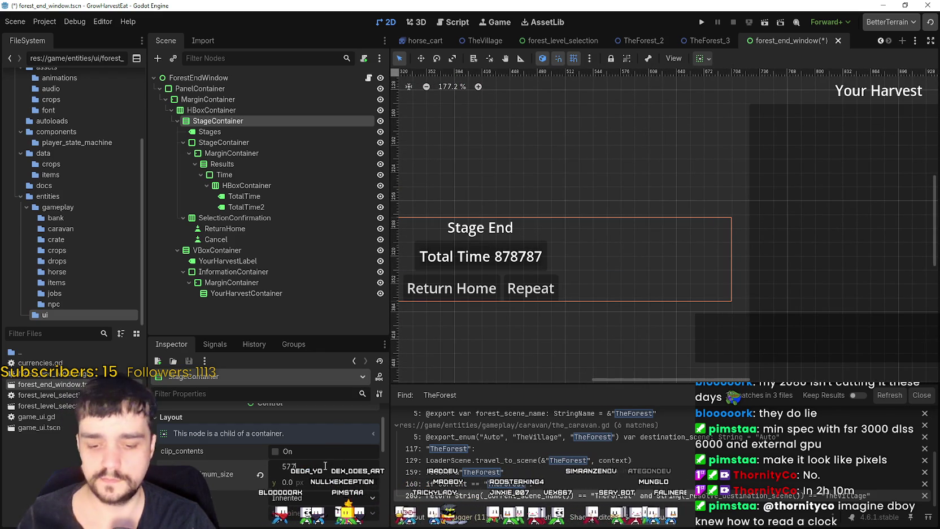
scroll(772, 257, "down", 5)
scroll(758, 291, "right", 5)
scroll(781, 281, "up", 5)
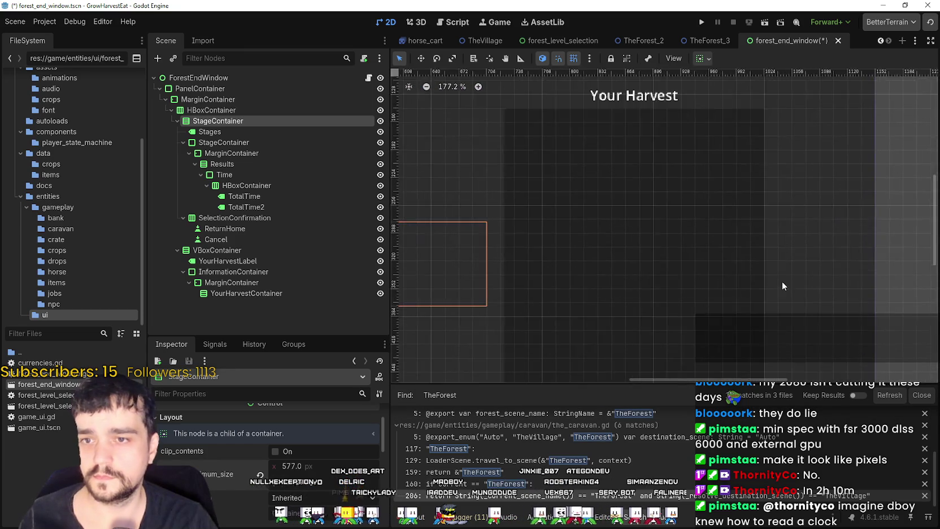
scroll(781, 281, "down", 2)
scroll(534, 282, "left", 5)
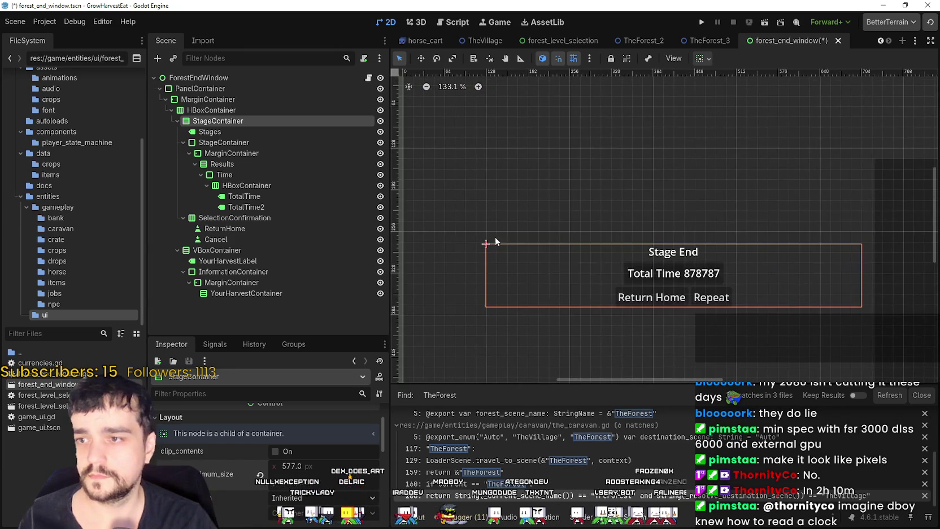
scroll(506, 238, "down", 2)
scroll(581, 240, "right", 3)
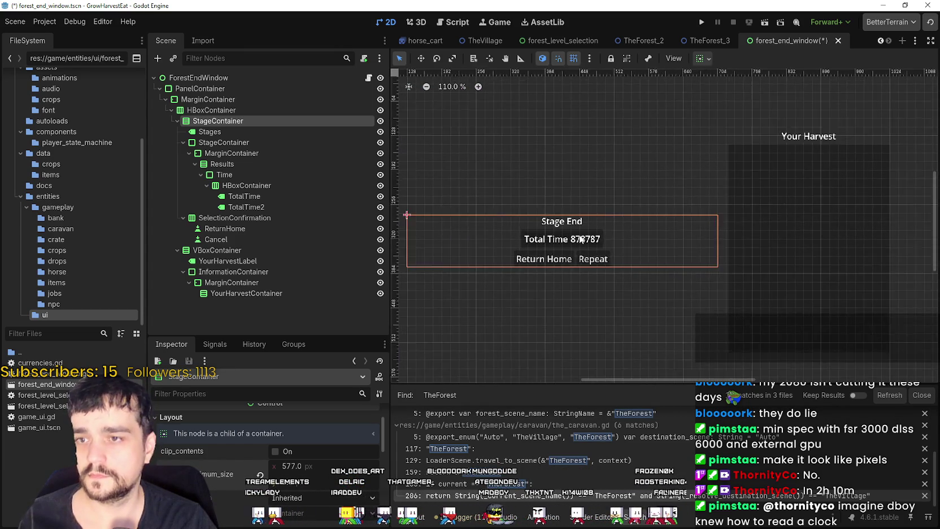
scroll(581, 239, "down", 3)
left_click(251, 185)
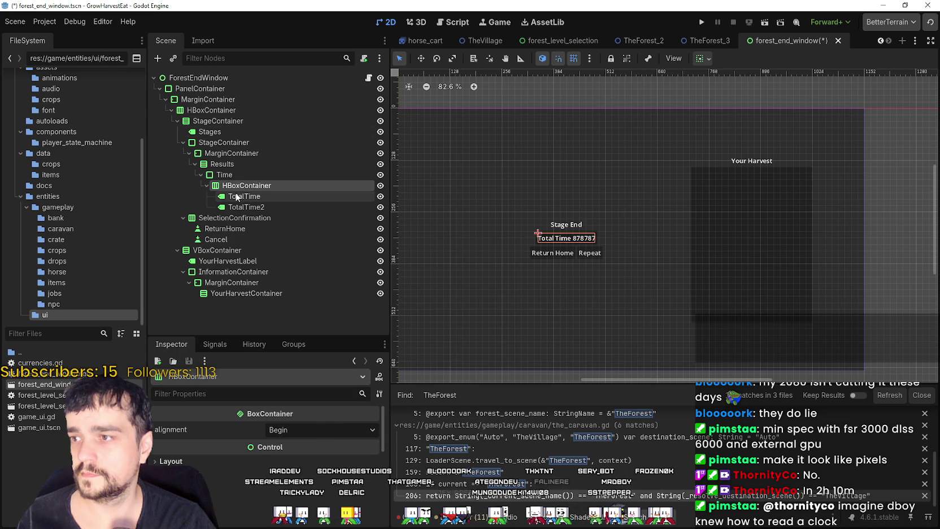
Check the horizontal alignment options for Time and Results, leaving both unchanged
left_click(244, 206)
left_click(234, 174)
scroll(501, 174, "up", 1)
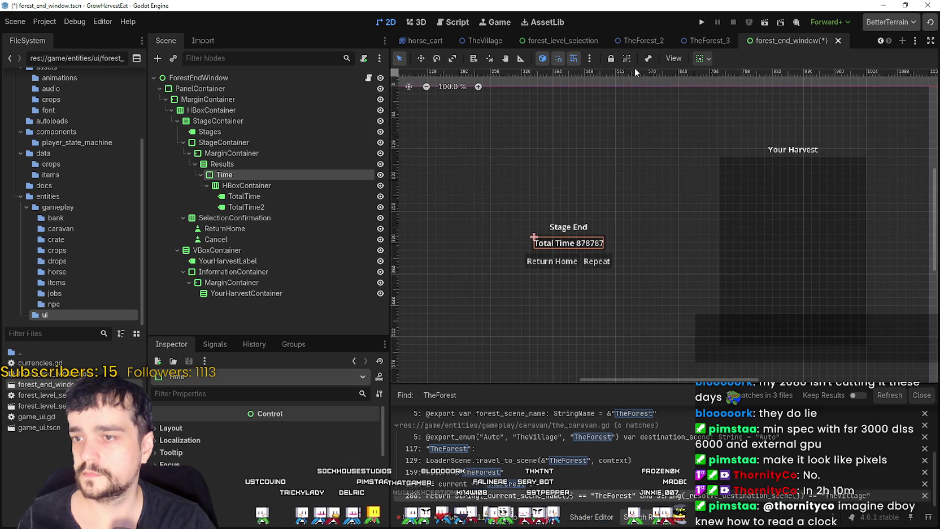
left_click(703, 59)
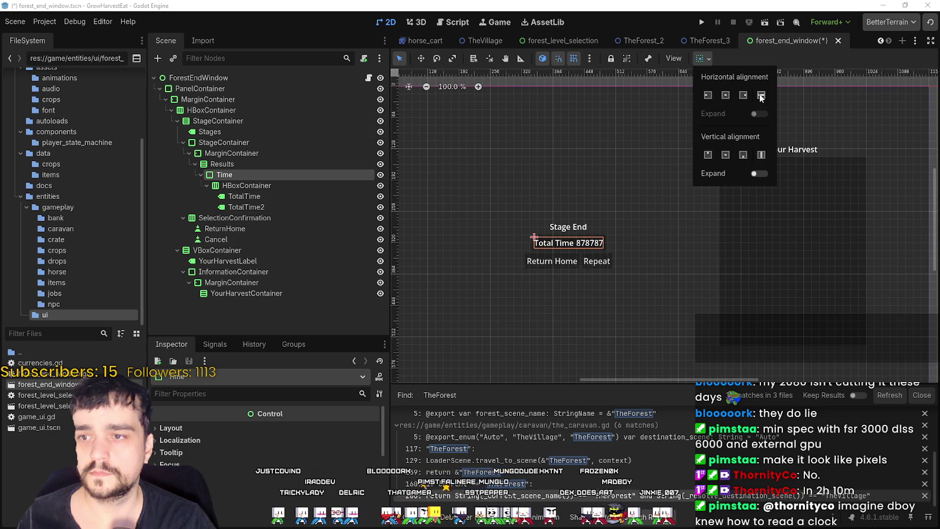
left_click(243, 162)
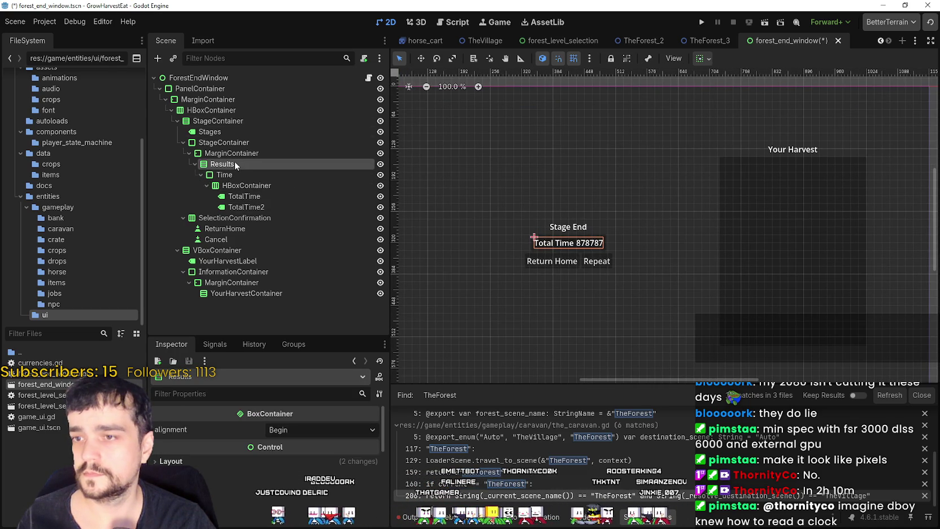
left_click(234, 163)
left_click(708, 58)
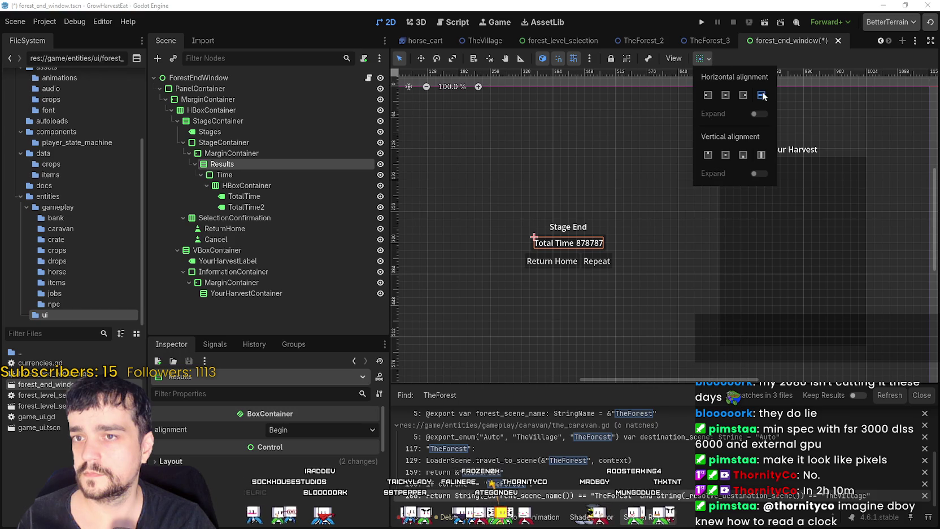
left_click(243, 154)
left_click(243, 154)
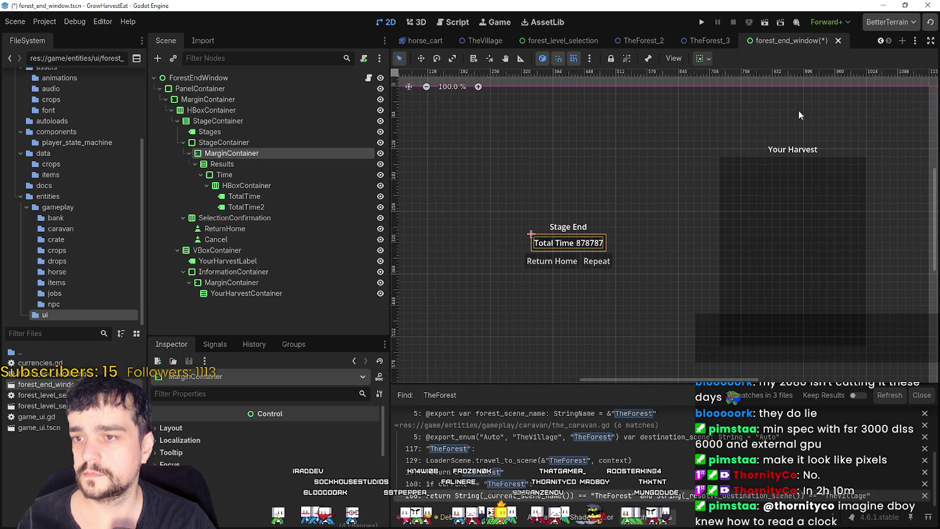
Set the inner StageContainer's horizontal alignment to Fill so the Time row spans the panel
left_click(248, 142)
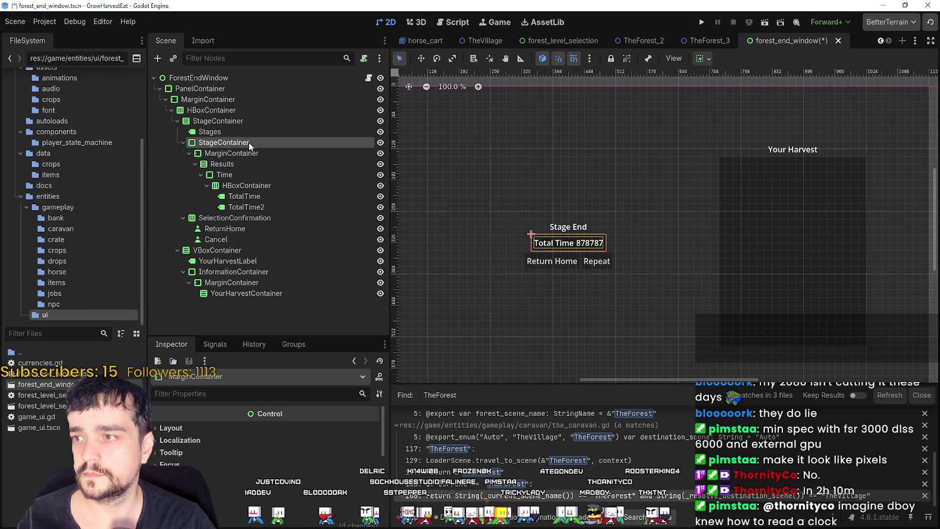
left_click(706, 59)
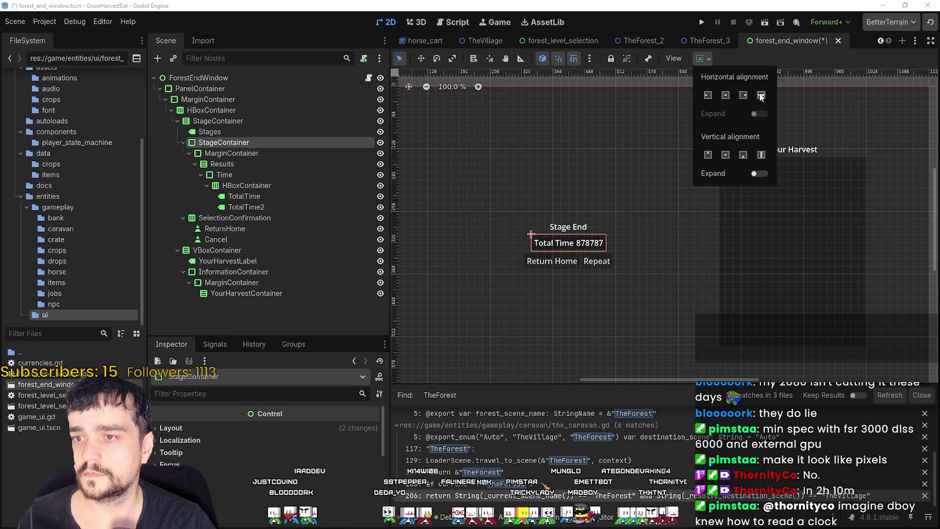
left_click(762, 95)
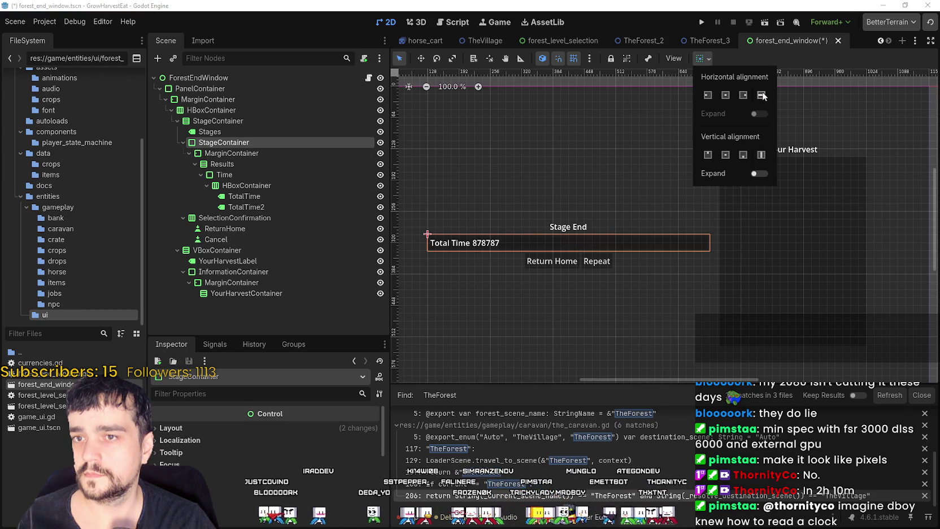
left_click(734, 59)
left_click(231, 153)
left_click(235, 173)
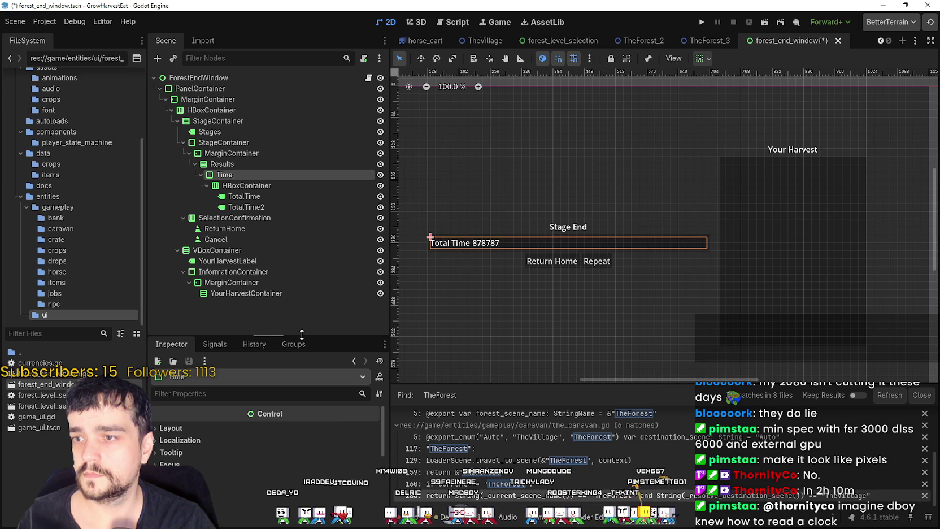
left_click_drag(618, 294, 654, 257)
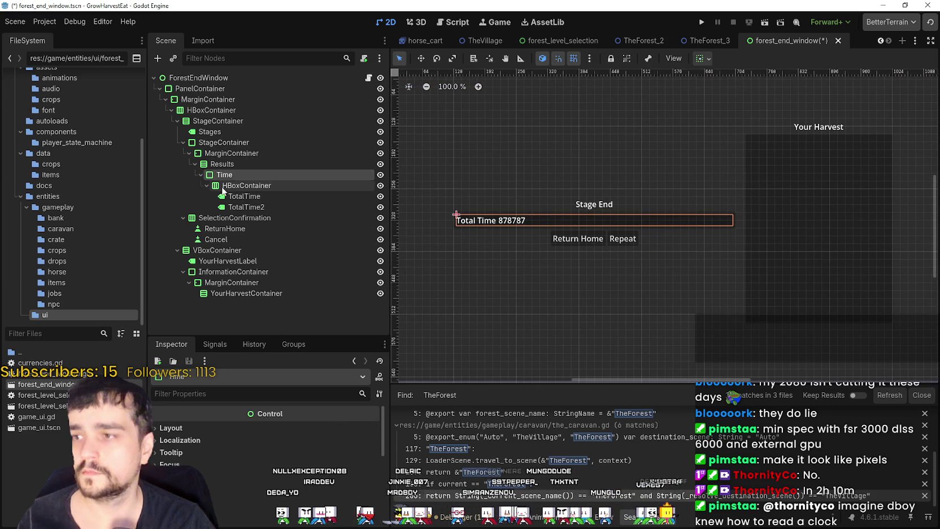
Check the TotalTime and 878787 labels, then collapse the HBoxContainer and Time nodes
left_click(247, 185)
left_click(244, 196)
left_click(246, 206)
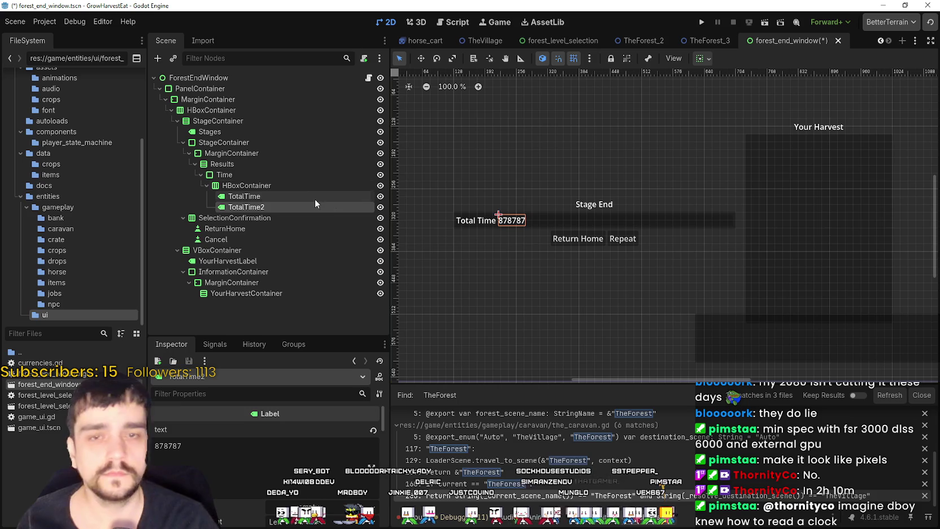
left_click(248, 186)
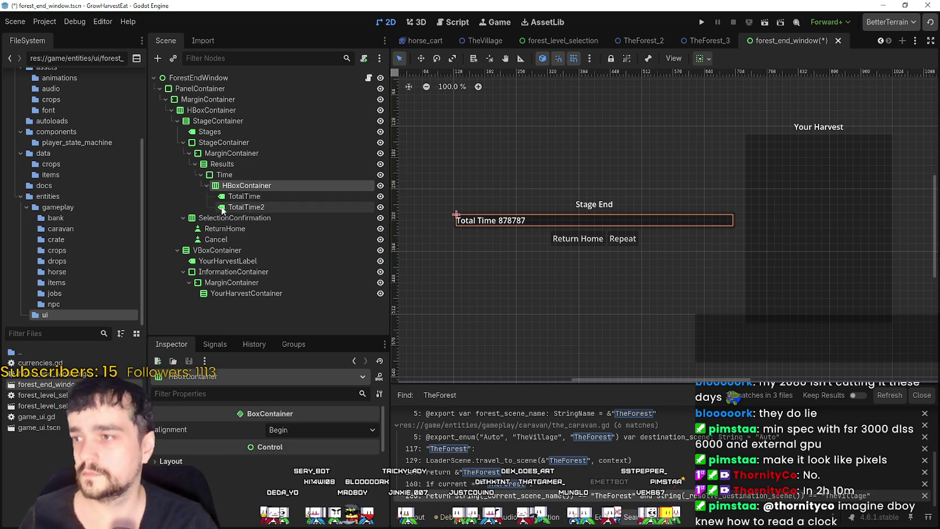
left_click(244, 196)
left_click(206, 185)
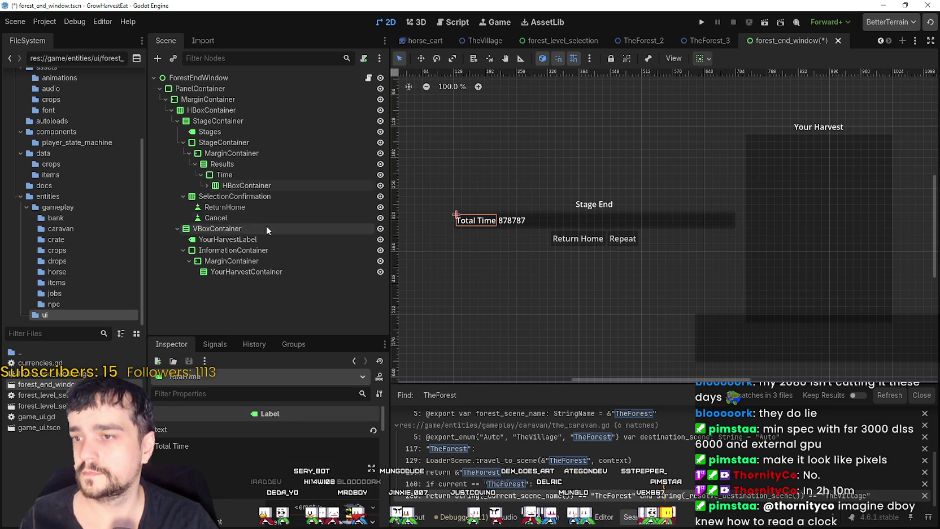
left_click(201, 176)
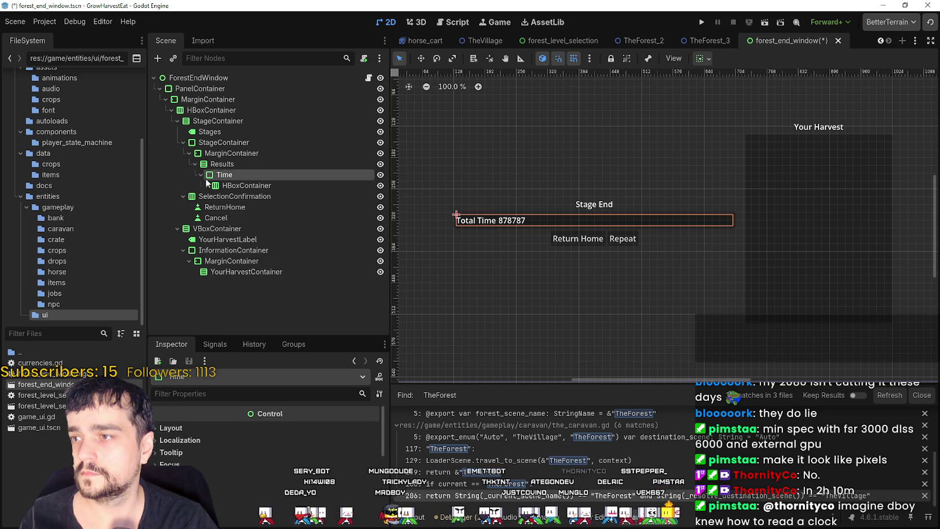
left_click(201, 175)
right_click(215, 175)
Duplicate the Time row twice with Ctrl+D, creating Time2 and Time3
key("Escape")
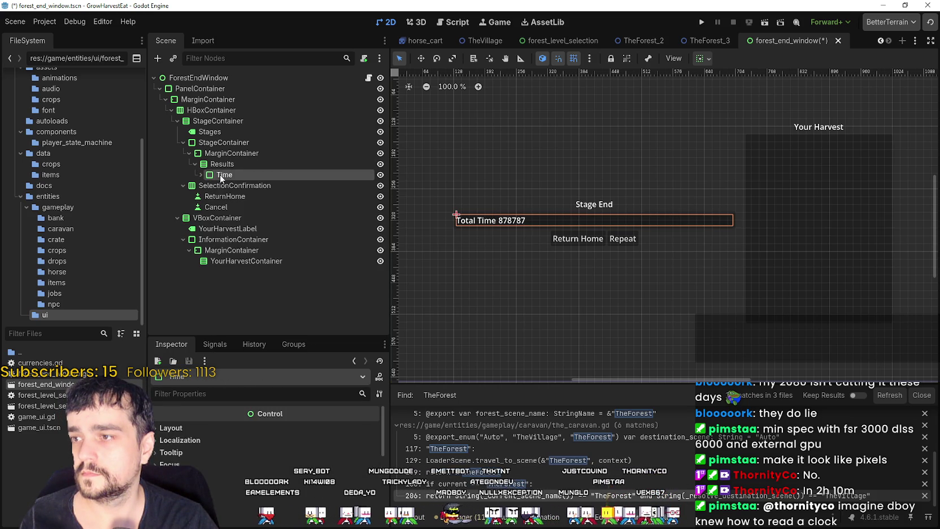
key("ctrl+d")
scroll(534, 208, "up", 3)
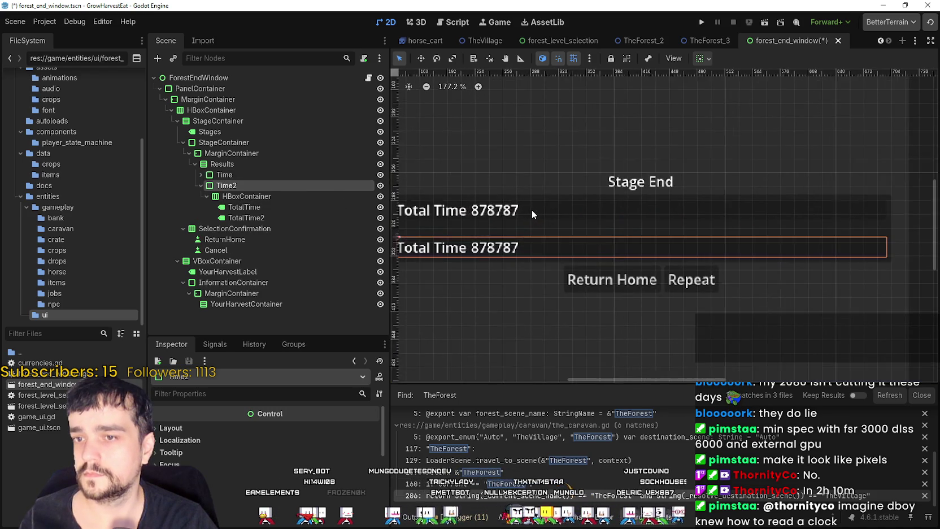
scroll(531, 209, "down", 1)
scroll(530, 209, "down", 2)
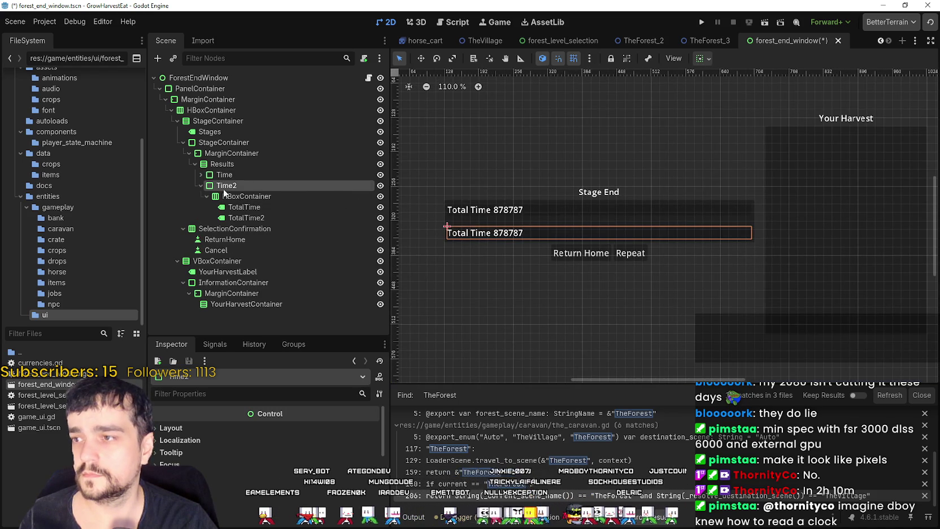
left_click(200, 185)
key("ctrl+d")
scroll(525, 221, "up", 3)
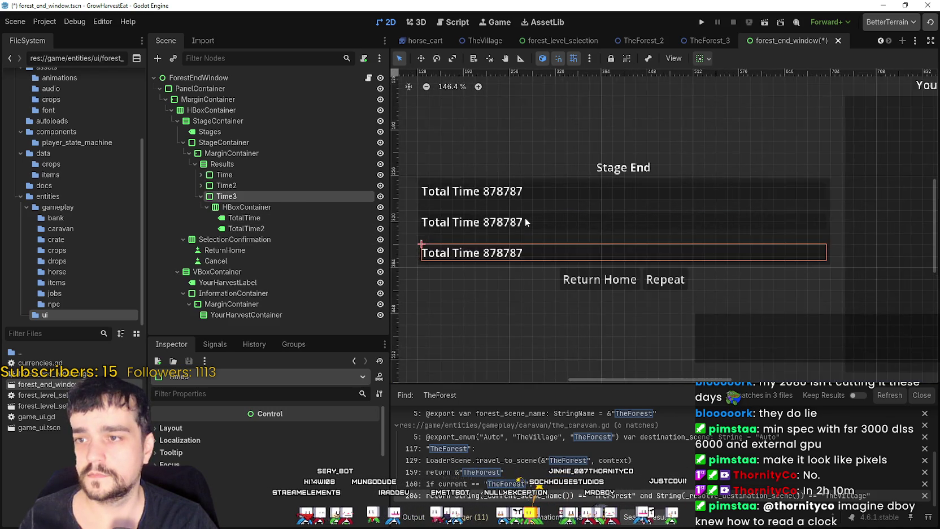
scroll(525, 217, "up", 3)
scroll(526, 218, "down", 3)
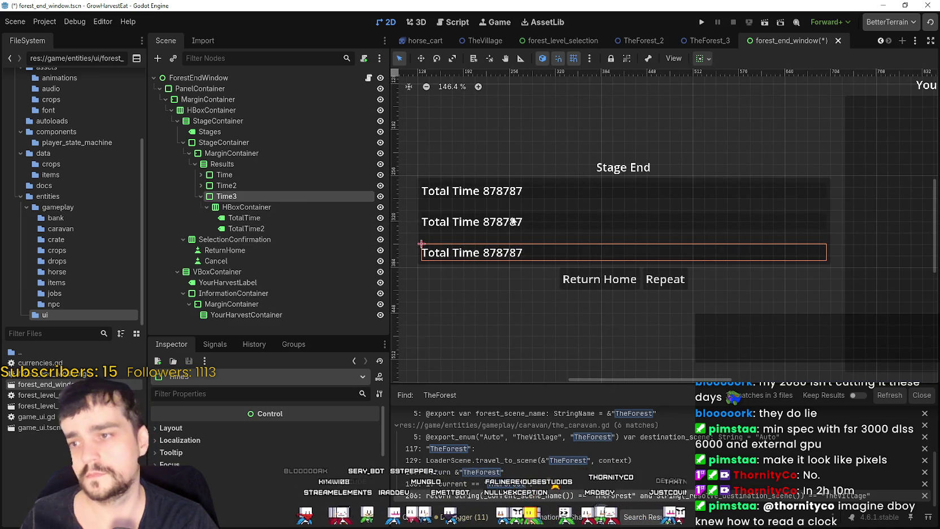
left_click(207, 207)
Step through the StageContainer, HBoxContainer and MarginContainer nodes, ending on Results
left_click(220, 141)
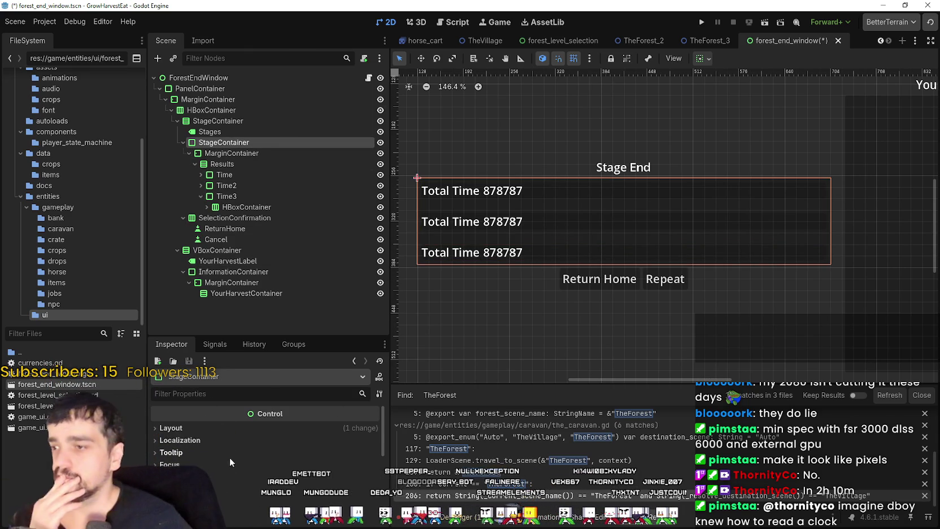
scroll(204, 432, "down", 3)
left_click(217, 111)
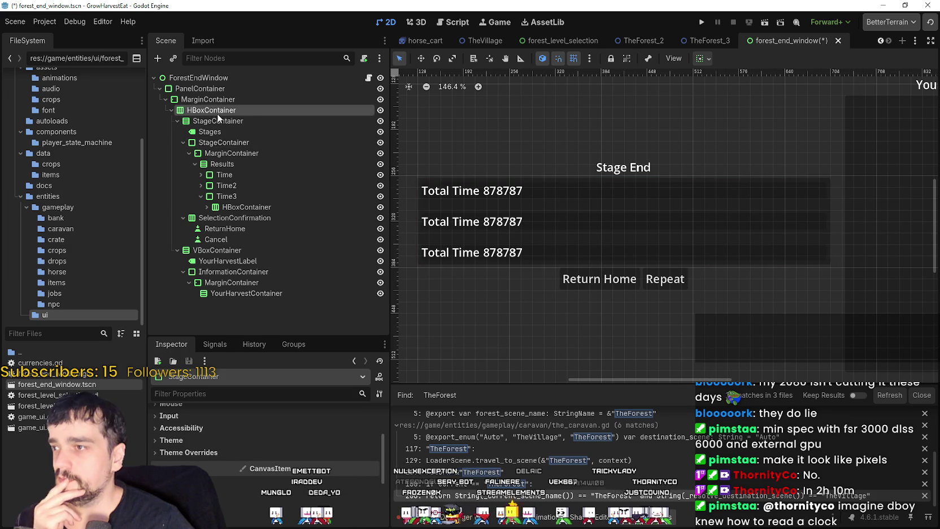
left_click(217, 120)
scroll(257, 481, "down", 2)
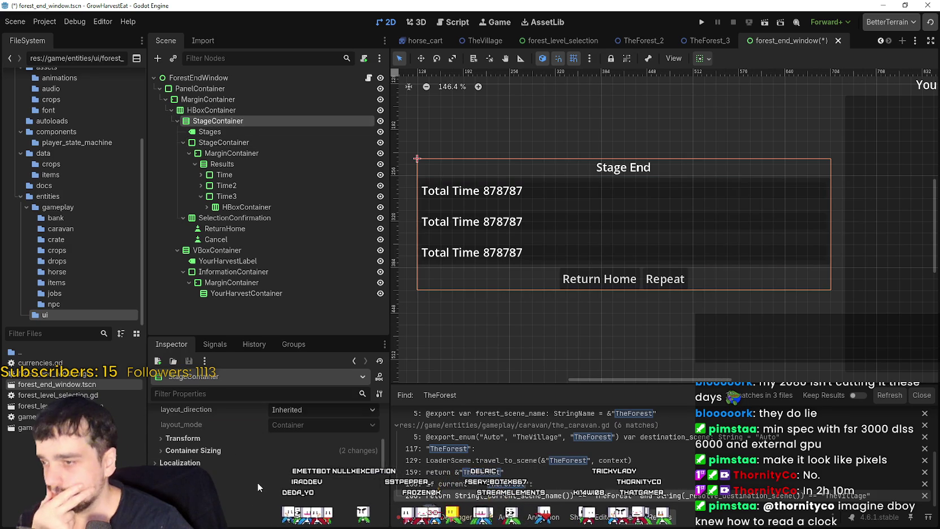
scroll(264, 463, "down", 4)
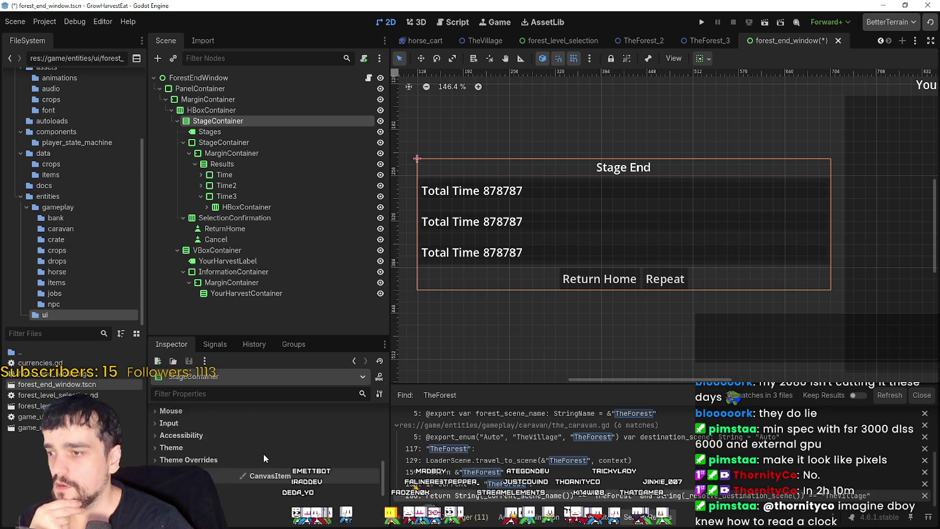
left_click(218, 142)
scroll(253, 452, "up", 5)
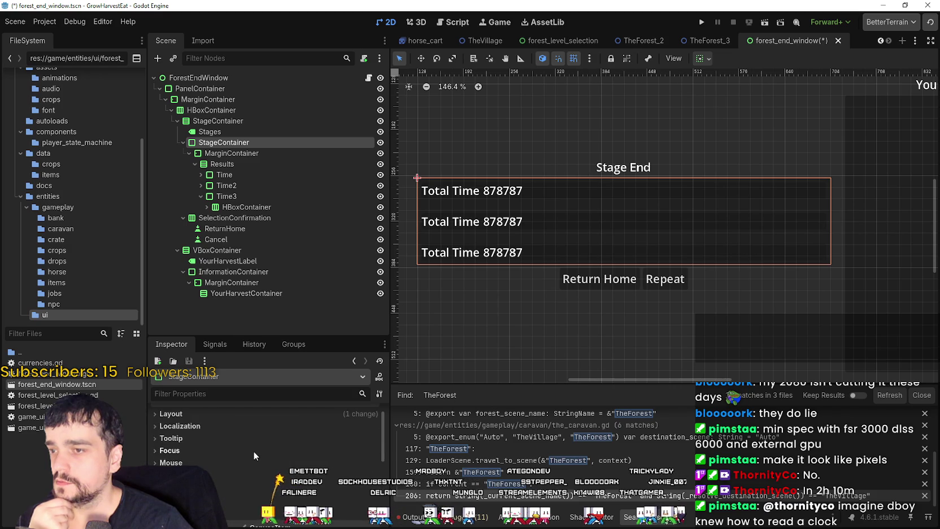
left_click(257, 153)
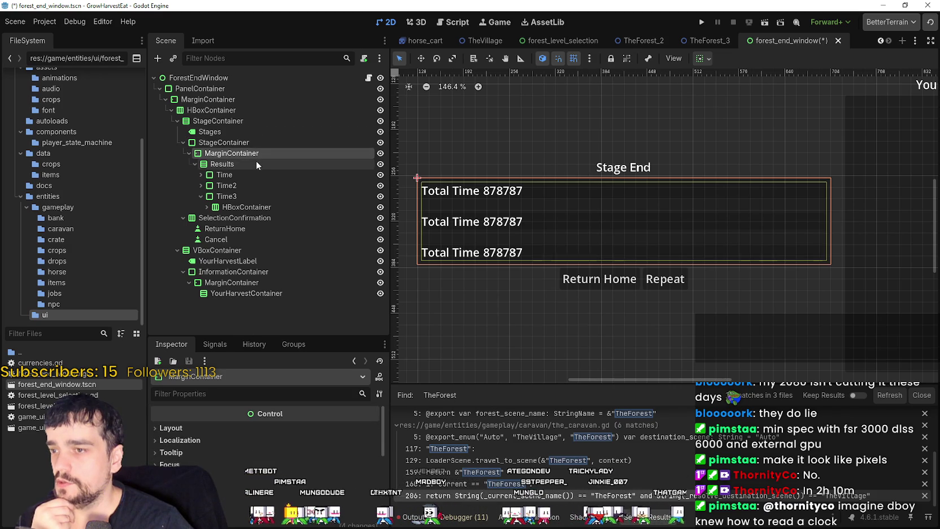
left_click(228, 165)
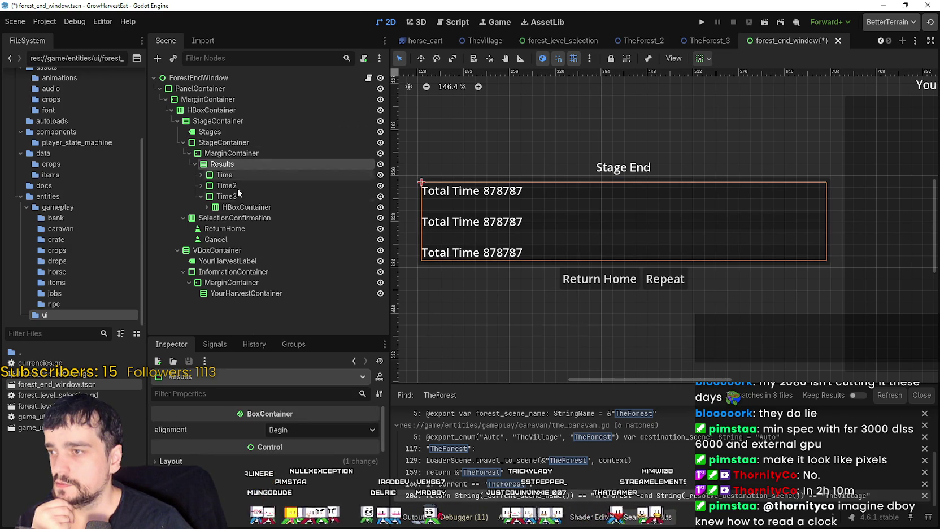
Move Time directly under MarginContainer and drag Results out of it
left_click_drag(237, 173, 243, 164)
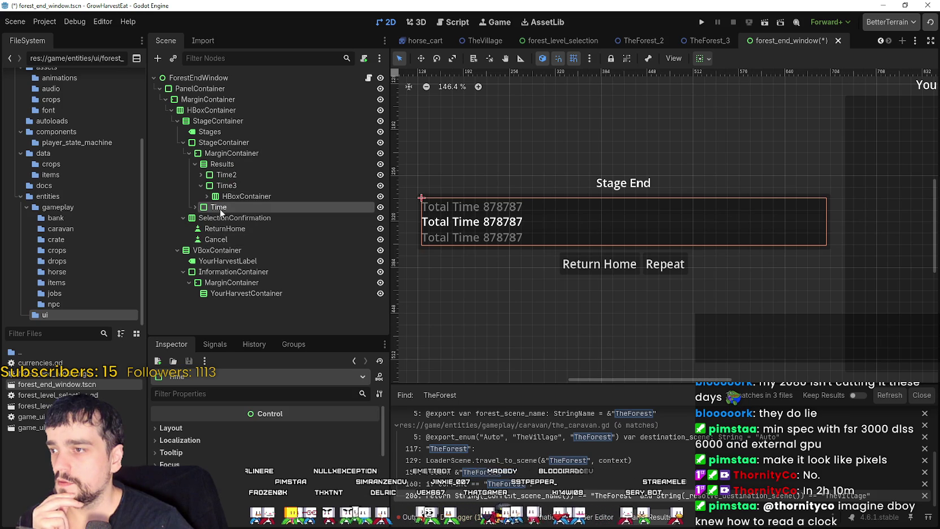
left_click_drag(219, 209, 232, 159)
left_click(210, 175)
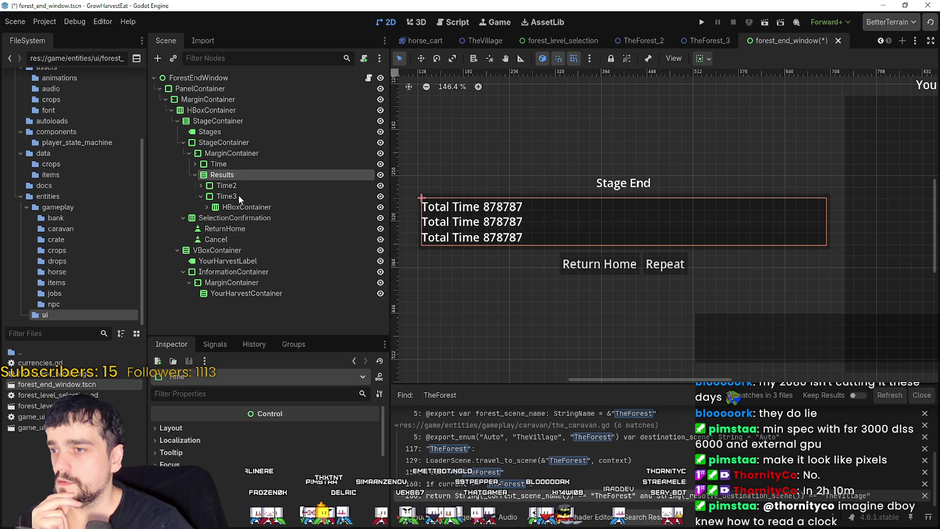
left_click_drag(207, 192, 209, 218)
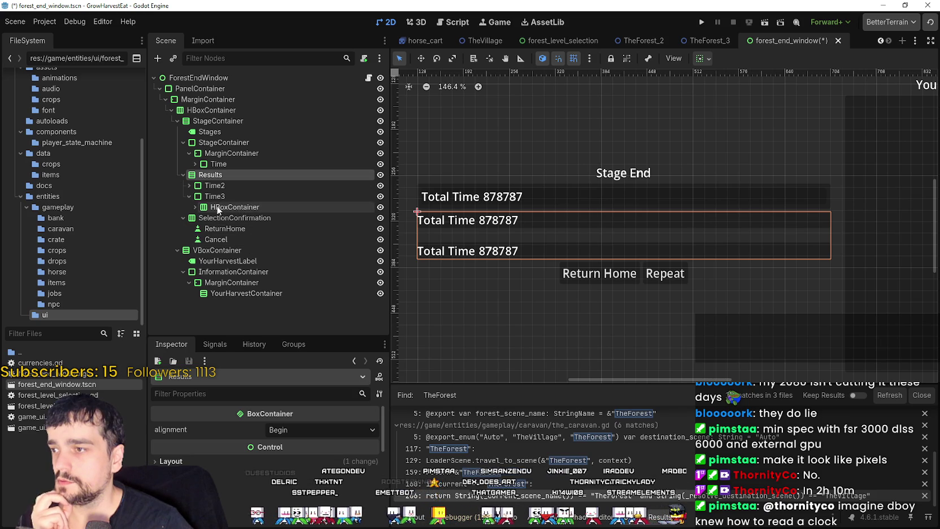
scroll(485, 226, "up", 5)
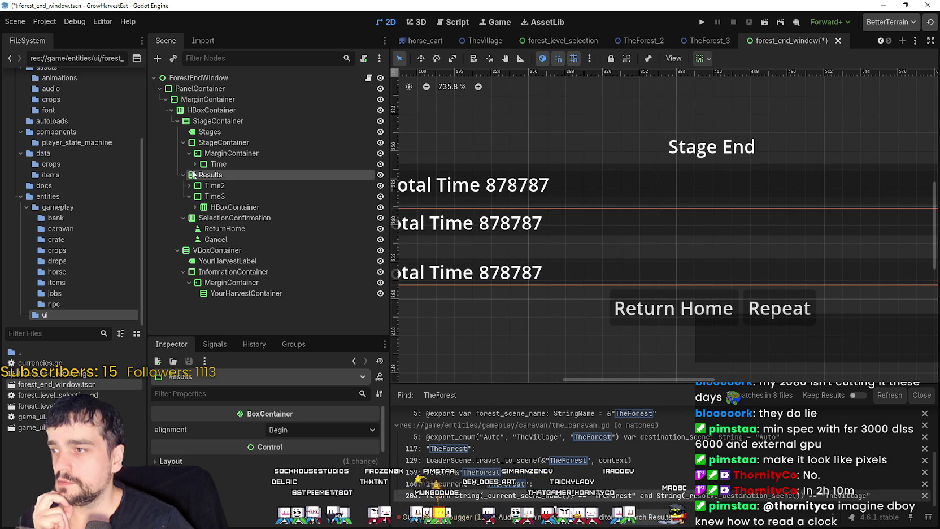
Search 'panel' in Create New Node and create a PanelContainer as Results' last child
right_click(223, 175)
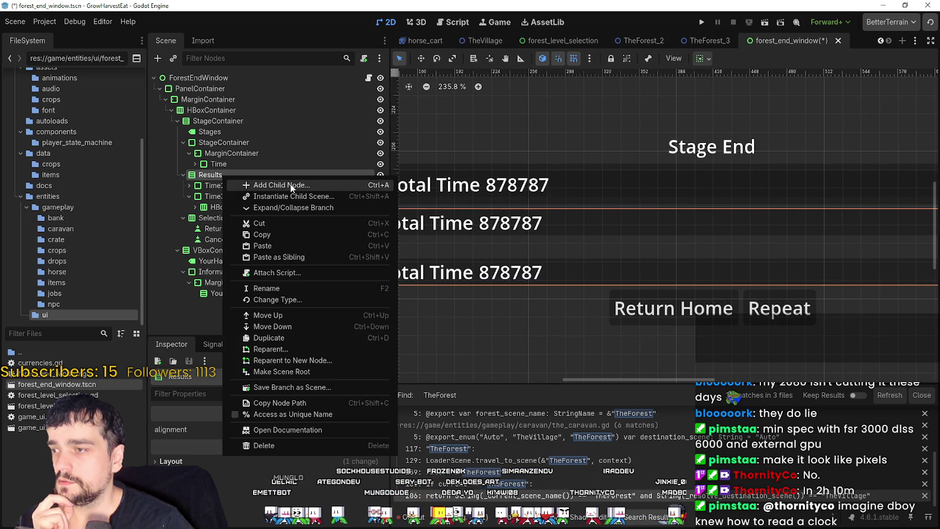
left_click(291, 187)
type("vbo")
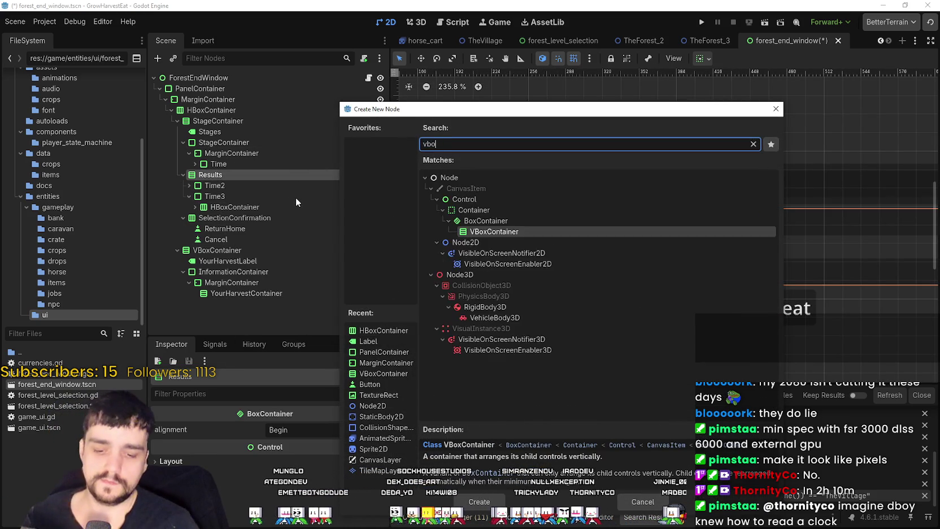
key("BackSpace")
key("BackSpace")
key("BackSpace")
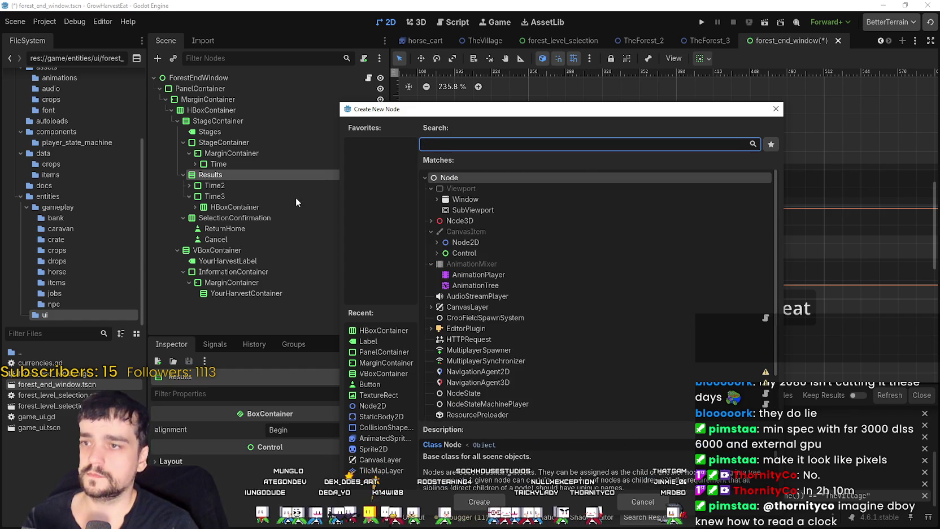
type("panel")
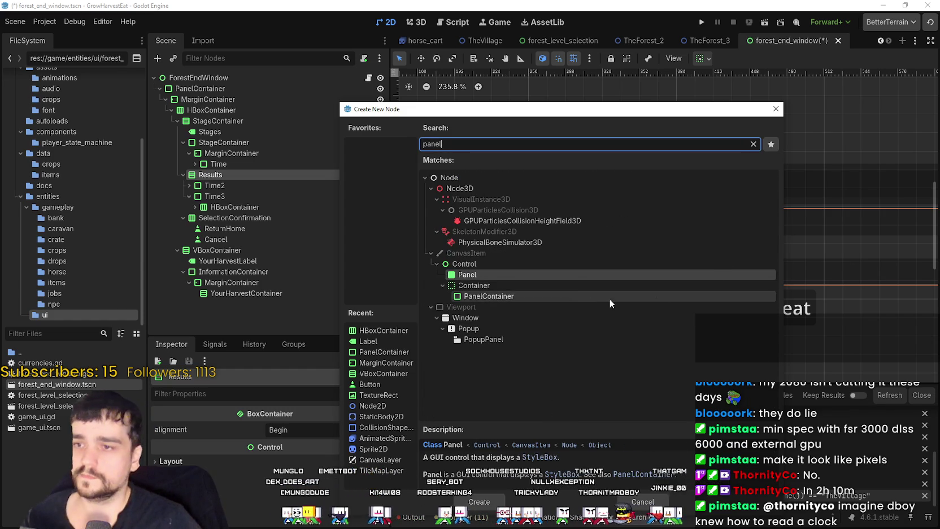
left_click(607, 297)
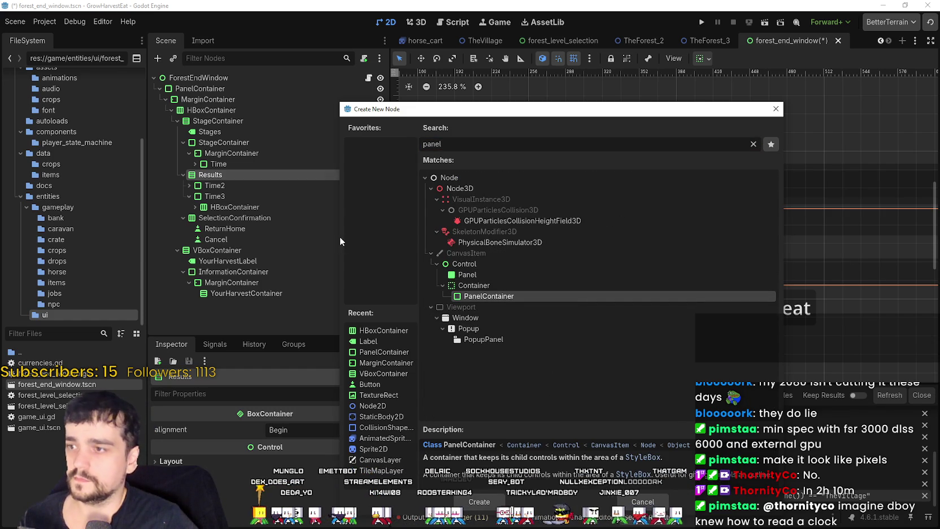
left_click(479, 501)
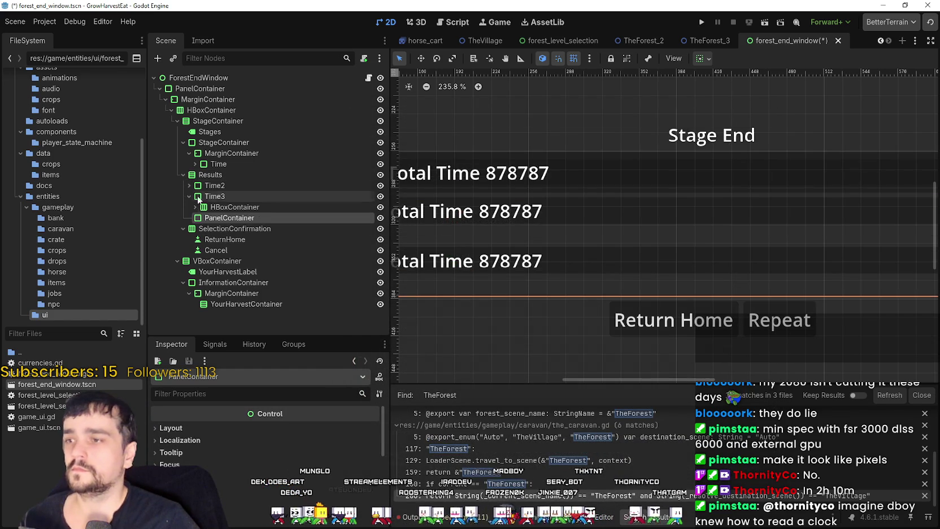
Move the PanelContainer to the top of Results, then delete it and confirm
mouse_move(220, 210)
left_mouse_down()
mouse_move(231, 211)
mouse_move(221, 213)
left_mouse_up()
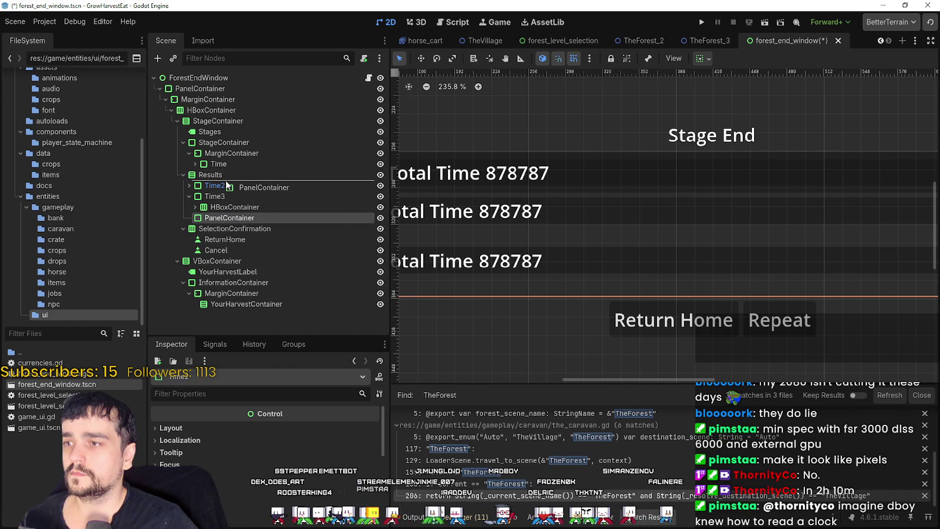
left_click_drag(230, 174, 234, 182)
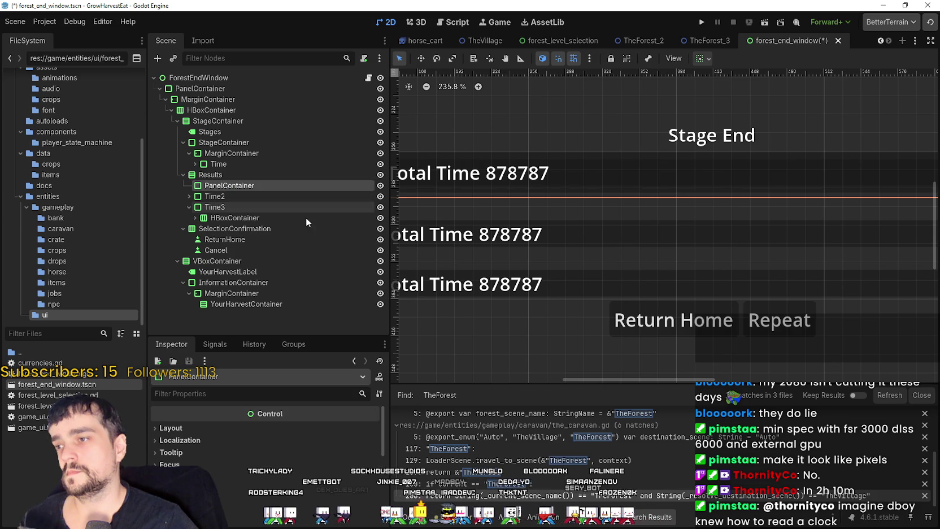
scroll(444, 244, "down", 2)
scroll(480, 246, "left", 3)
scroll(519, 248, "down", 1)
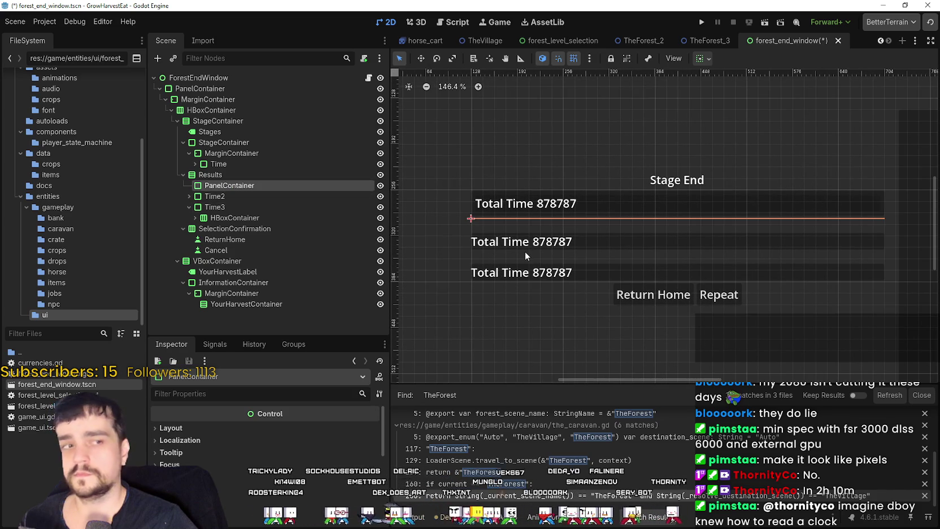
scroll(522, 250, "up", 2)
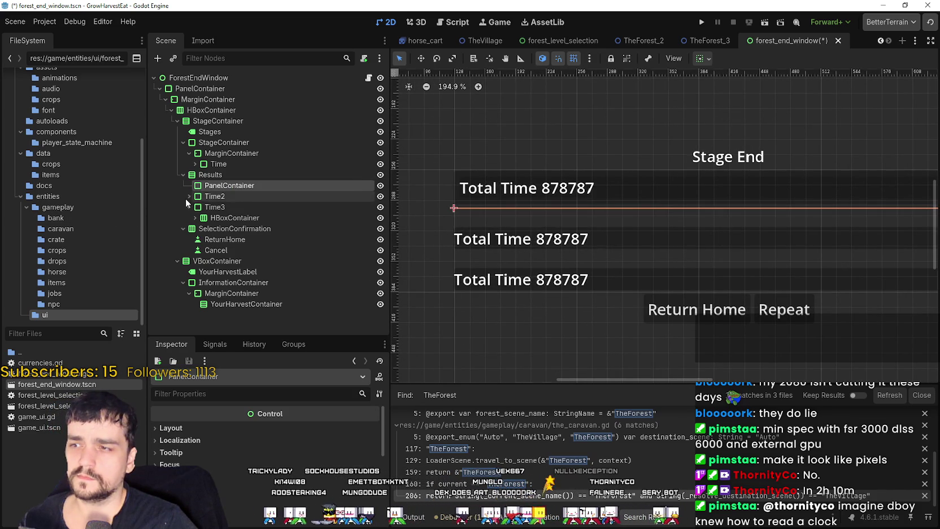
right_click(209, 187)
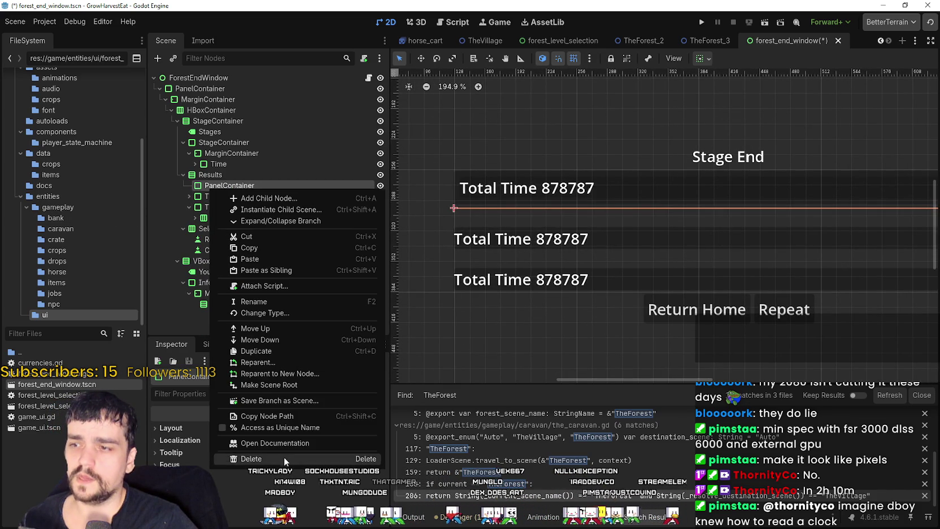
left_click(283, 459)
left_click(440, 268)
left_click(234, 175)
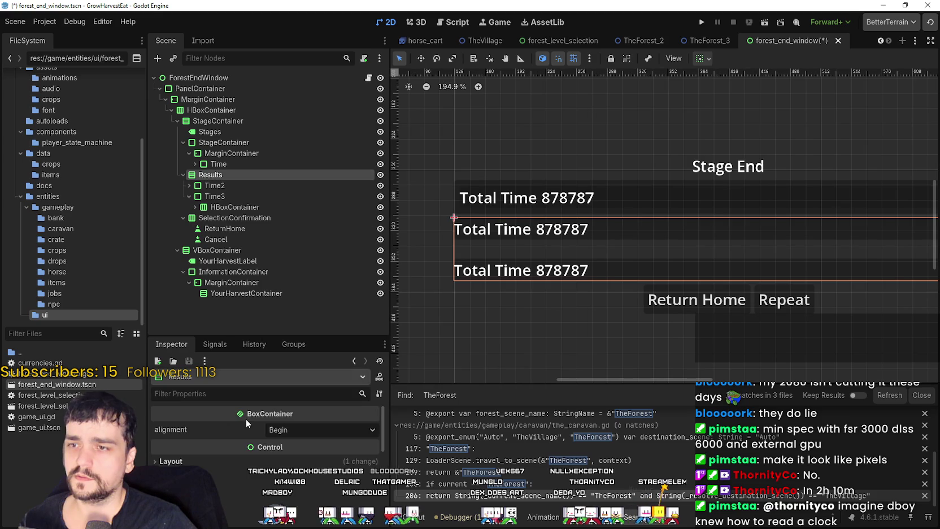
scroll(254, 457, "down", 5)
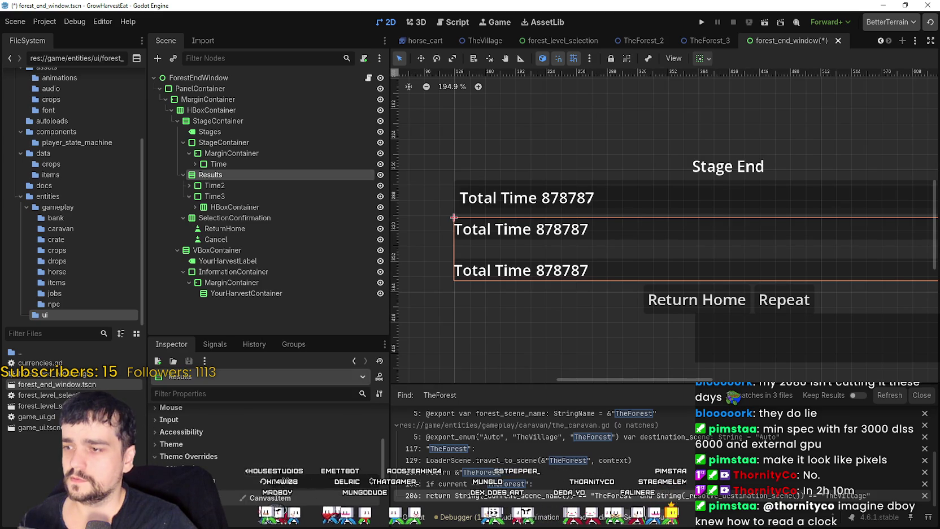
left_click(371, 484)
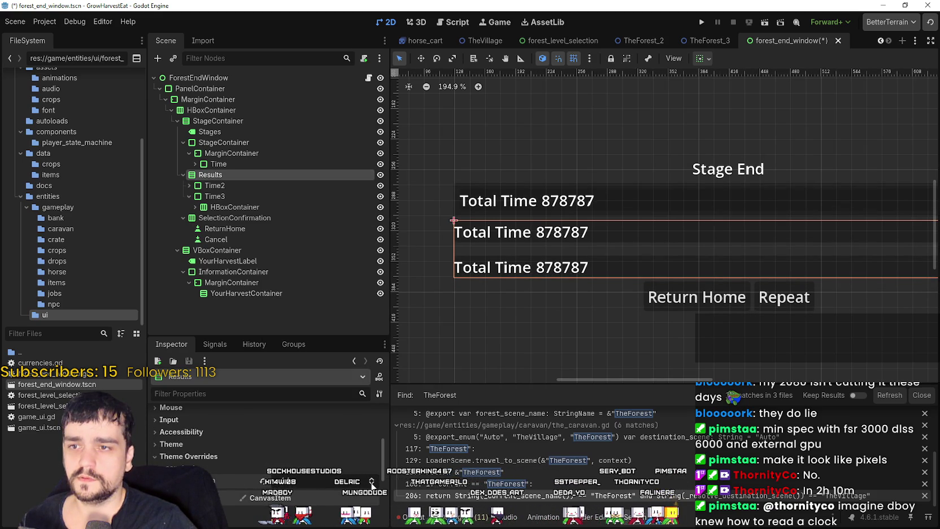
left_click(371, 484)
scroll(619, 314, "up", 10)
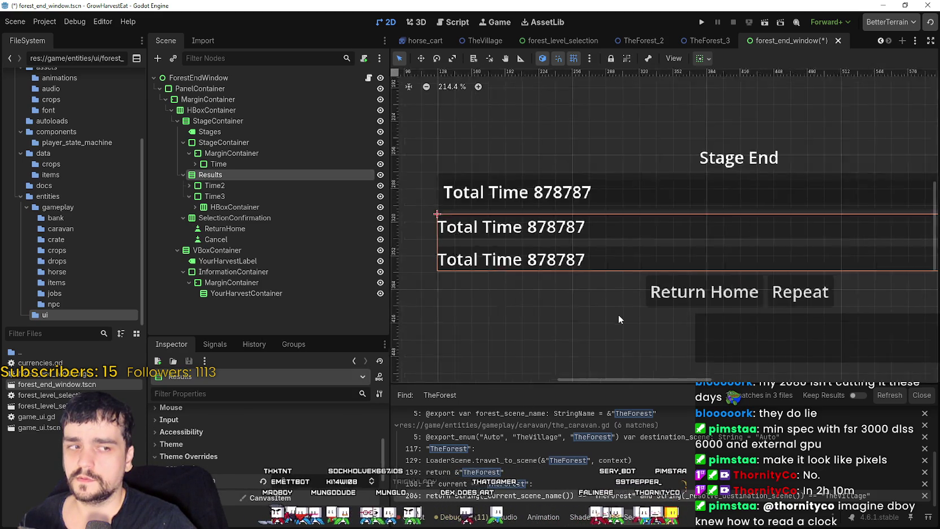
scroll(528, 334, "down", 4)
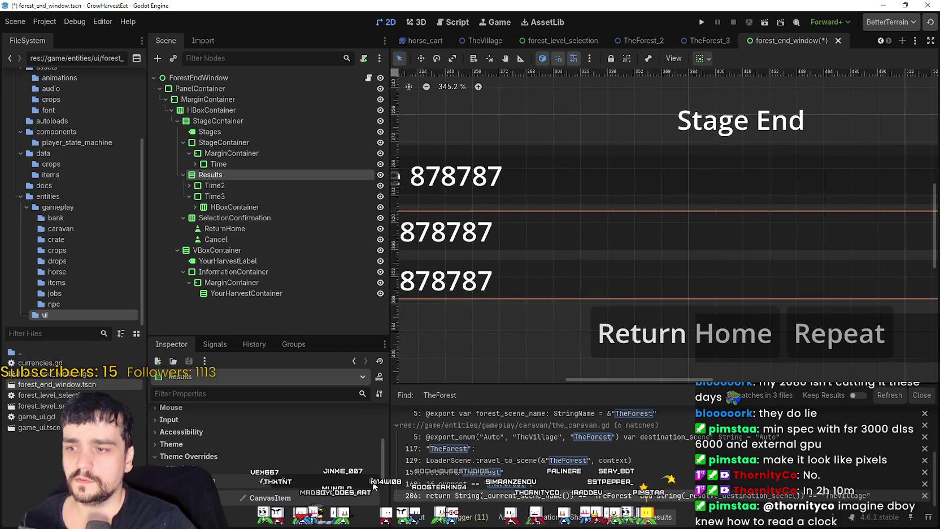
scroll(517, 347, "down", 5)
scroll(517, 346, "up", 5)
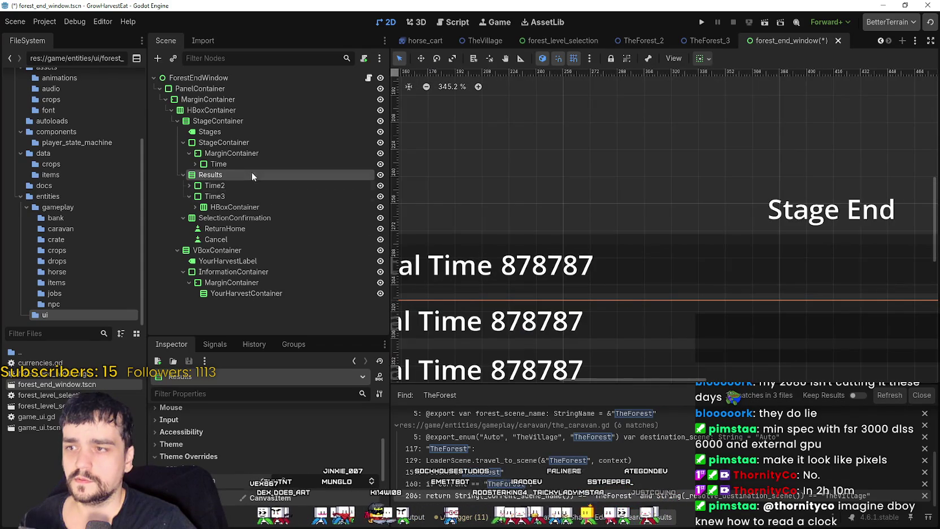
left_click(243, 155)
scroll(620, 284, "down", 3)
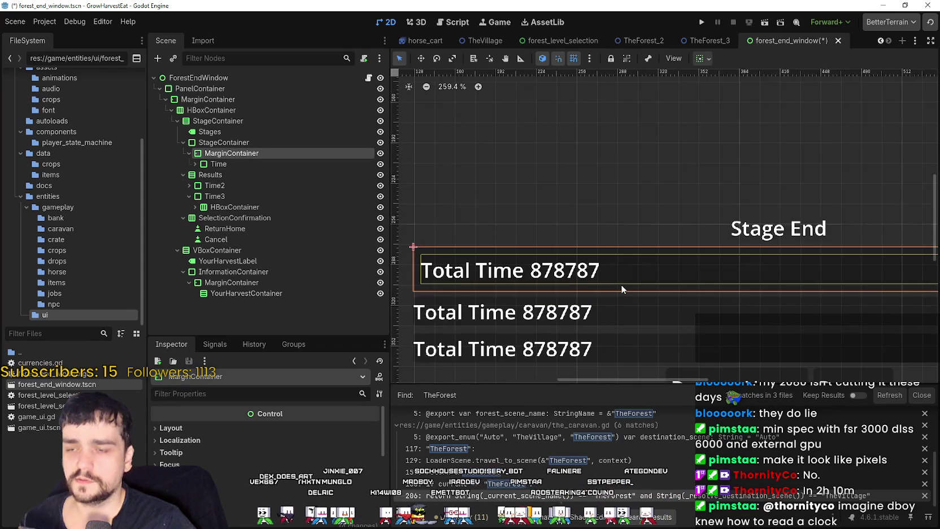
scroll(484, 272, "right", 4)
scroll(483, 272, "left", 2)
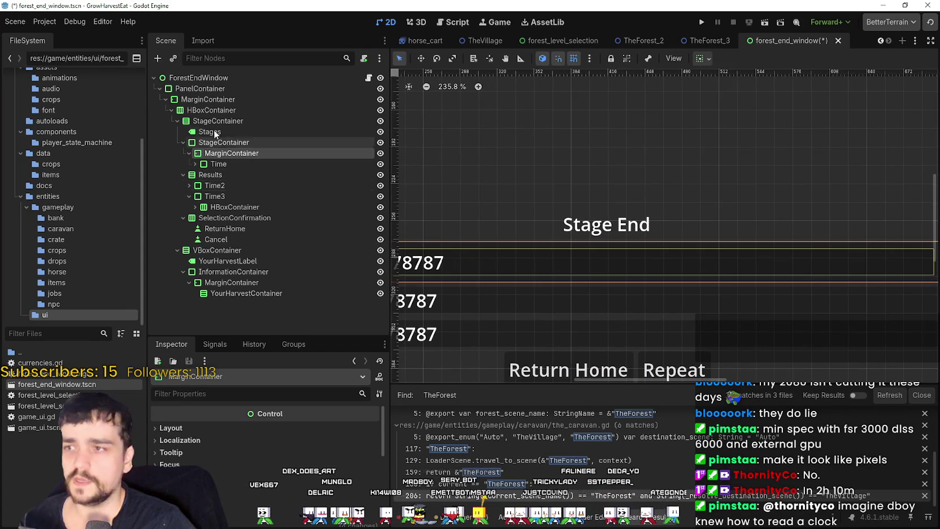
left_click(218, 164)
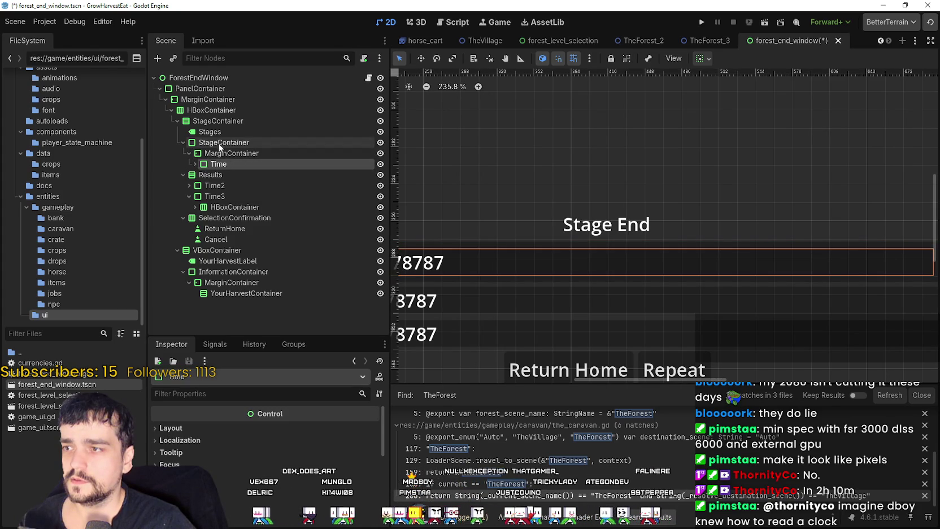
left_click(214, 154)
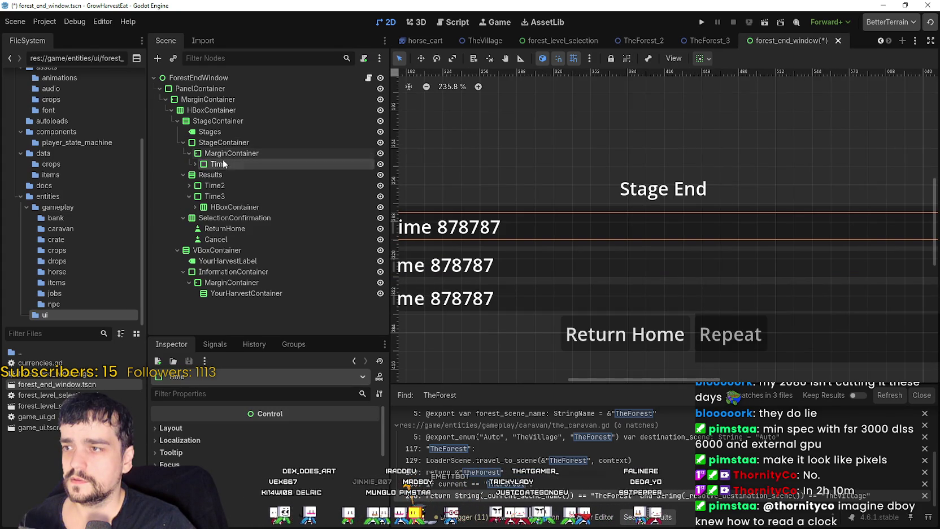
left_click(220, 142)
left_click(189, 153)
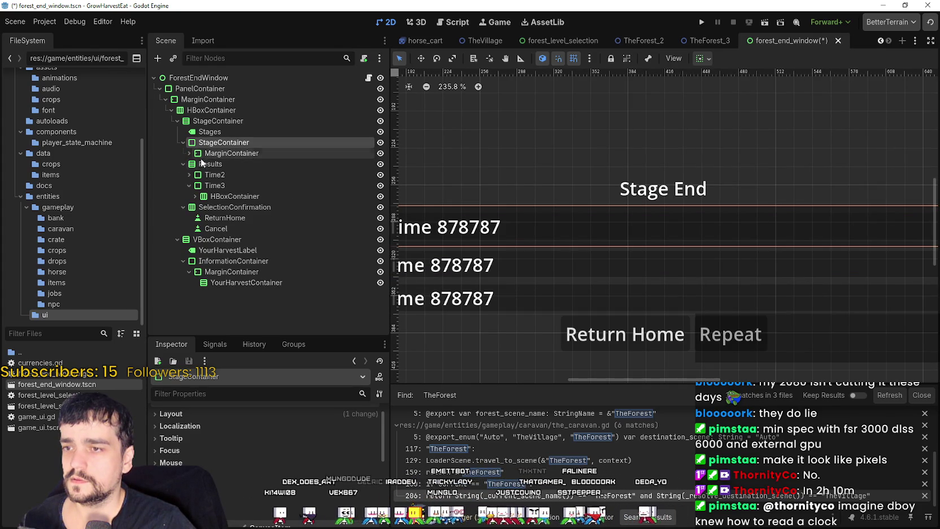
left_click(190, 153)
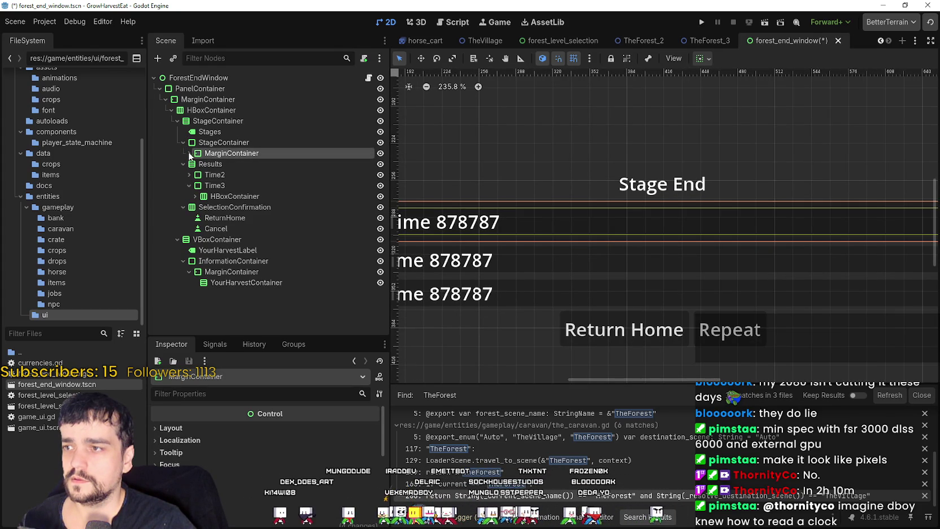
left_click(189, 153)
scroll(541, 224, "left", 5)
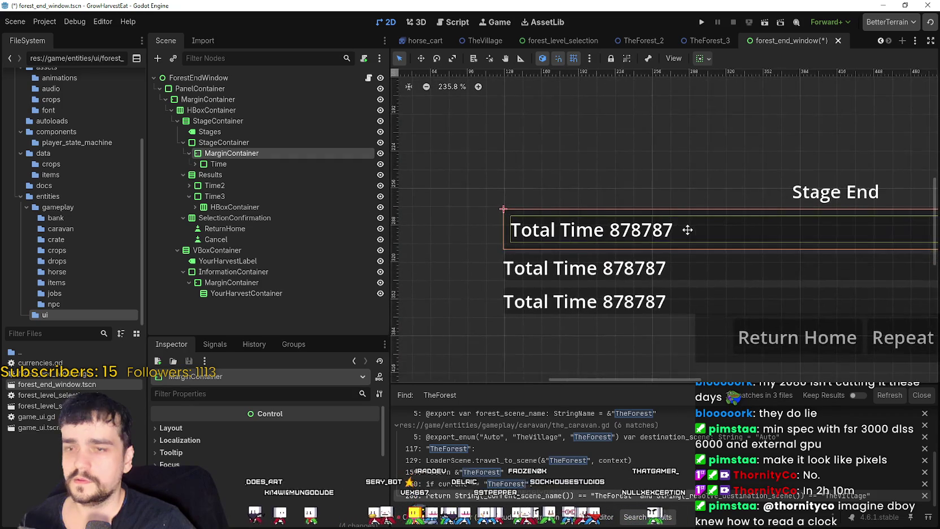
scroll(582, 249, "up", 4)
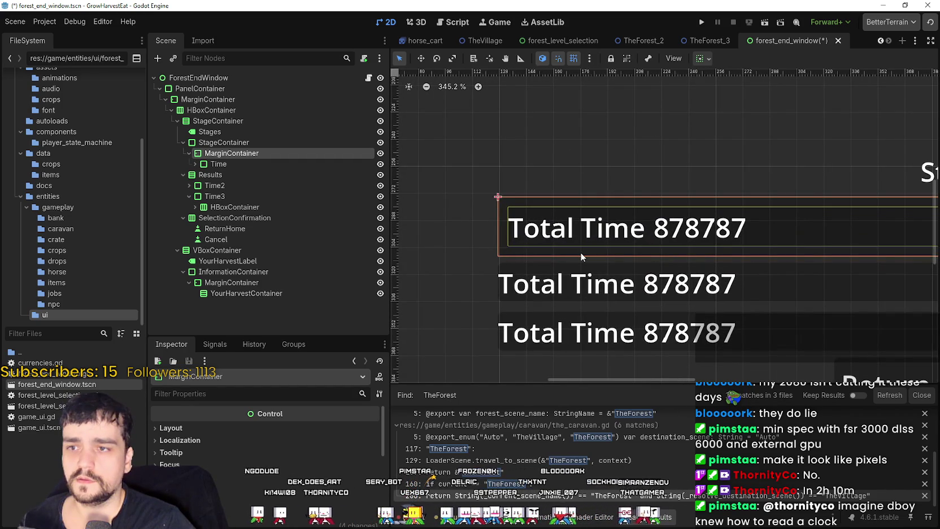
left_click(380, 164)
left_click(380, 164)
scroll(679, 260, "right", 3)
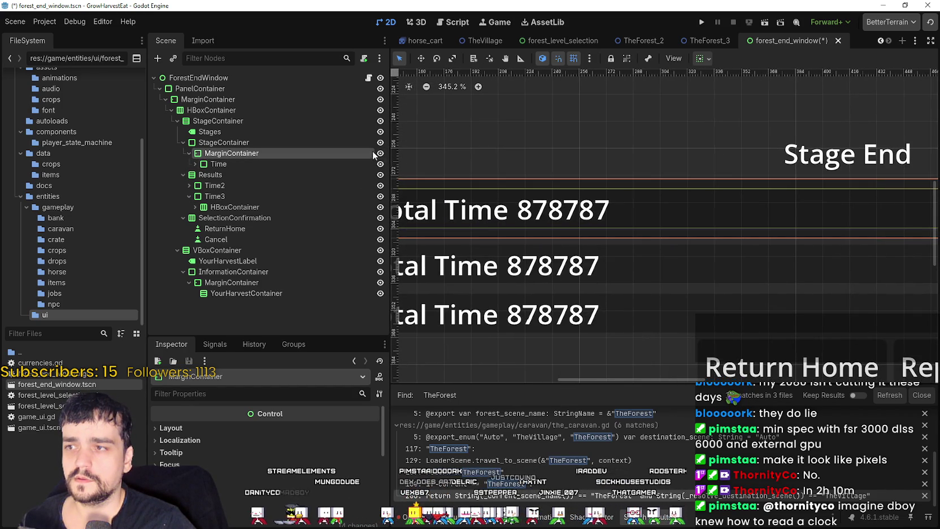
left_click(380, 153)
left_click(380, 153)
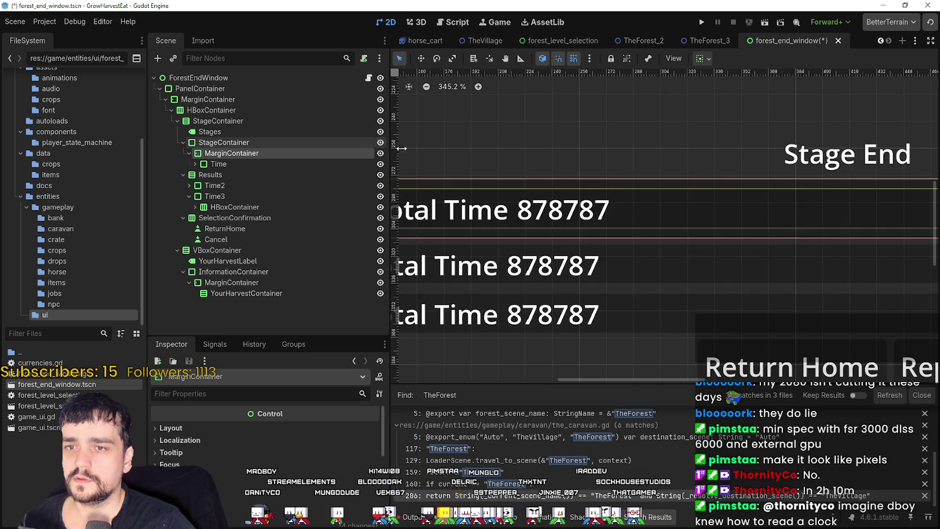
scroll(748, 262, "down", 3)
scroll(718, 238, "right", 4)
scroll(673, 227, "up", 8)
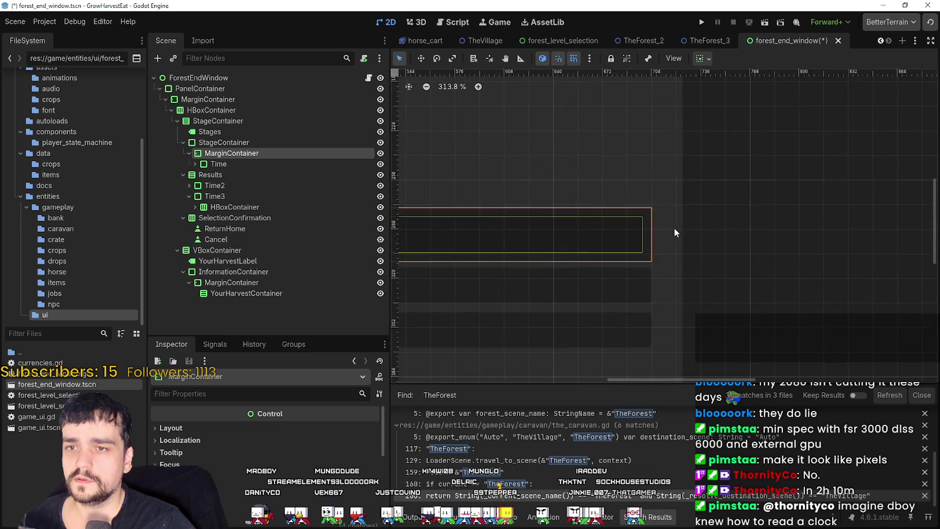
scroll(599, 230, "down", 7)
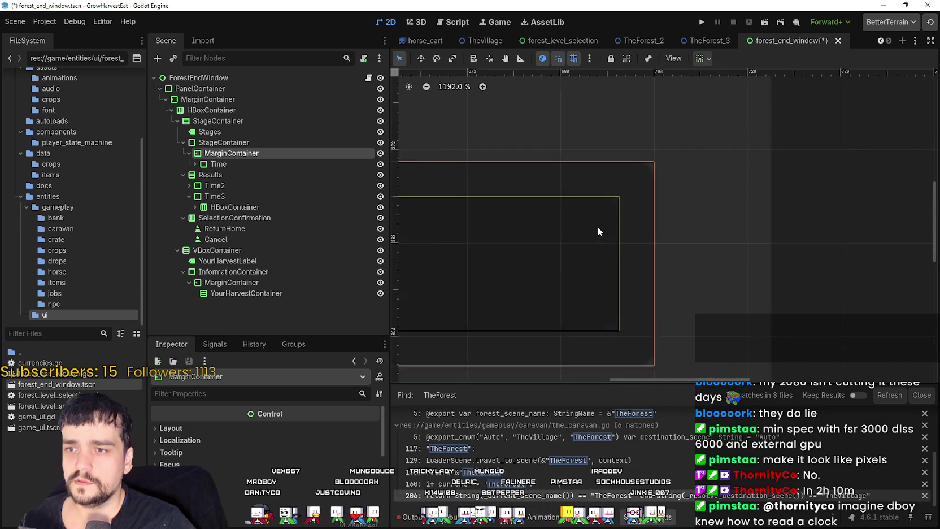
scroll(737, 283, "left", 10)
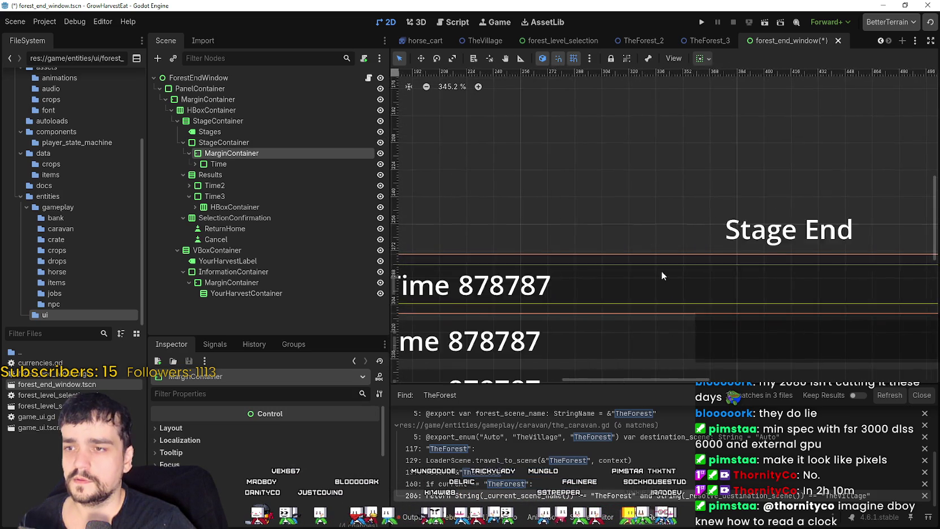
Expand Time and move its HBoxContainer with TotalTime and TotalTime2 into MarginContainer
left_click(183, 164)
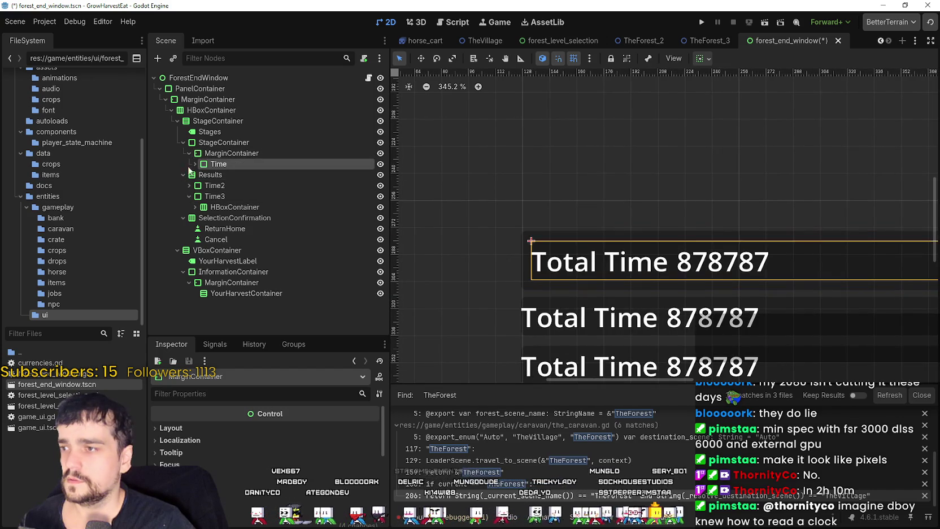
left_click(195, 164)
left_click(201, 174)
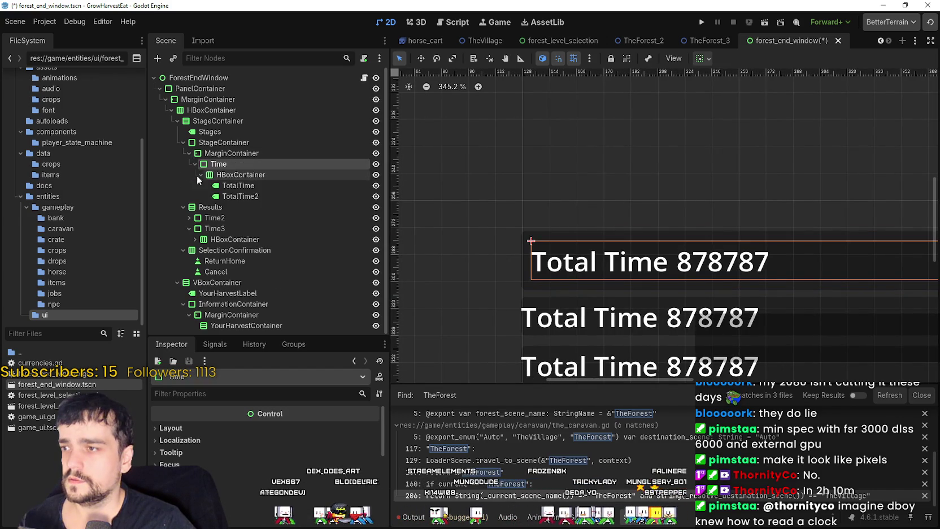
left_click(232, 185)
left_click(237, 196)
left_click(239, 175)
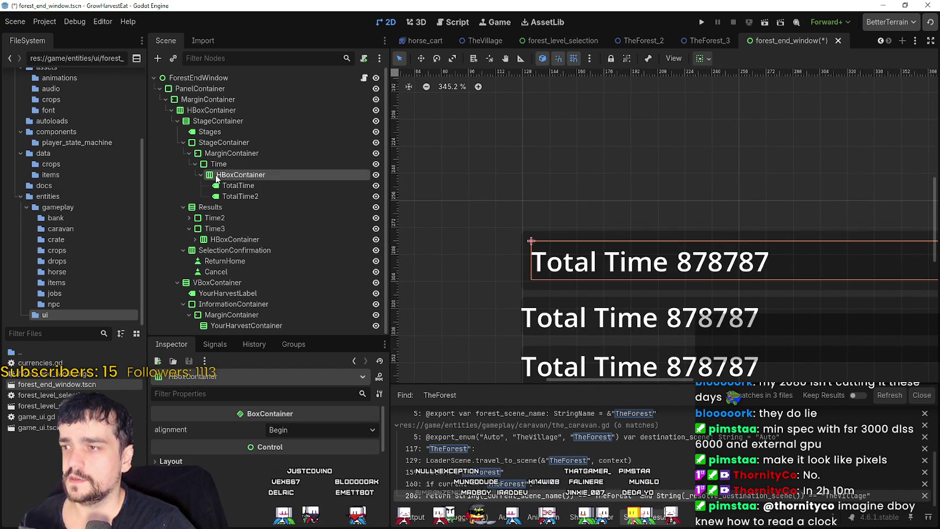
left_click_drag(217, 179, 234, 152)
Hide and delete the empty Time node, confirming the deletion, then select the StageContainer
left_click(249, 163)
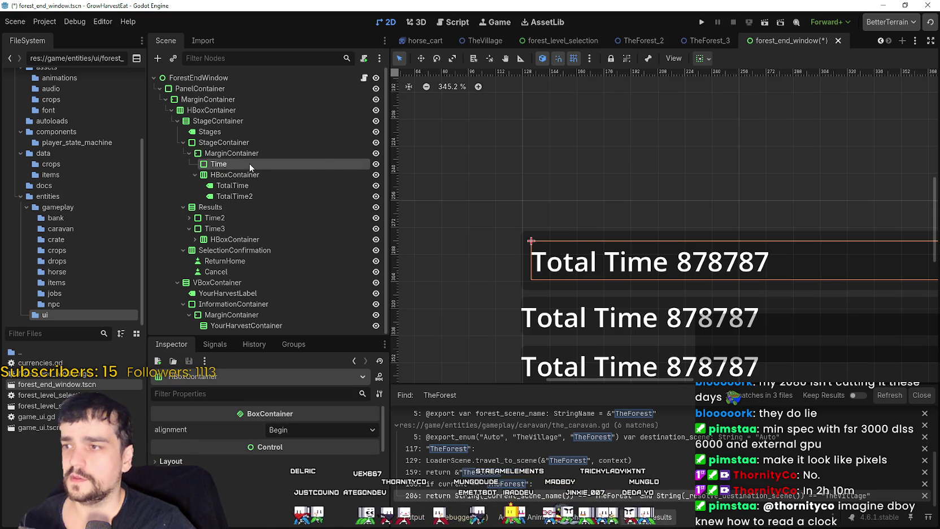
left_click(376, 164)
right_click(310, 166)
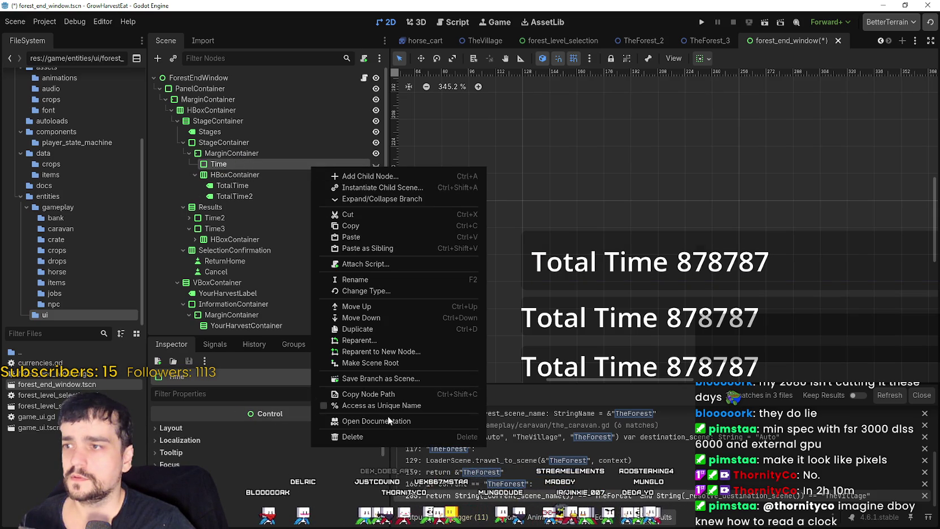
left_click(400, 432)
left_click(423, 263)
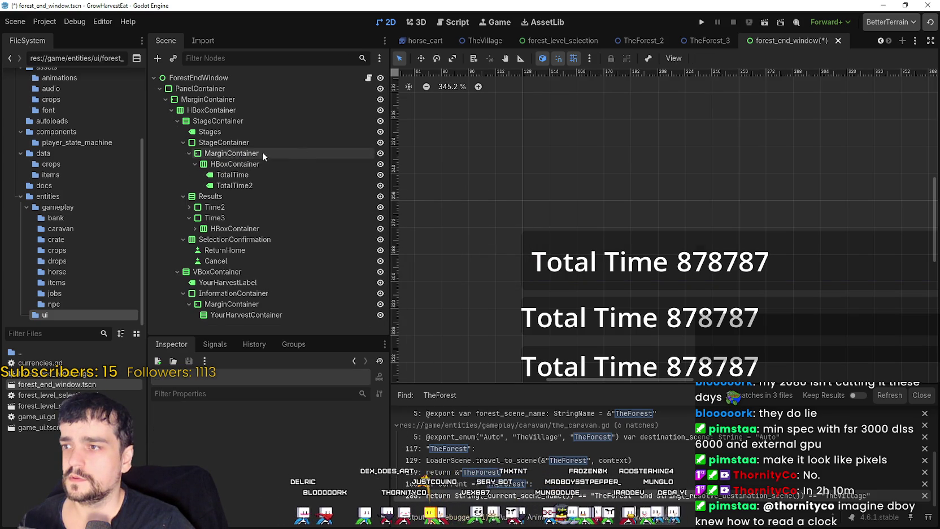
left_click(231, 142)
left_click(241, 143)
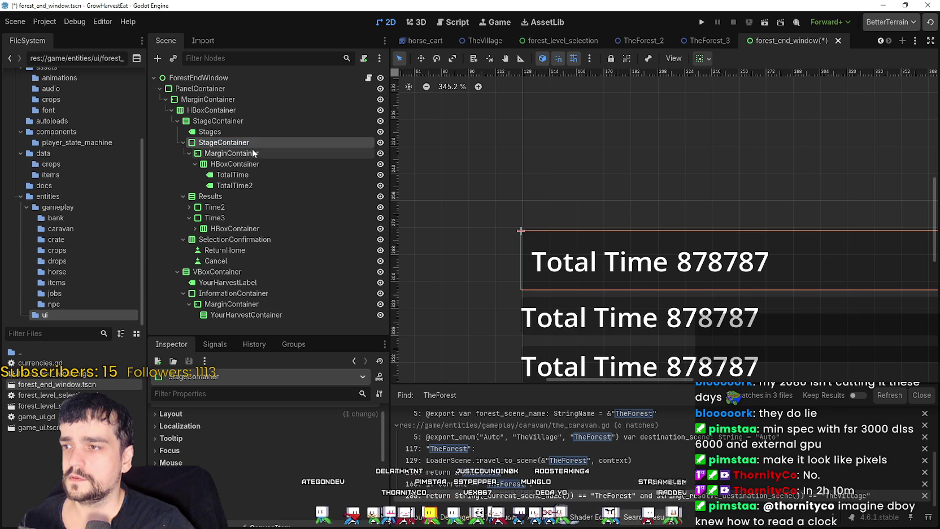
Name the container TimerContainer and the first time label TotalTimeLabel
type("T")
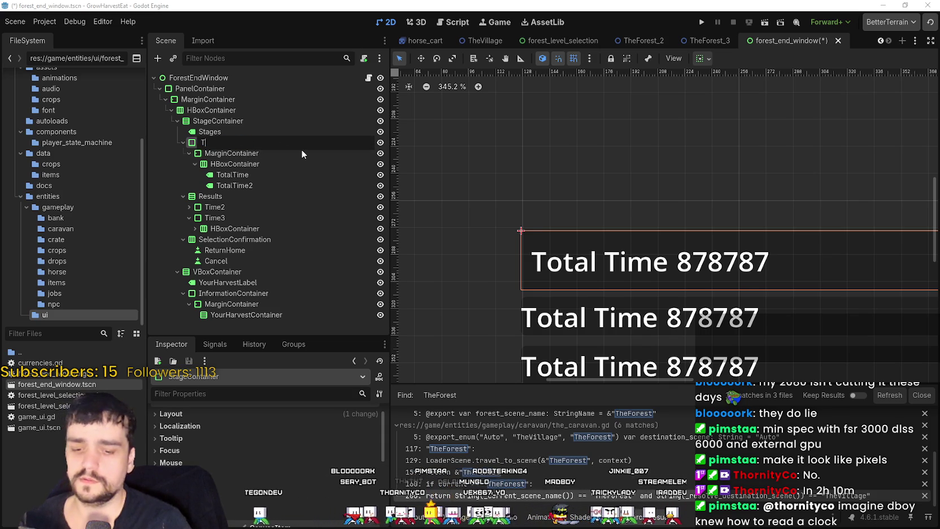
type("imerContainer")
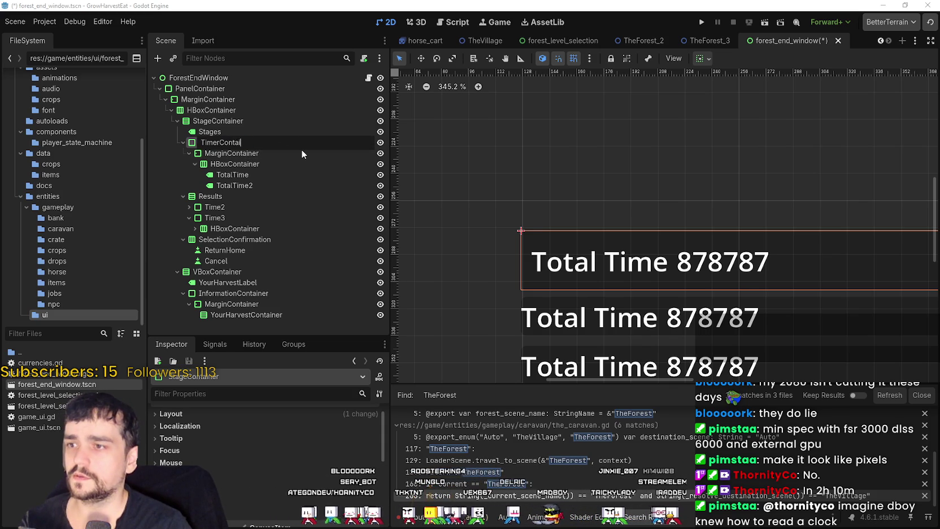
key("Return")
scroll(546, 271, "down", 2)
left_click(243, 166)
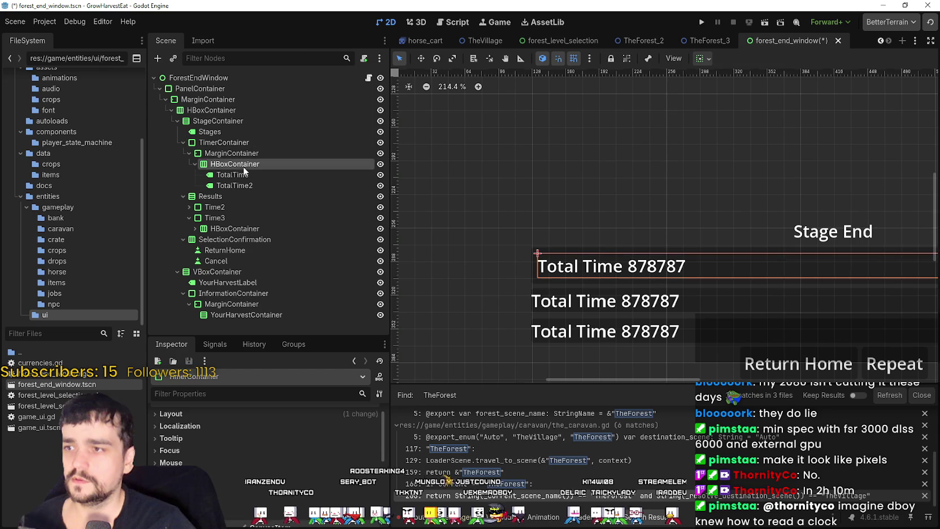
left_click(257, 174)
left_click(266, 177)
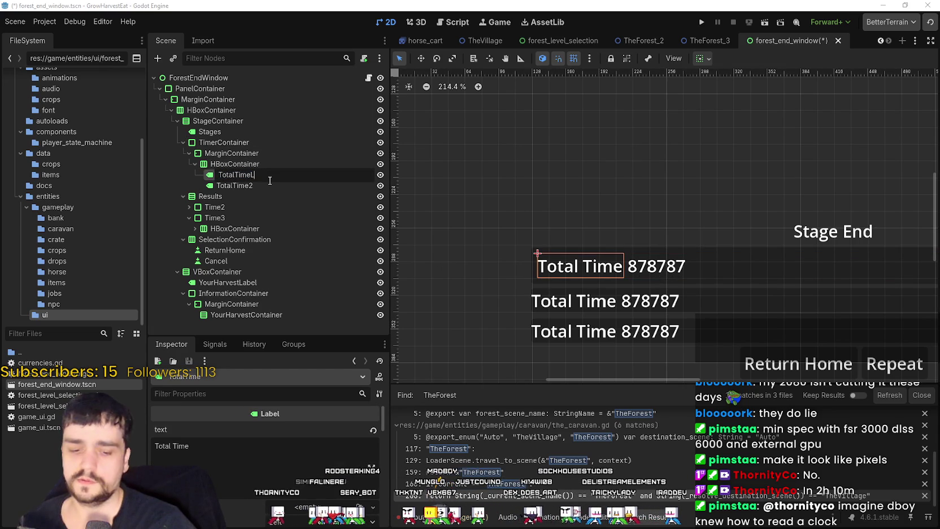
key("Return")
Rename the TotalTime2 count label to TotalTimeCount
left_click(269, 181)
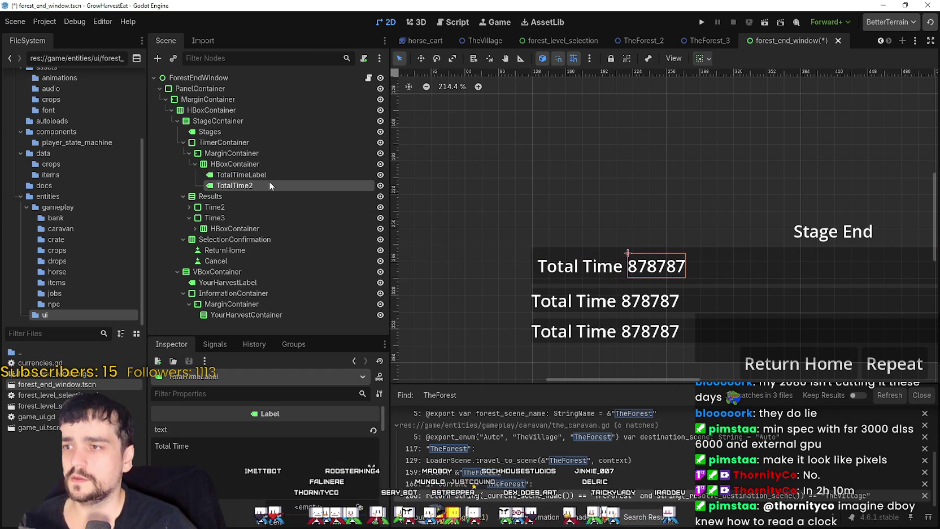
left_click(274, 183)
left_click(270, 185)
type("Cou")
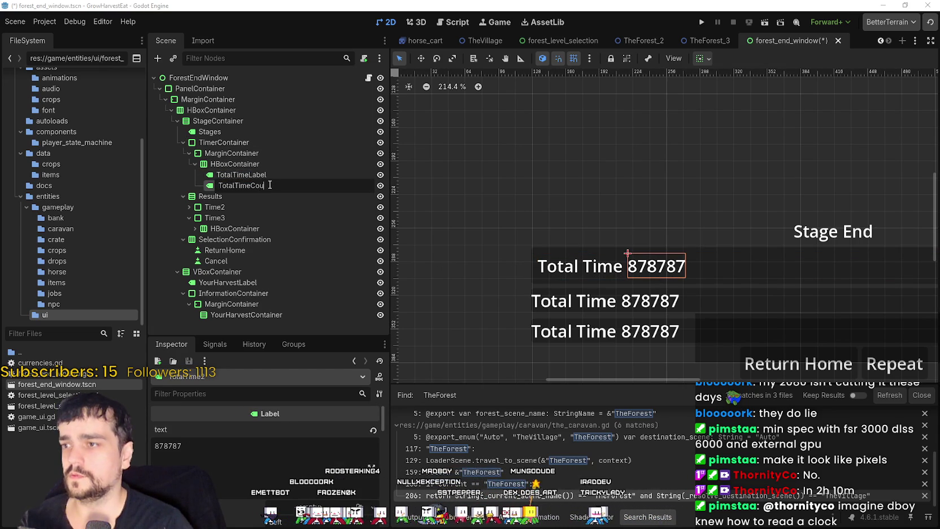
type("nt")
key("Return")
Review the row HBoxContainer's Begin/Center/End alignment choices
scroll(518, 147, "down", 3)
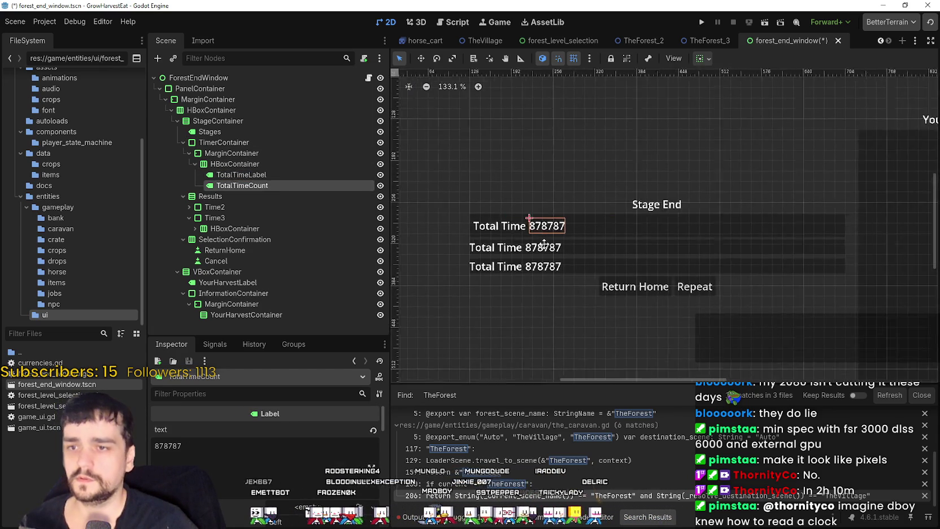
scroll(559, 231, "up", 2)
scroll(559, 231, "left", 2)
key("Up")
key("Up")
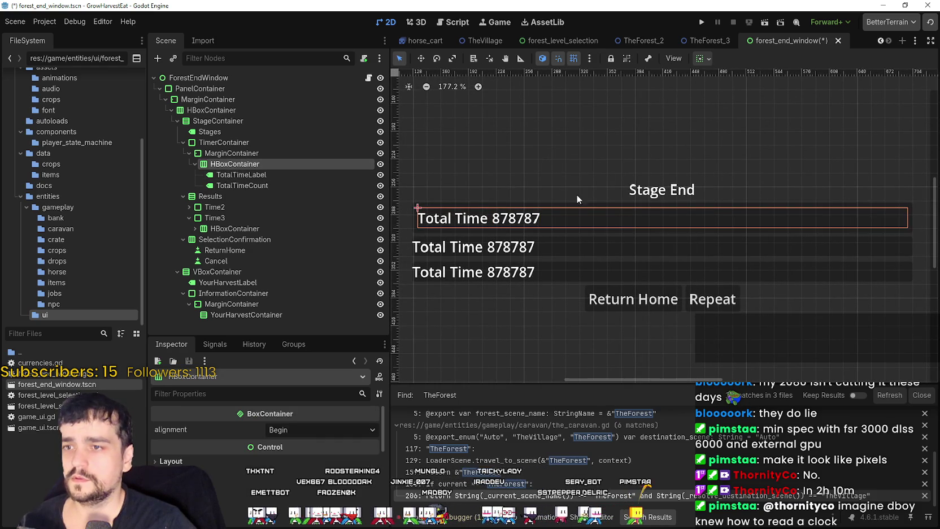
left_click(703, 58)
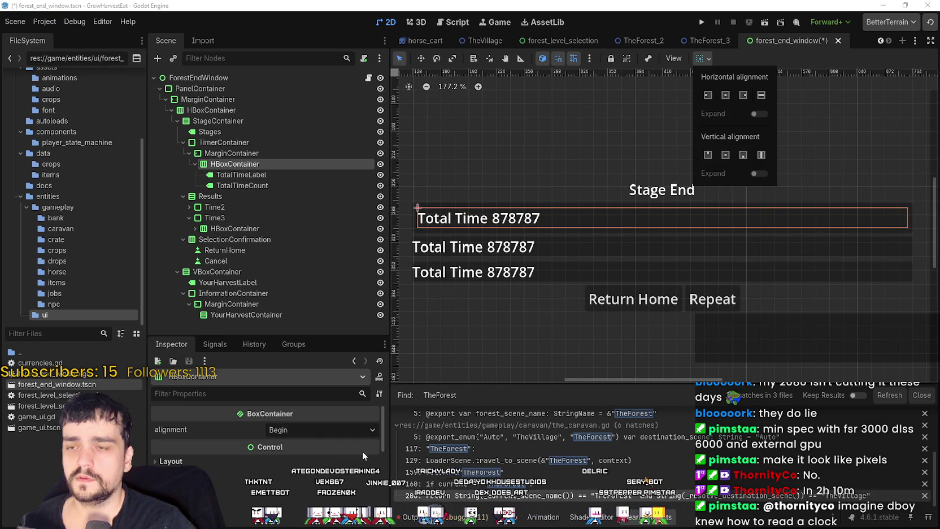
left_click(302, 440)
left_click(299, 431)
left_click(299, 432)
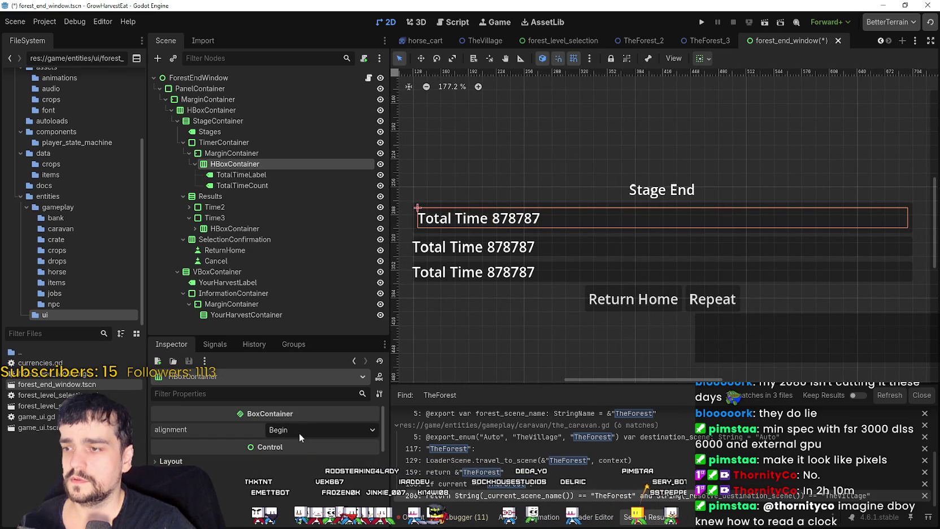
left_click(298, 433)
left_click(298, 433)
Select the 878787 TotalTimeCount label and bring up its sizing options
left_click(260, 176)
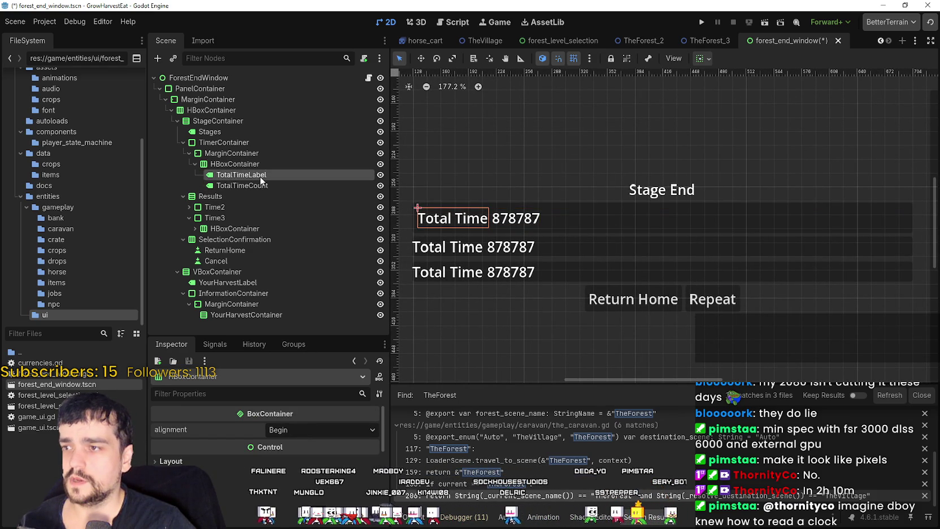
left_click(275, 187)
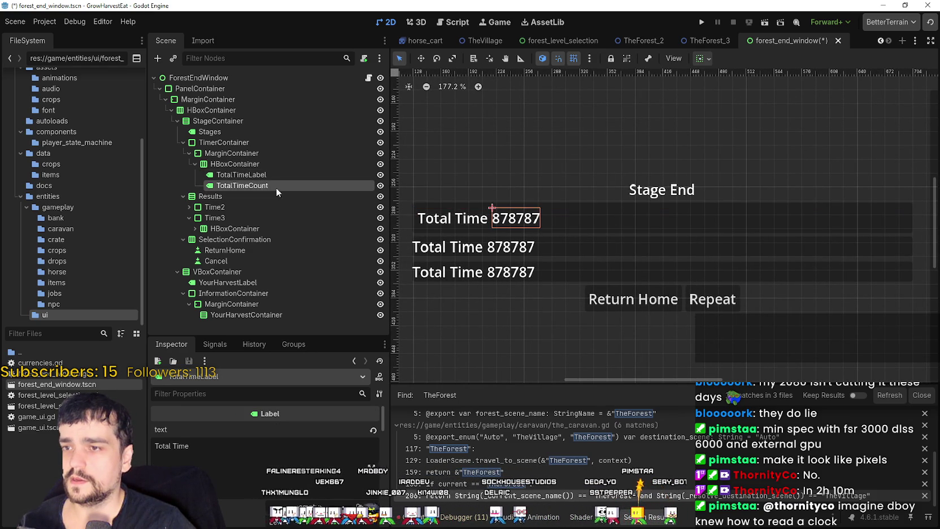
left_click(700, 59)
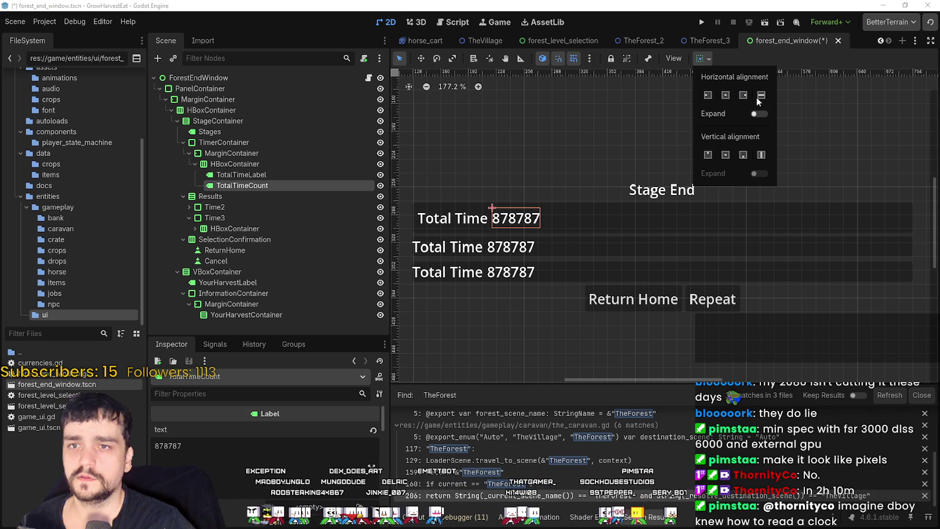
Give the 878787 count Horizontal Expand with Shrink End alignment
left_click(760, 114)
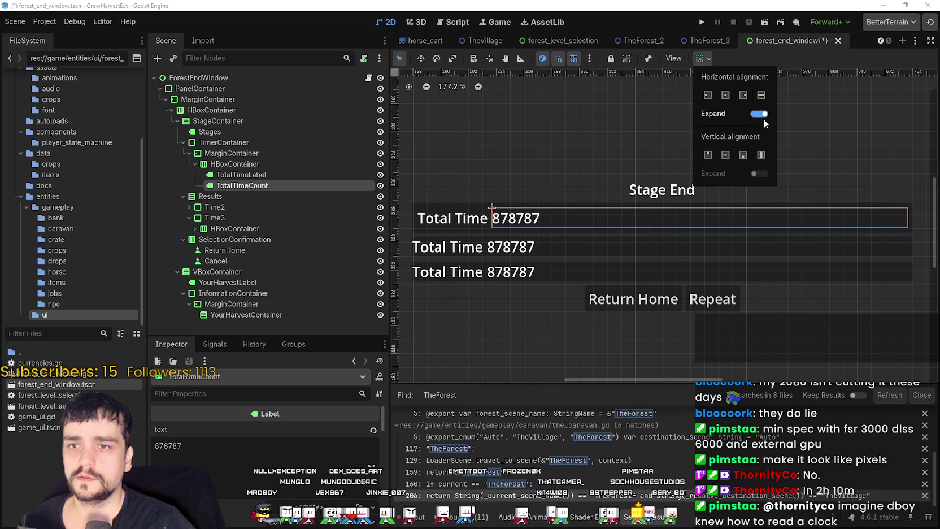
left_click(743, 95)
left_click(800, 58)
scroll(825, 187, "down", 2)
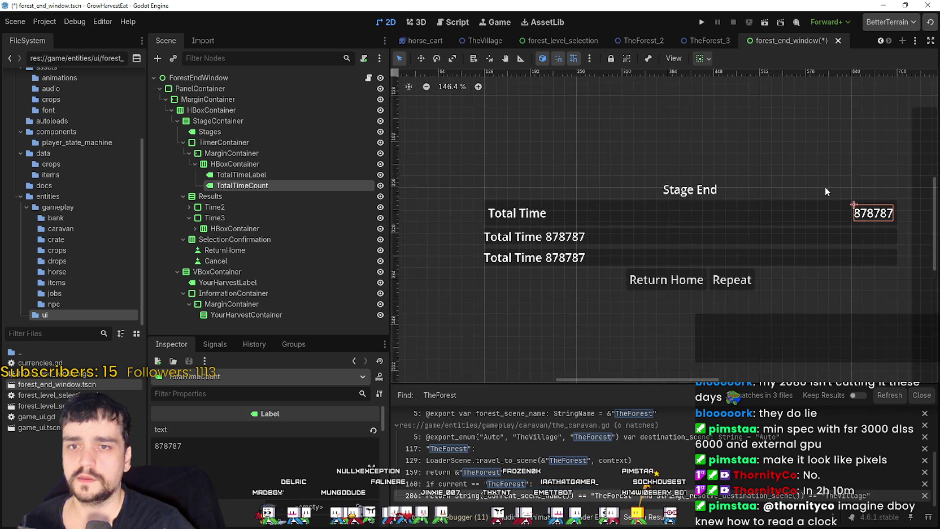
scroll(639, 325, "up", 2)
scroll(611, 246, "down", 3)
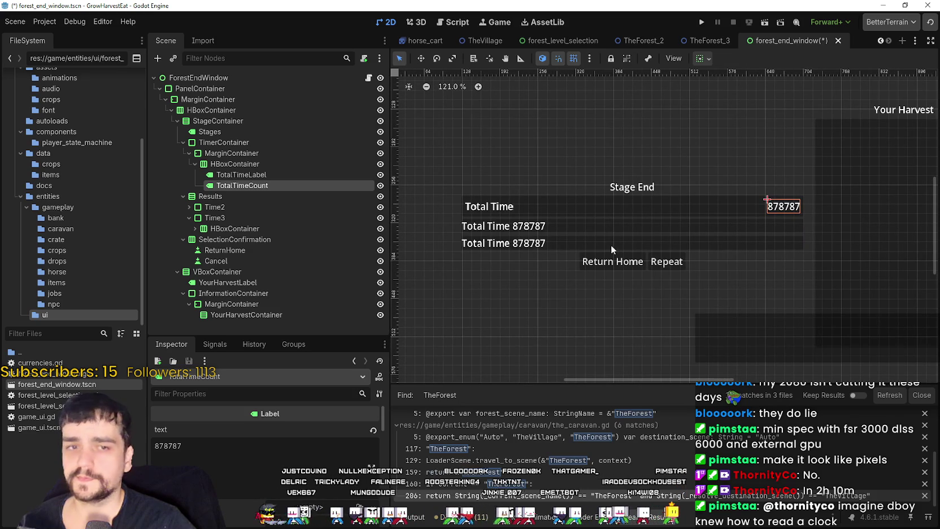
scroll(607, 241, "down", 1)
scroll(608, 240, "up", 2)
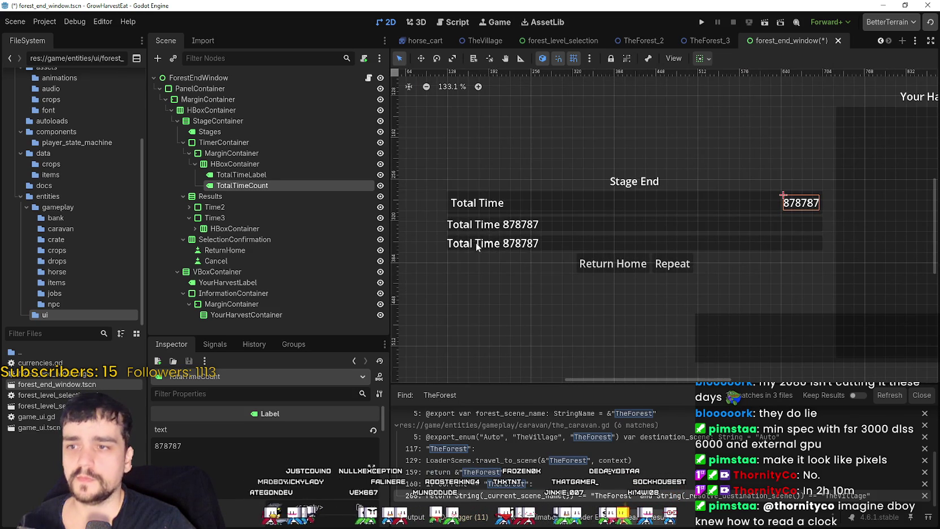
scroll(483, 238, "up", 3)
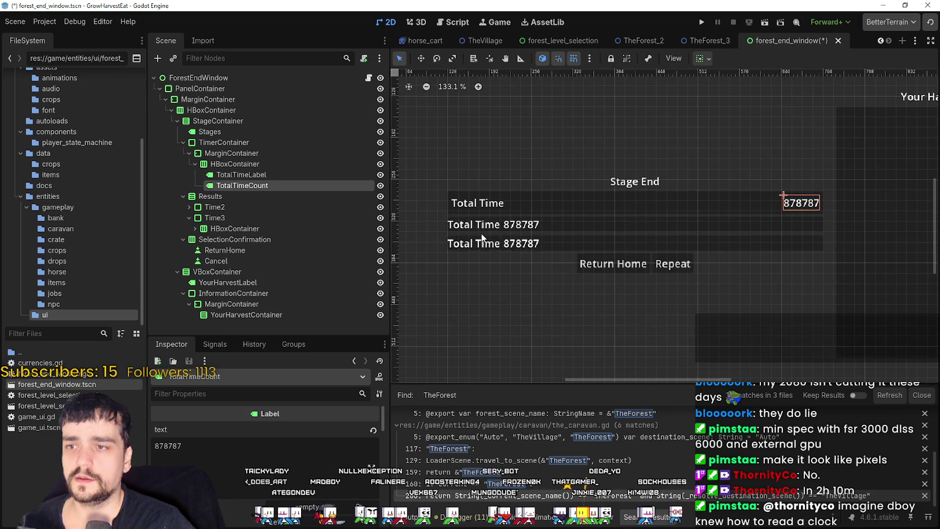
Select the first row's MarginContainer, then the third row Time3
left_click(245, 176)
left_click(246, 164)
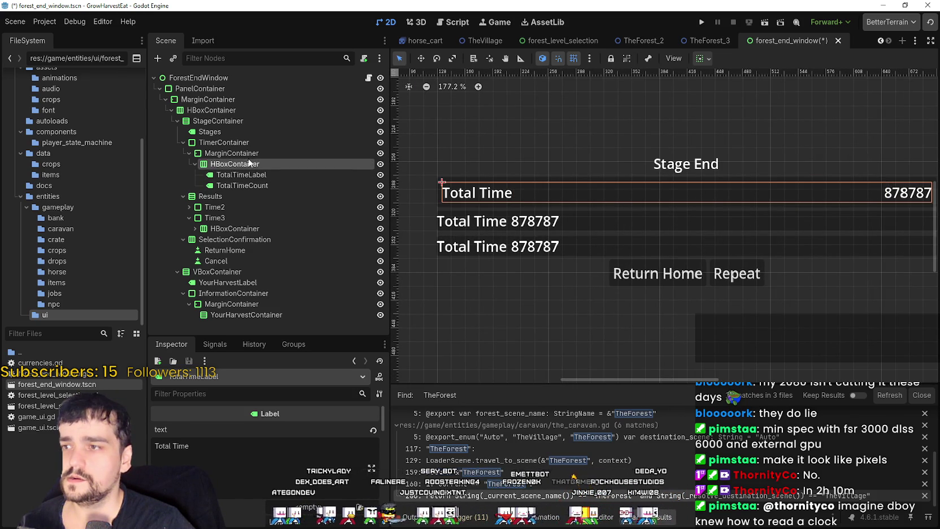
left_click(247, 152)
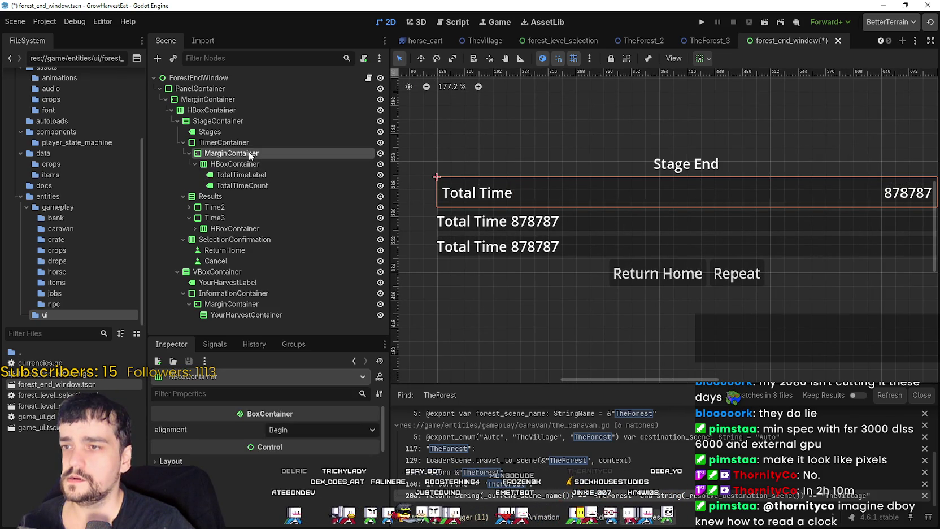
left_click(222, 218)
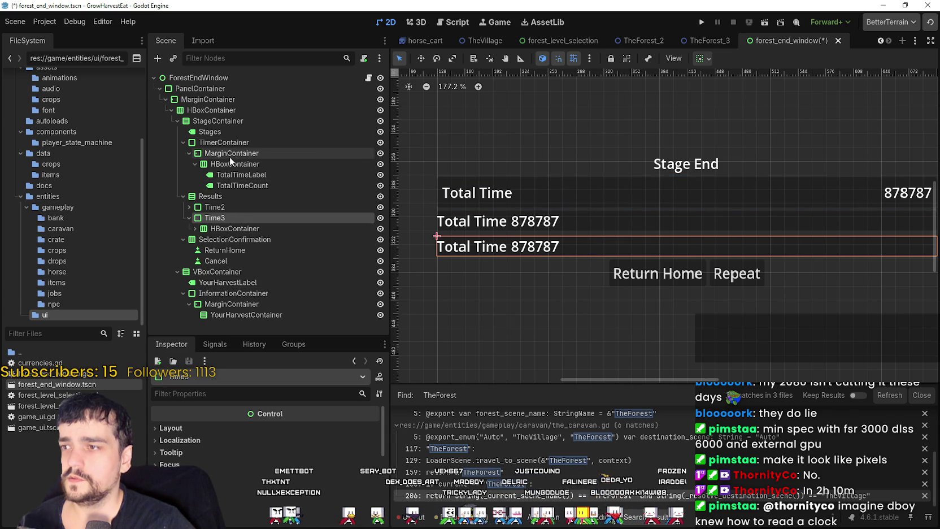
Add a MarginContainer child node under the Time2 row
left_click(189, 207)
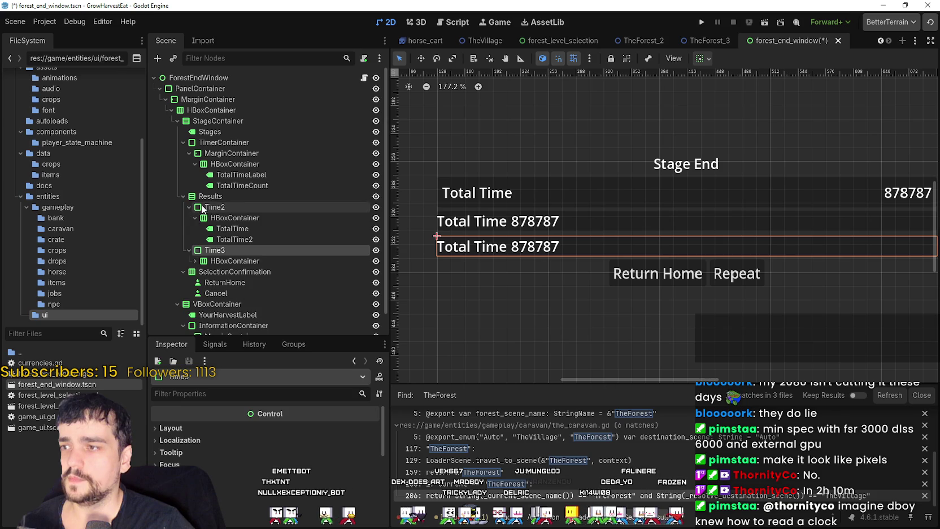
left_click(210, 207)
right_click(214, 210)
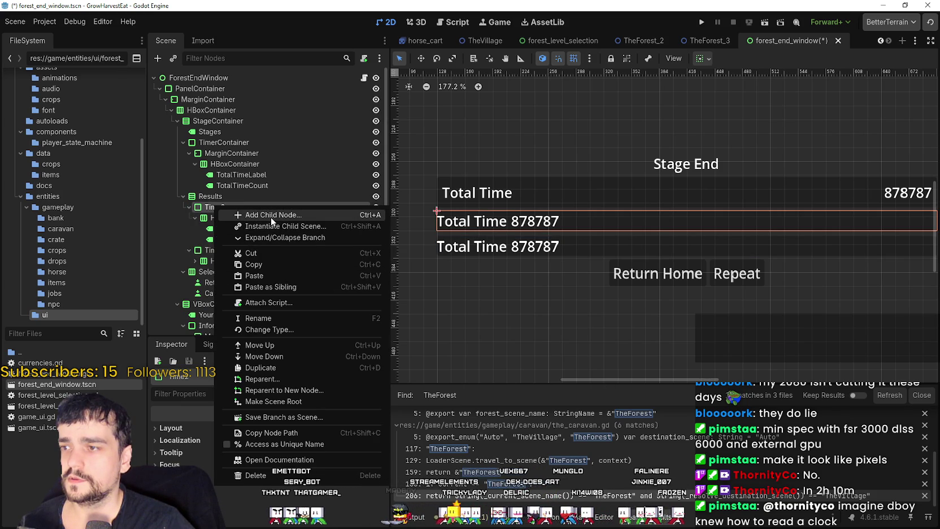
left_click(218, 207)
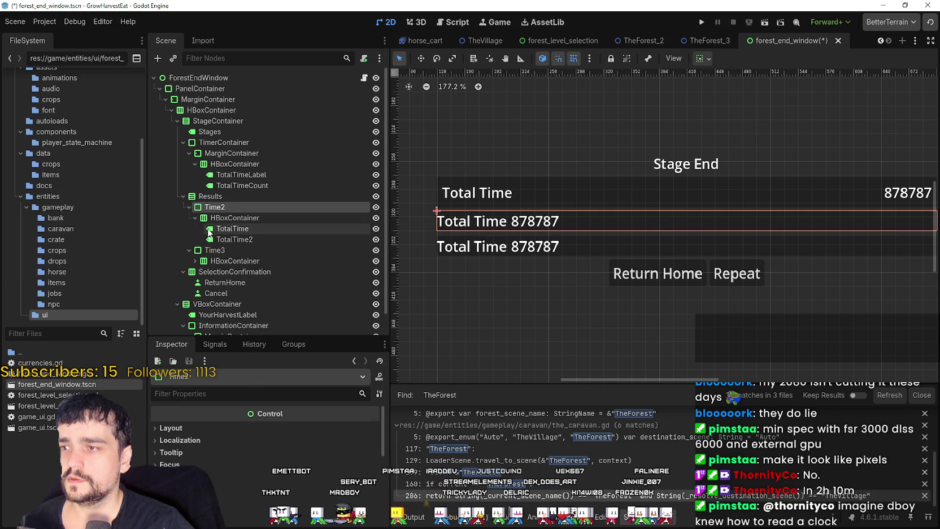
right_click(226, 211)
left_click(261, 222)
type("mar")
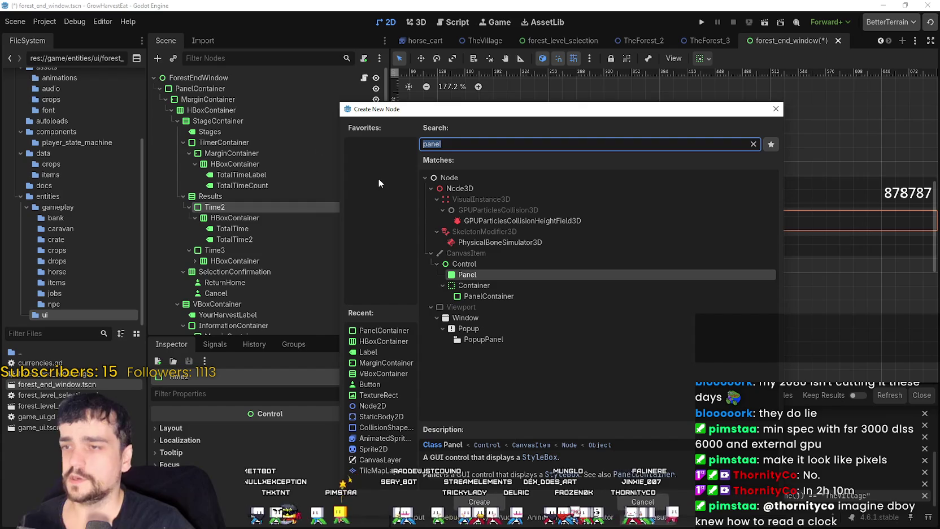
type("gin")
key("Return")
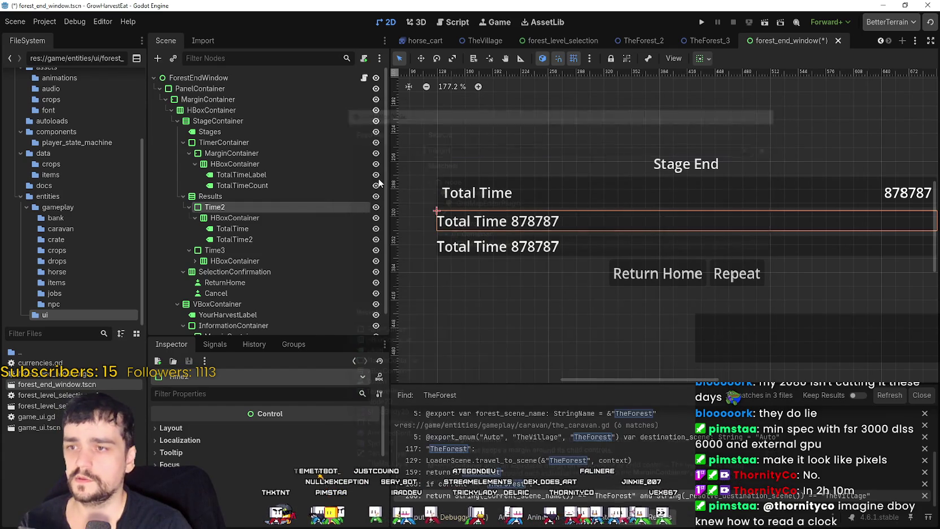
Move the row's HBoxContainer into the new MarginContainer
left_click_drag(221, 251, 253, 221)
scroll(697, 236, "up", 4)
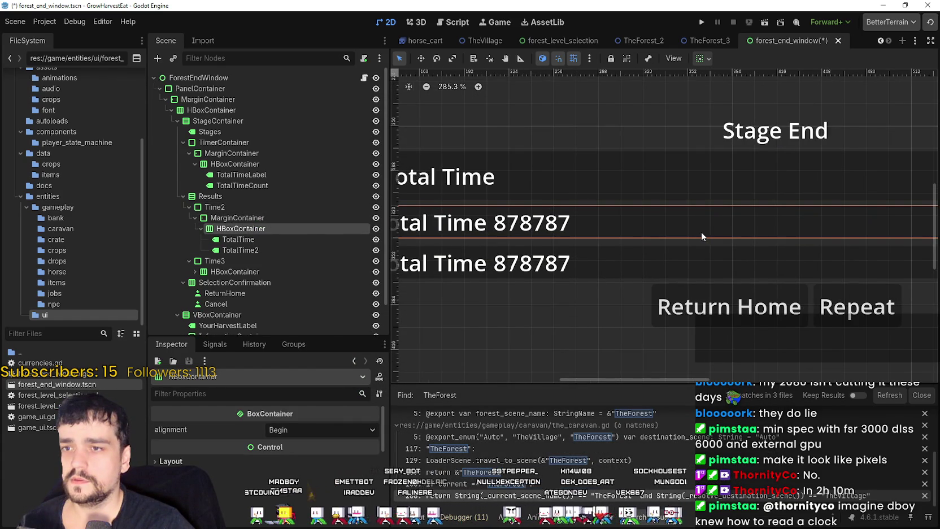
scroll(699, 233, "down", 3)
scroll(782, 270, "right", 3)
scroll(726, 251, "up", 7)
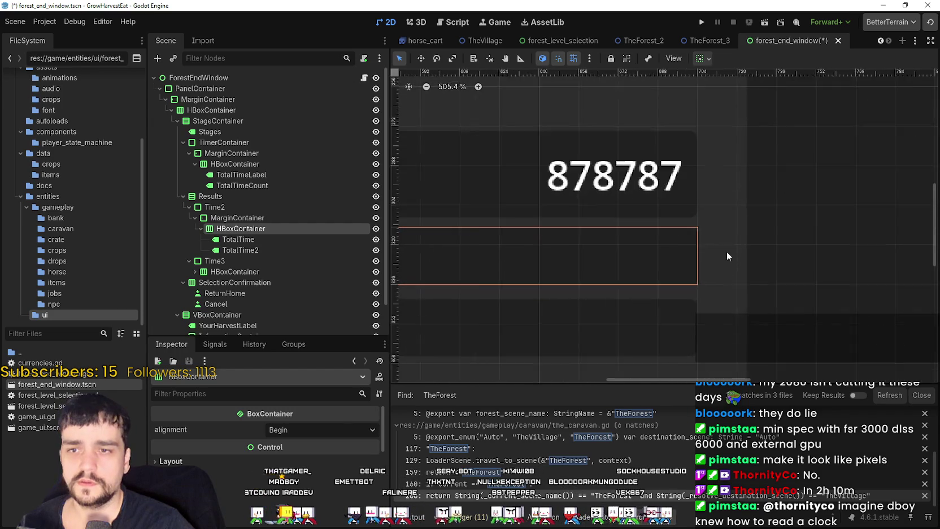
scroll(695, 253, "up", 4)
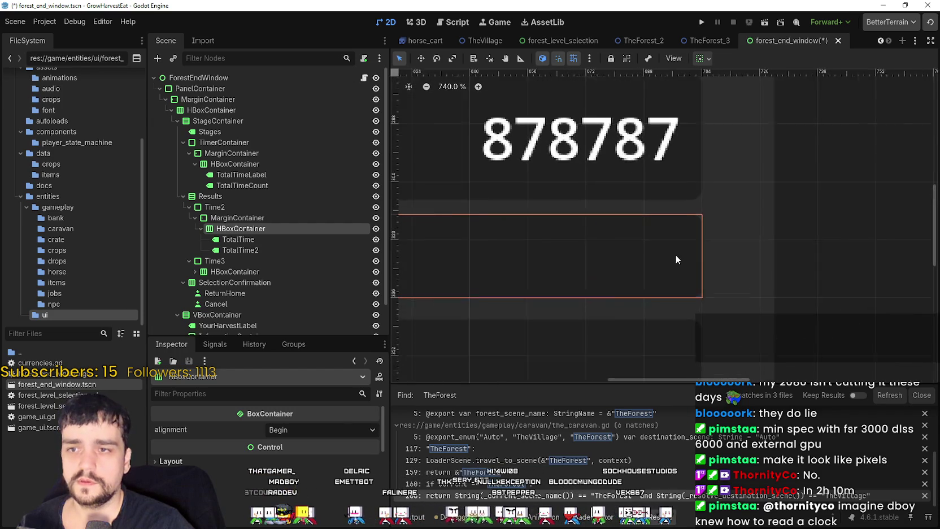
Set the MarginContainer's margin constant overrides to 6 px
left_click(226, 218)
scroll(277, 464, "down", 3)
left_click(225, 438)
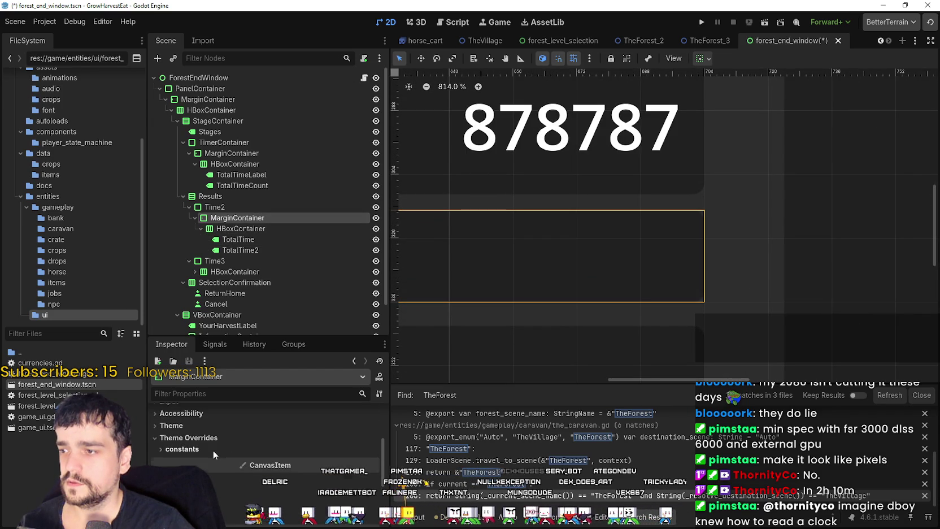
left_click(212, 449)
type("6")
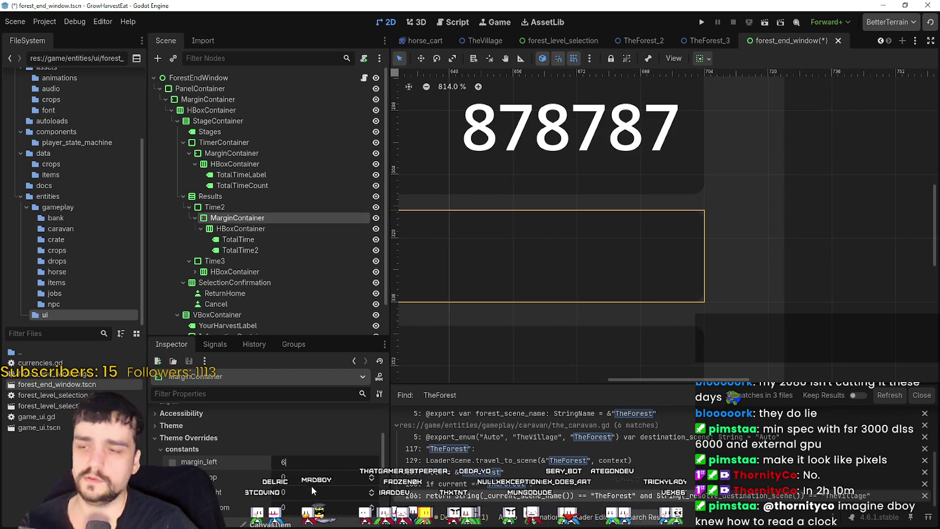
left_click(307, 480)
type("6")
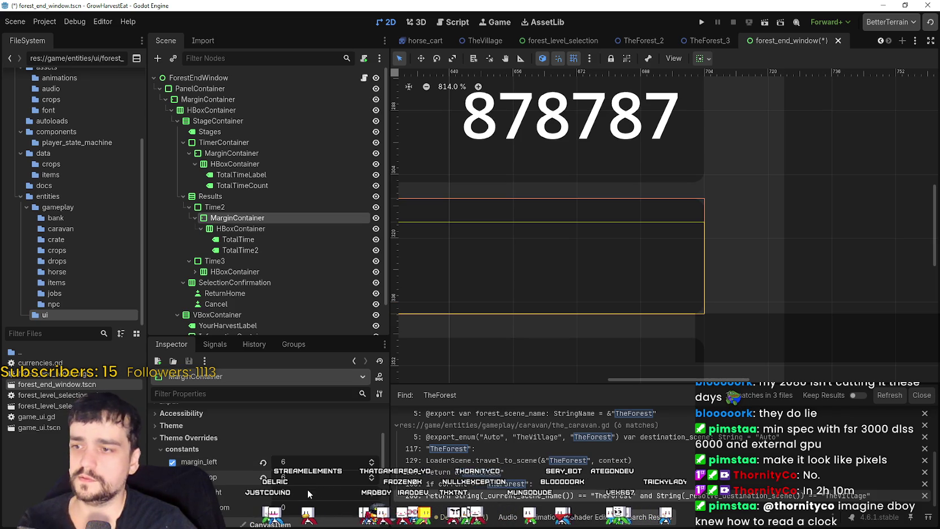
key("Return")
left_click(310, 492)
type("6")
key("Return")
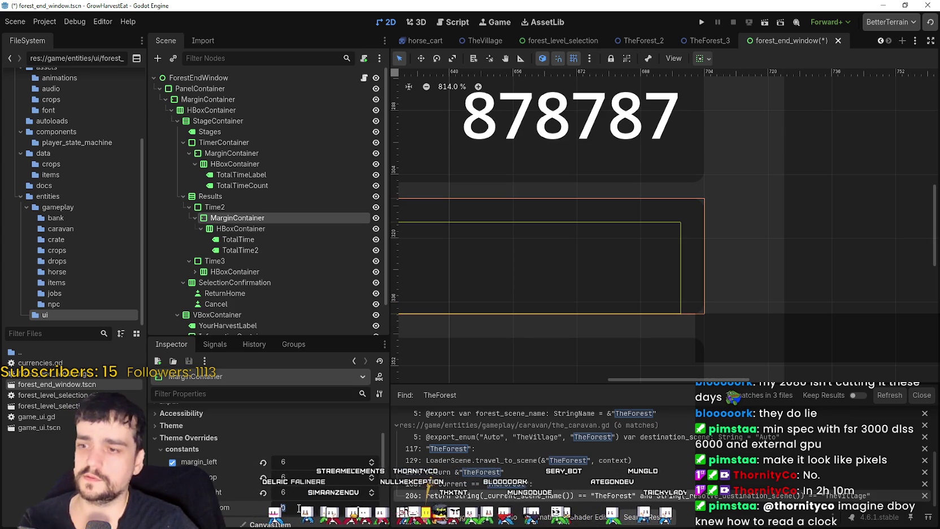
scroll(456, 291, "down", 5)
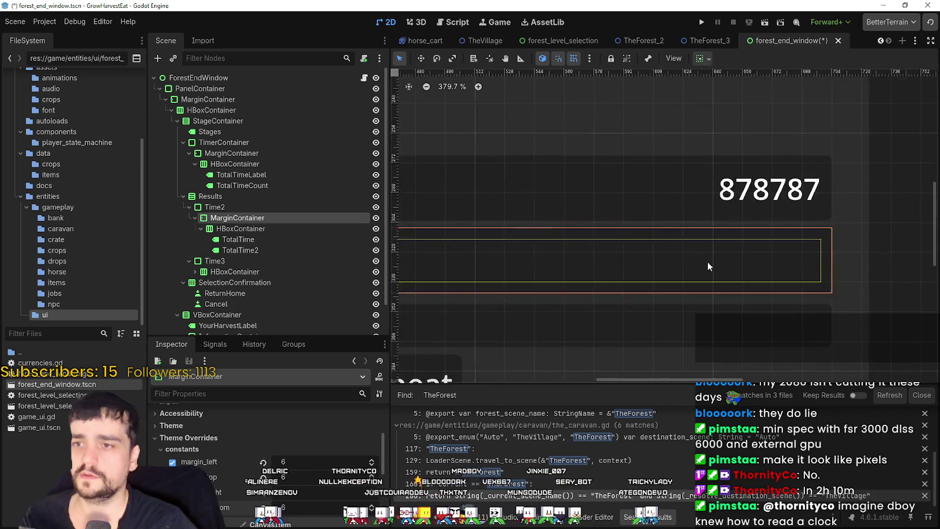
scroll(587, 247, "down", 1)
scroll(600, 219, "left", 3)
scroll(514, 238, "up", 2)
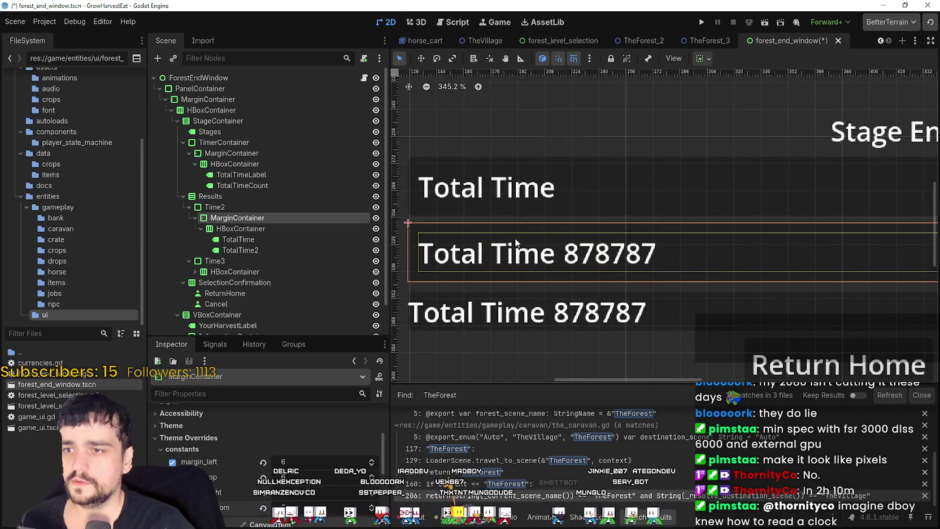
scroll(459, 295, "down", 2)
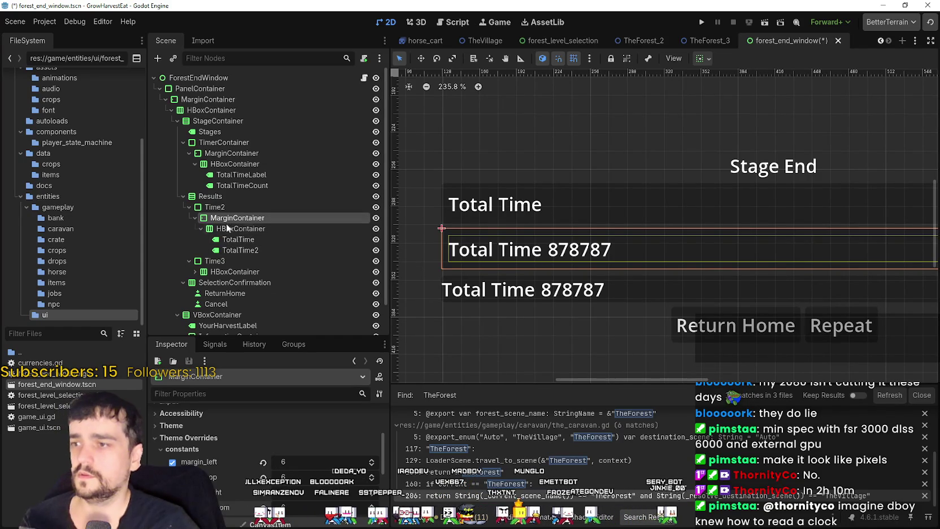
Delete the Time3 row and its children
right_click(210, 260)
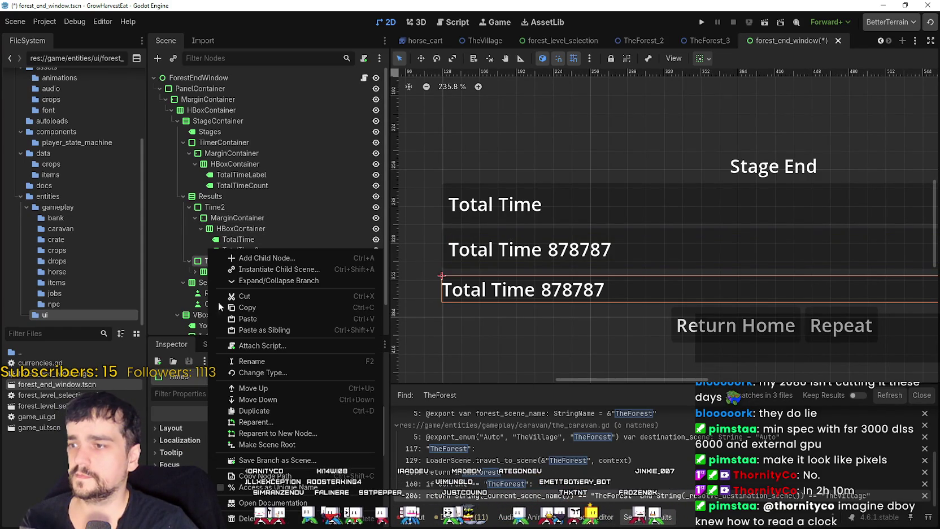
left_click(299, 518)
left_click(438, 272)
Give Time2's TotalTime2 count Horizontal Expand and Shrink End to right-align it
left_click(238, 239)
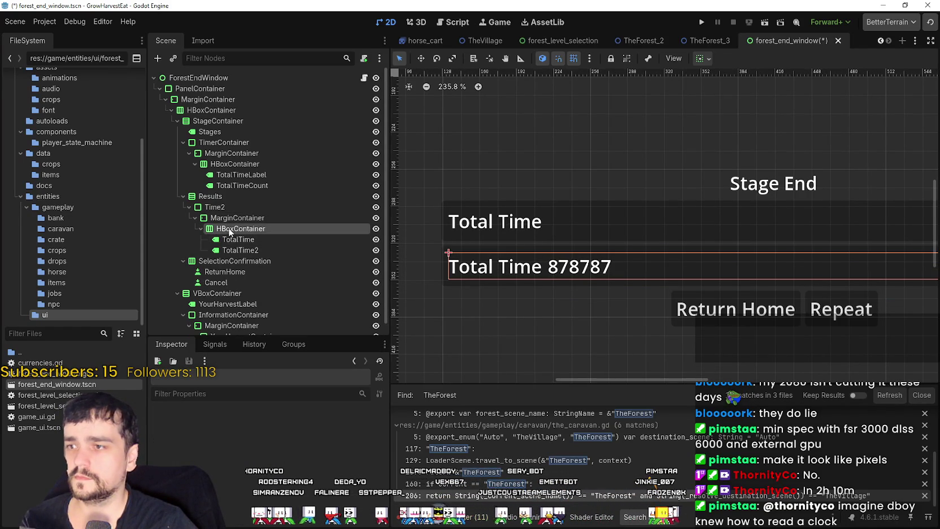
scroll(639, 230, "down", 2)
scroll(640, 231, "right", 3)
left_click(272, 250)
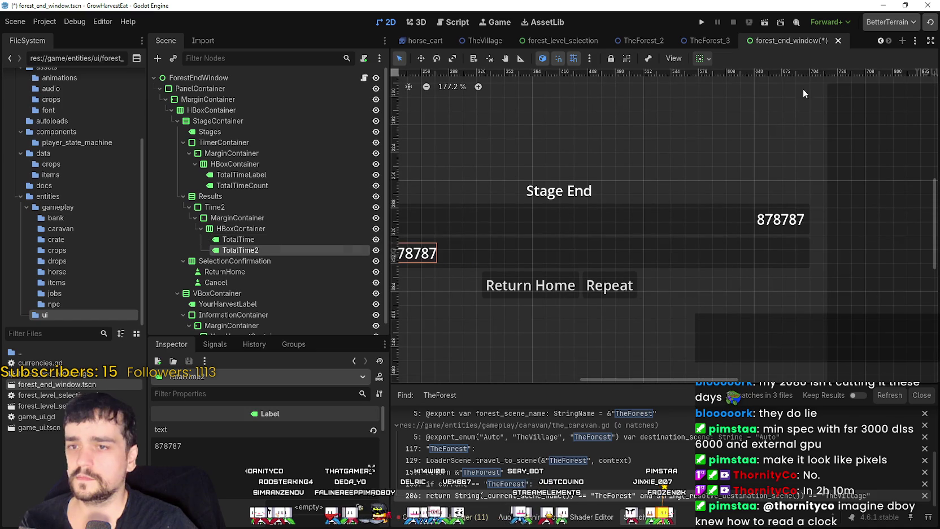
left_click(703, 58)
left_click(758, 113)
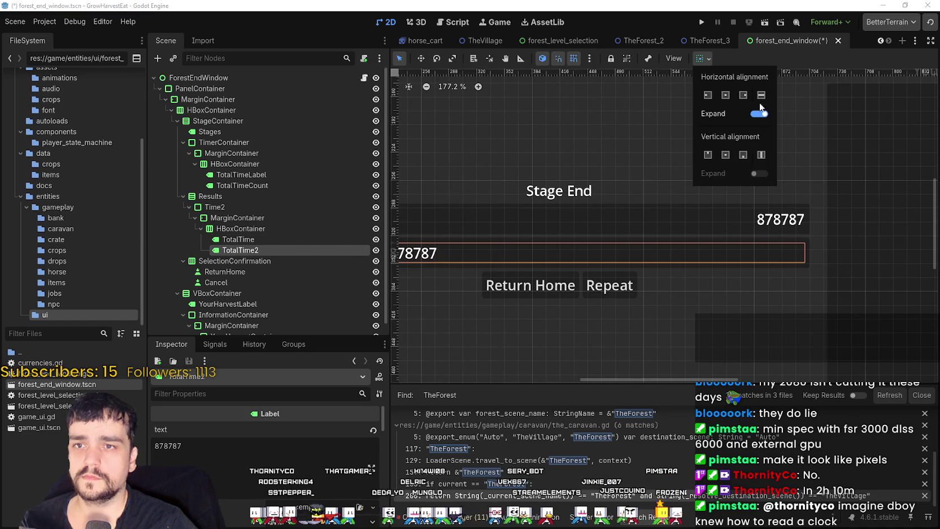
left_click(743, 94)
Select the Time2 row container and begin renaming it
scroll(626, 248, "down", 2)
scroll(626, 253, "left", 3)
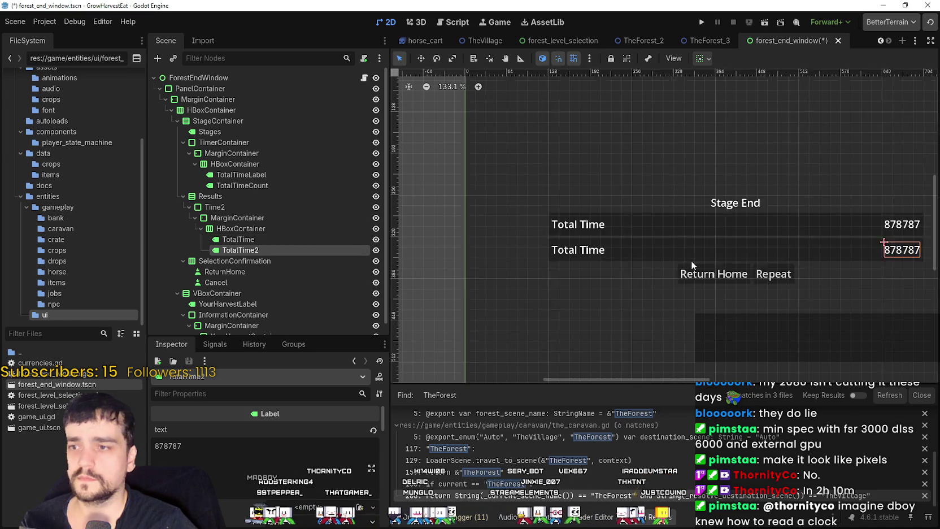
left_click(238, 238)
left_click(226, 227)
left_click(215, 206)
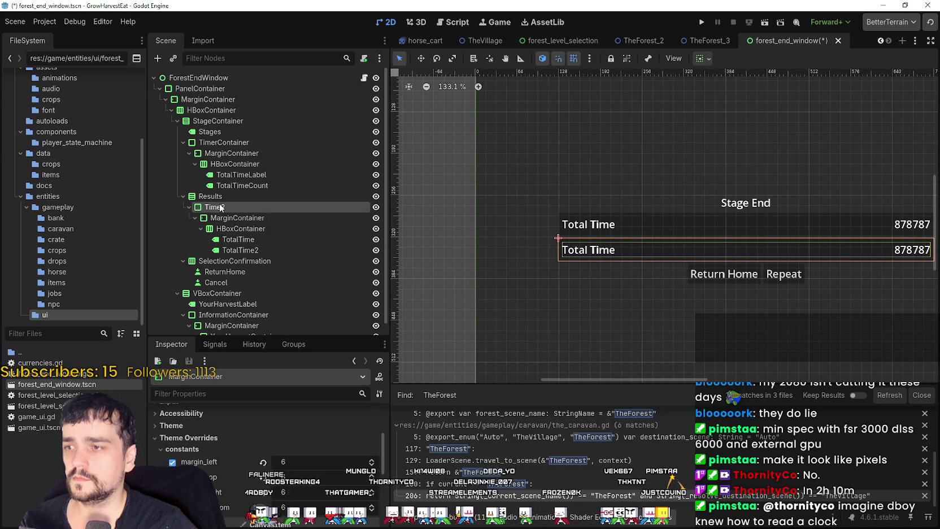
left_click(250, 205)
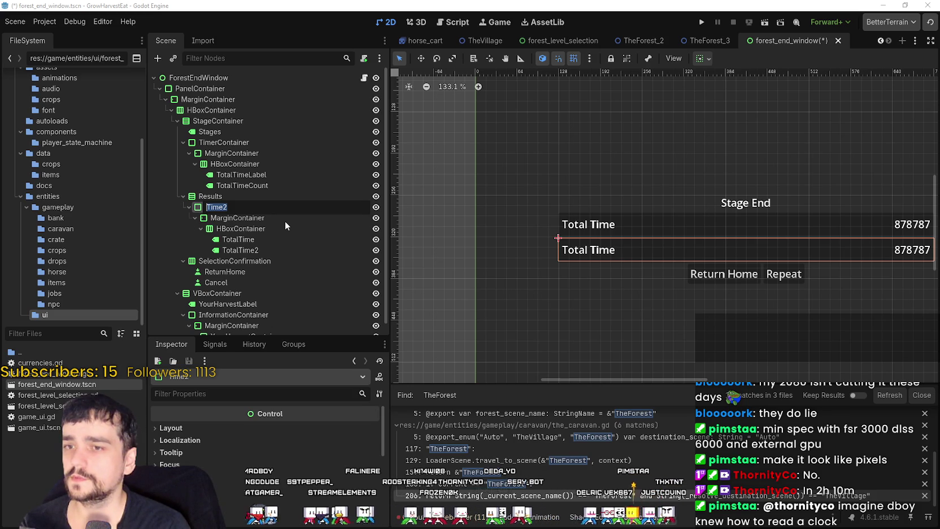
Rename Time2 to CropsContainer
type("Crops")
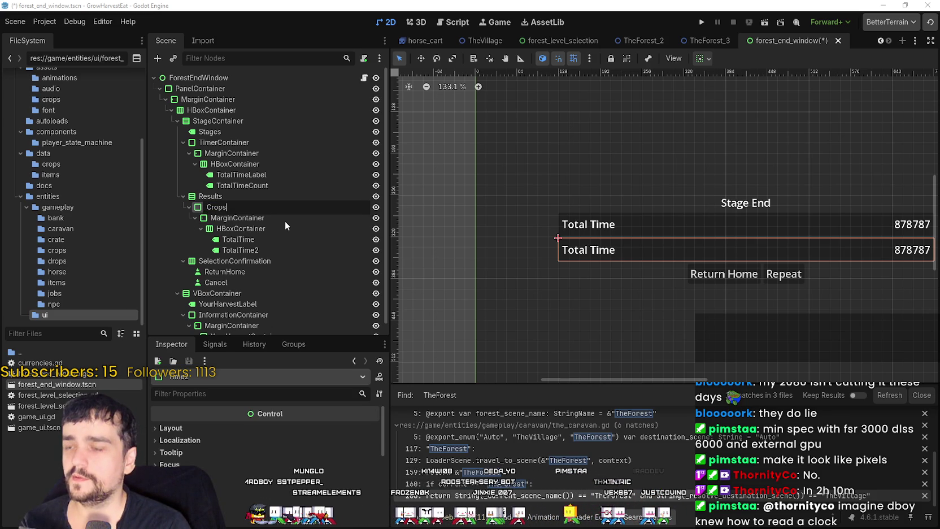
type("Collected")
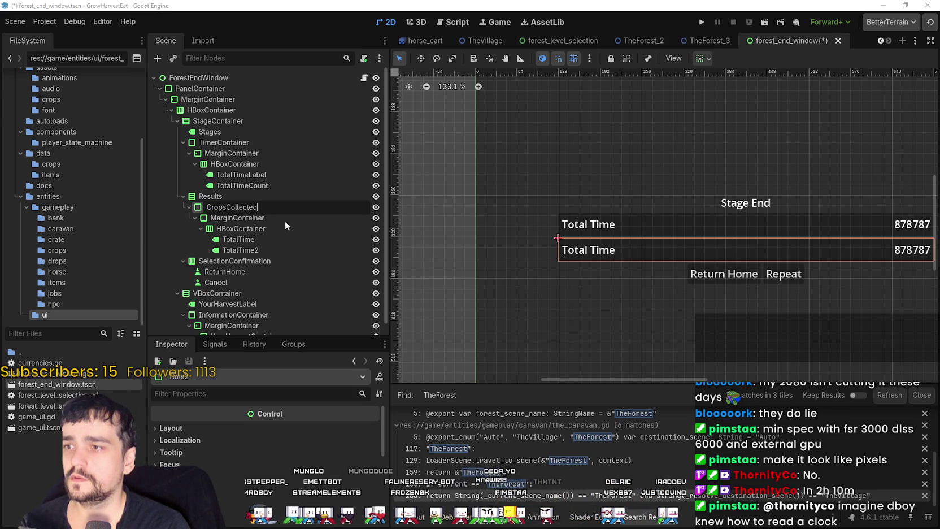
key("BackSpace")
key("BackSpace")
key("BackSpace")
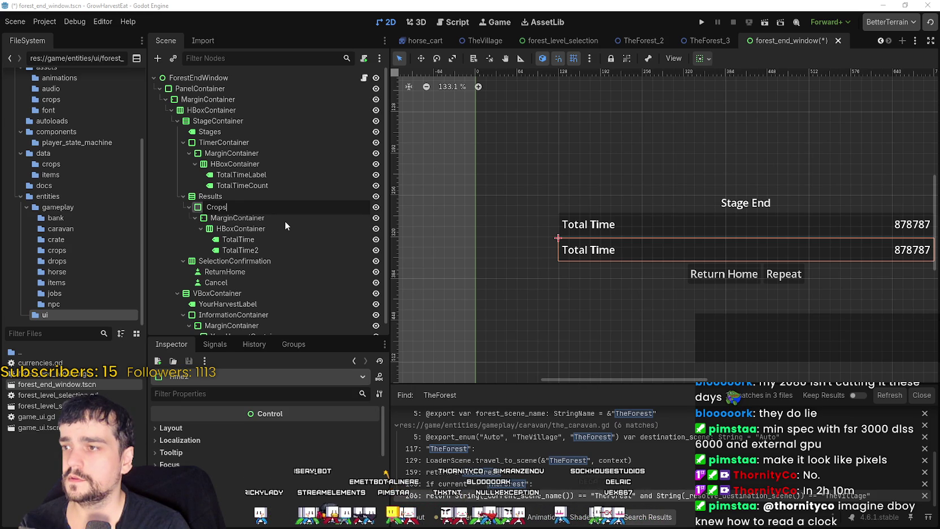
type("Container")
key("Return")
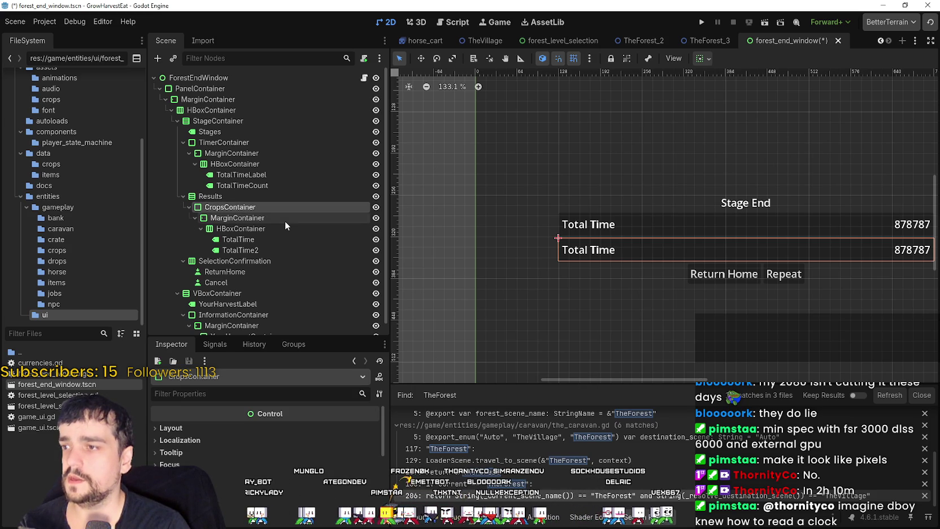
Rename the second row's TotalTime label to CropsLabel and edit its text to Crops Collected
left_click(261, 238)
key("F2")
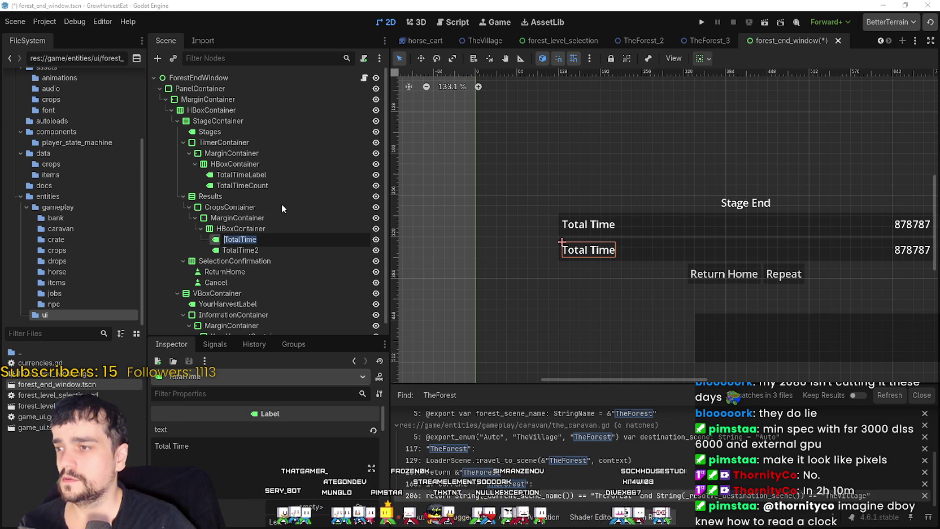
type("Crops")
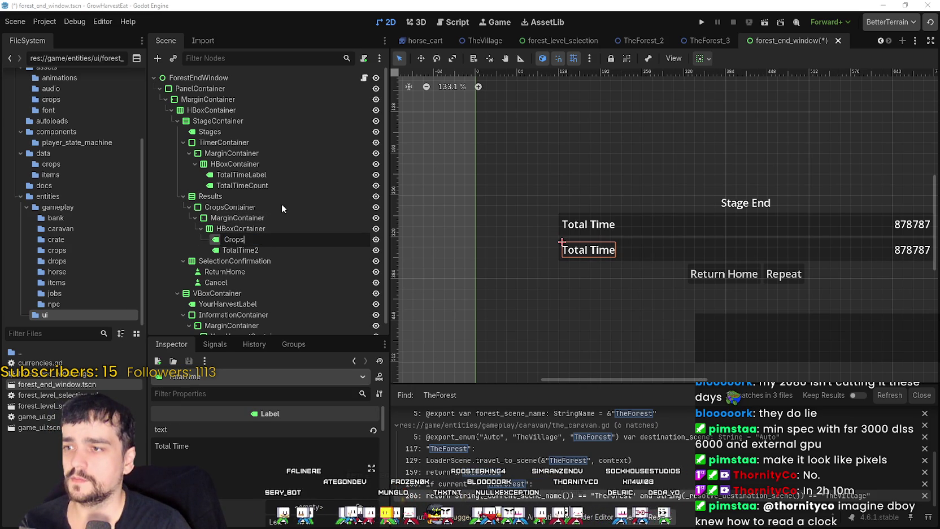
key("Return")
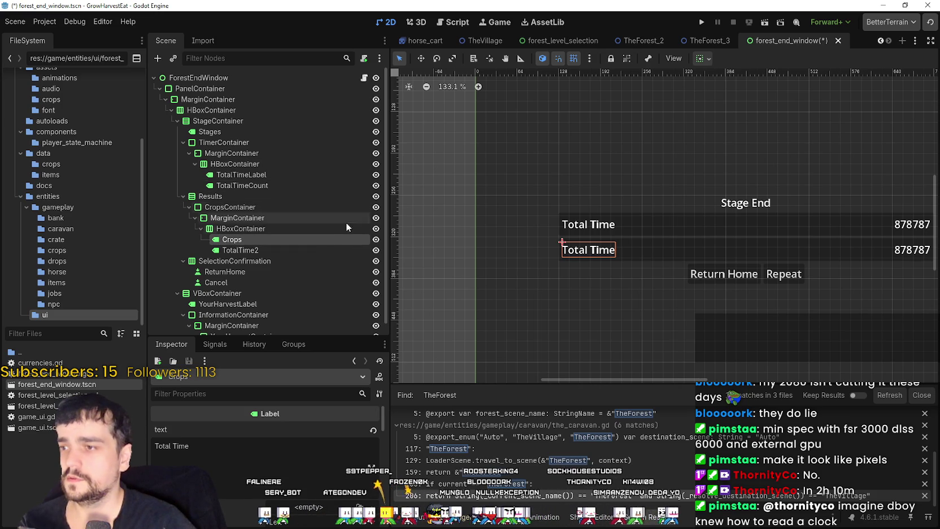
double_click(310, 240)
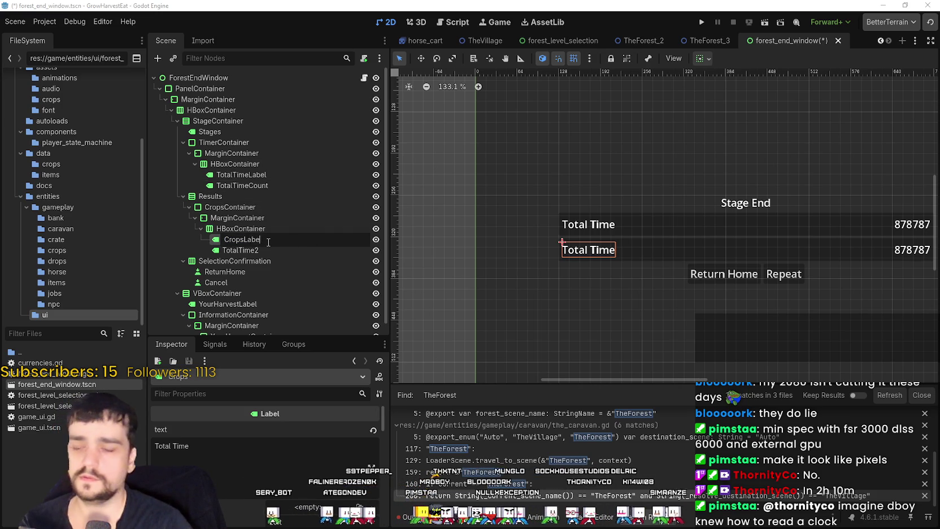
type("l")
key("Return")
left_click(194, 449)
type("Crops Collected")
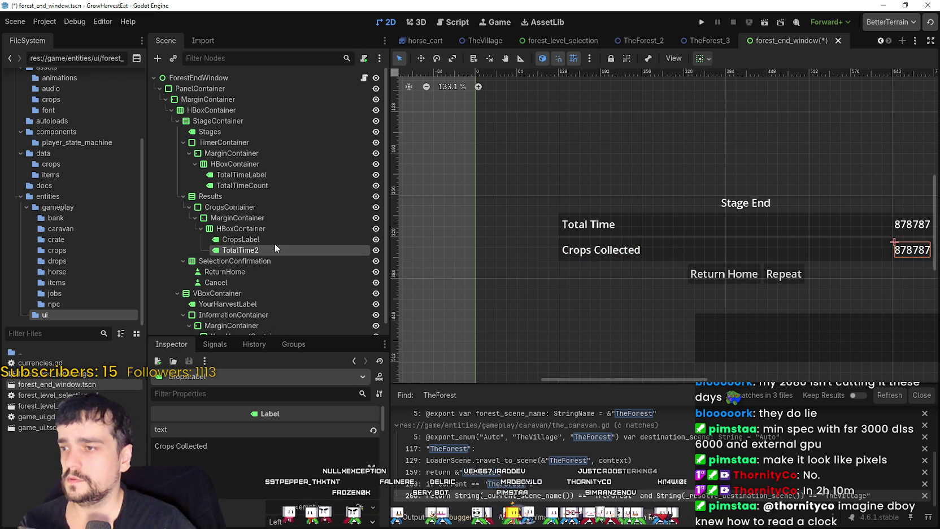
Rename the TotalTime2 count node to CropsCount
double_click(270, 249)
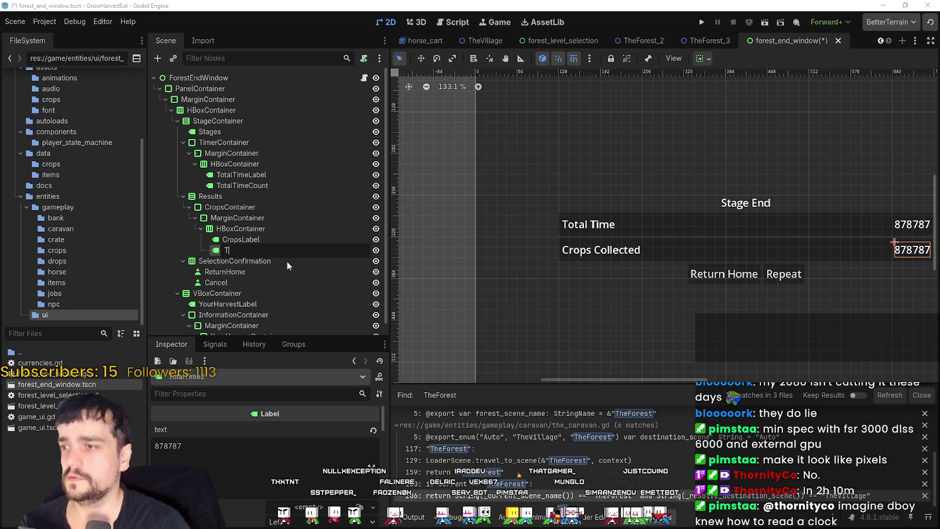
type("C")
key("BackSpace")
key("BackSpace")
key("BackSpace")
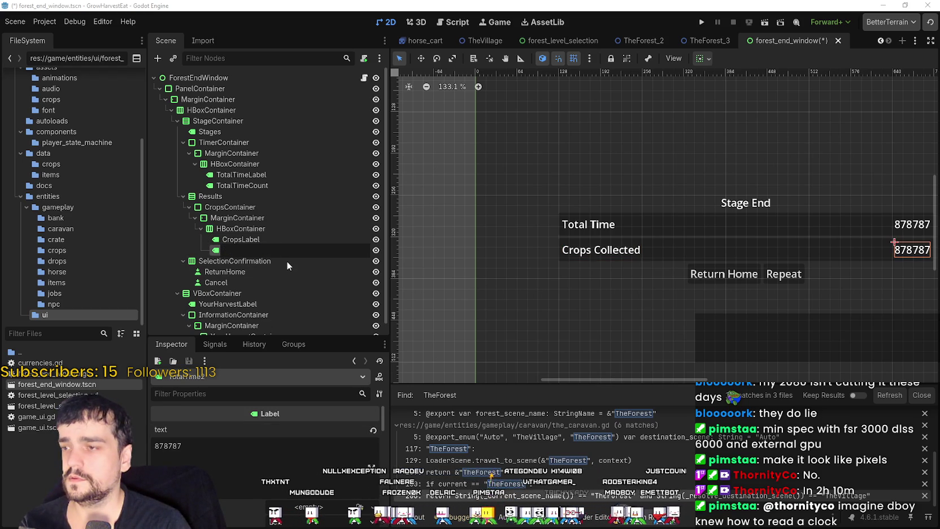
type("Crops")
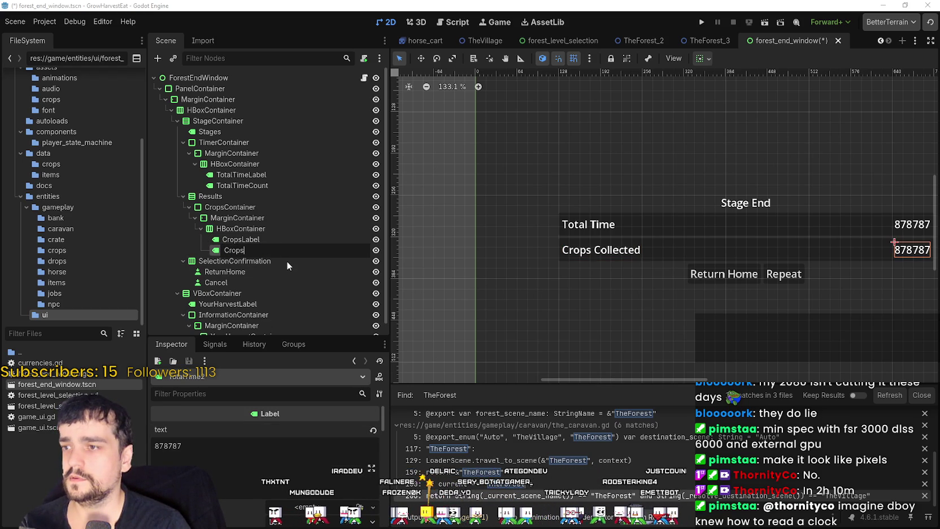
type("Count")
key("Return")
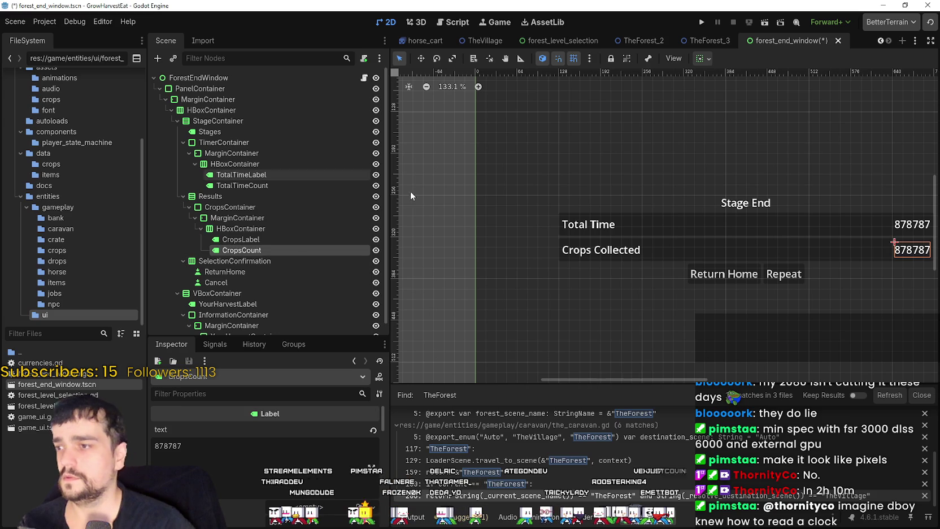
Change CropsCount's text from 878787 to 0, then select TotalTimeCount's 878787 value
scroll(487, 200, "down", 3)
scroll(662, 211, "right", 2)
left_click_drag(182, 445, 168, 446)
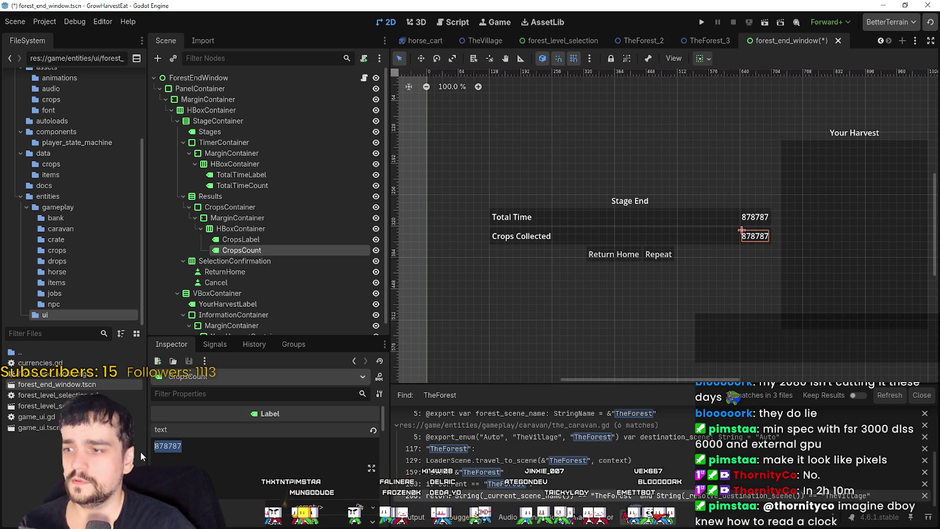
type("0")
scroll(700, 238, "up", 3)
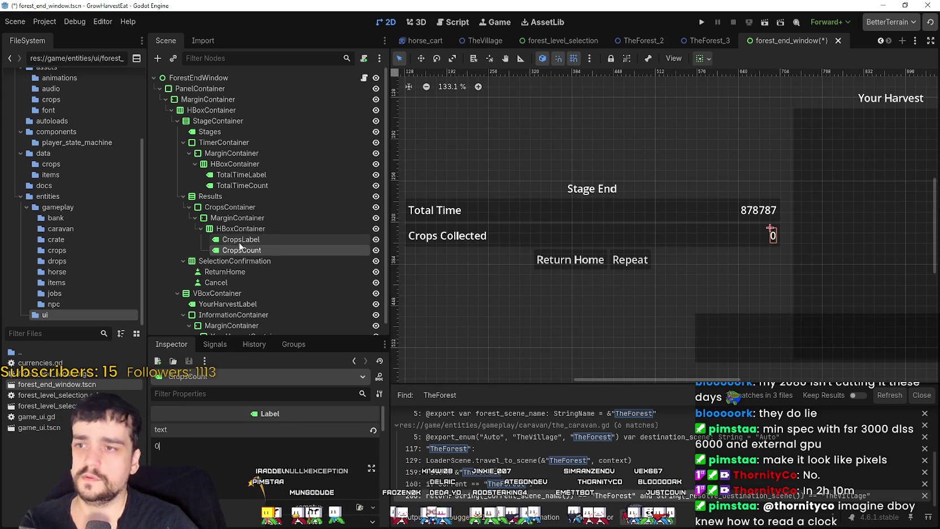
left_click(266, 185)
double_click(170, 446)
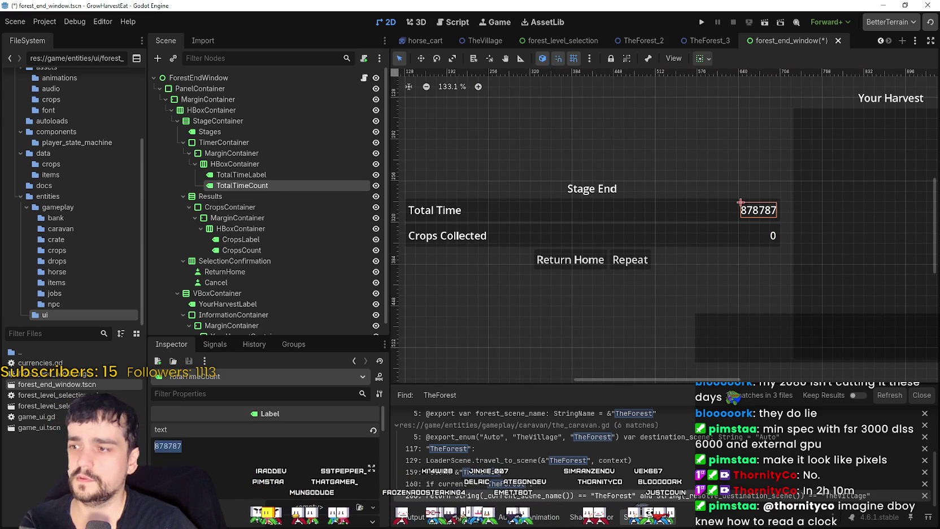
Set the total time count to 0 and duplicate the collapsed CropsContainer row
type("0")
left_click(240, 240)
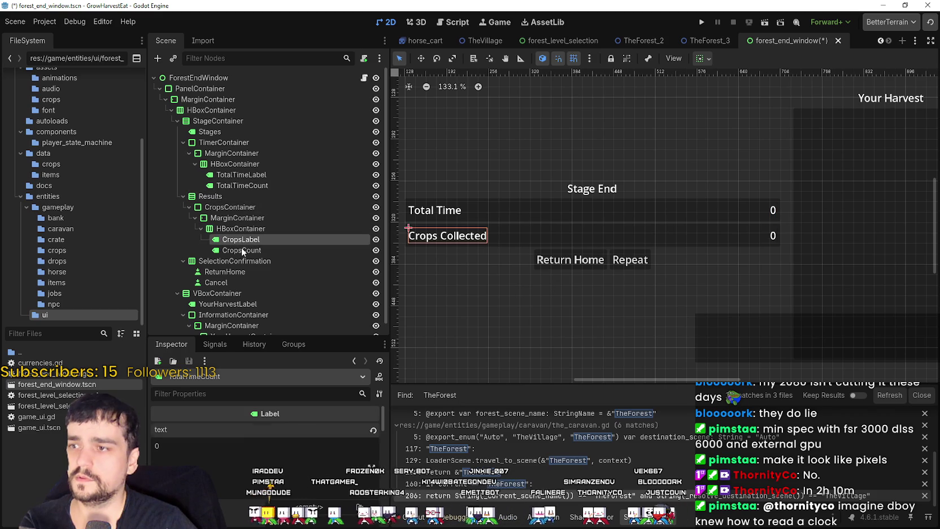
left_click(241, 250)
scroll(622, 266, "down", 3)
left_click(200, 228)
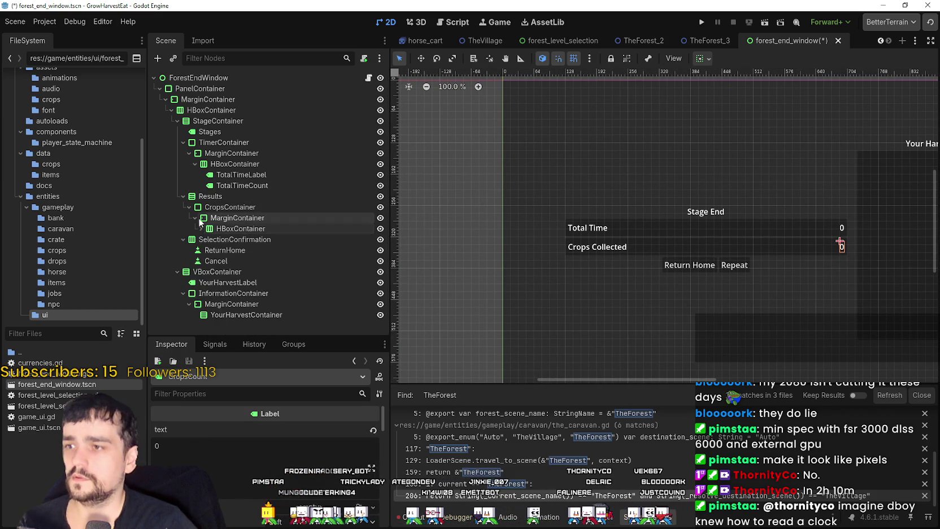
left_click(204, 218)
left_click(195, 218)
left_click(228, 207)
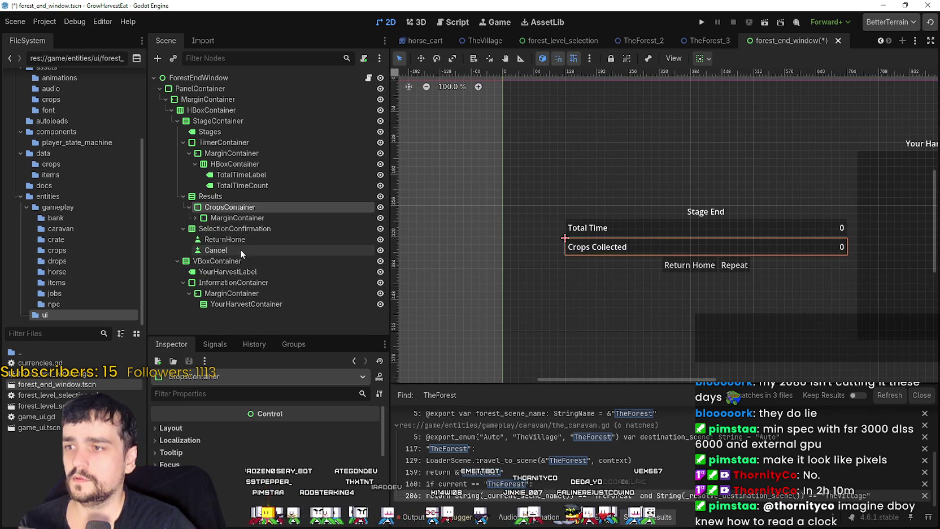
key("ctrl+d")
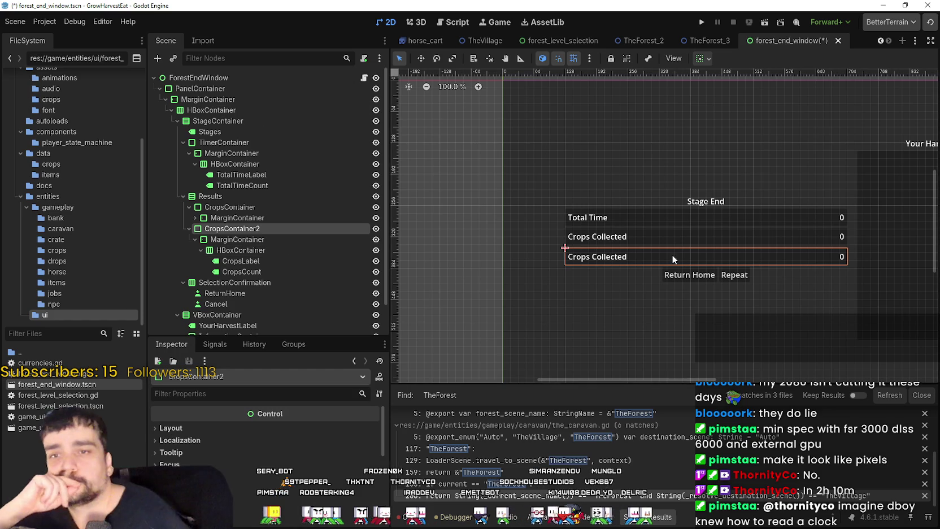
Rename the duplicated CropsContainer2 row to ResourcesContainer
left_click_drag(672, 254, 597, 242)
scroll(597, 242, "up", 1)
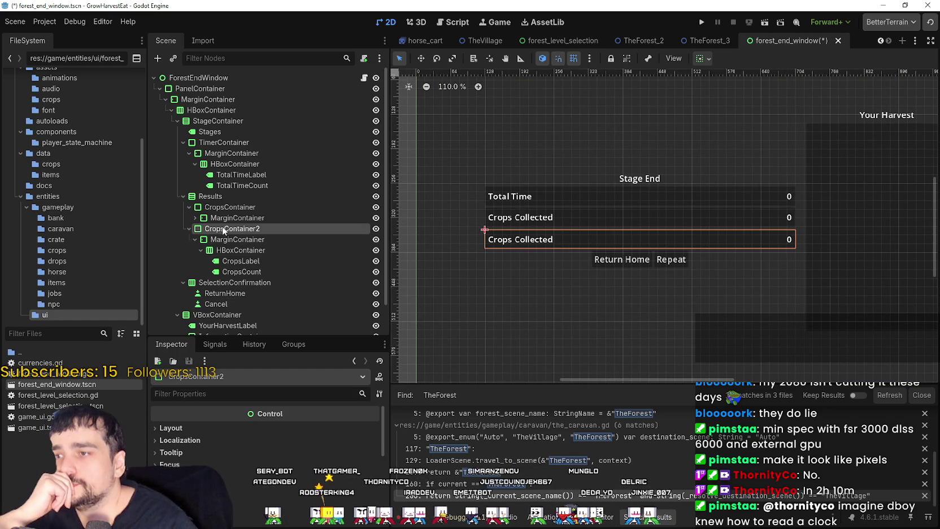
left_click(257, 219)
left_click(265, 229)
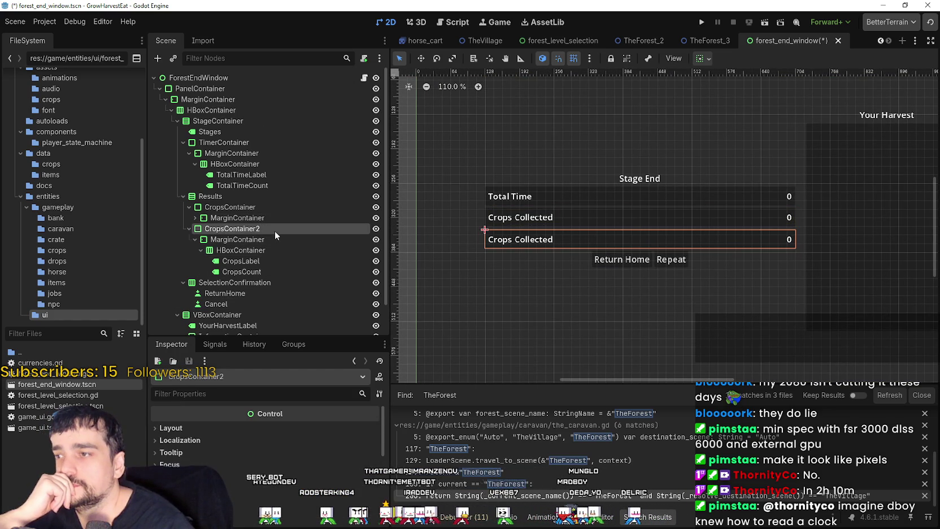
double_click(271, 228)
type("Resou")
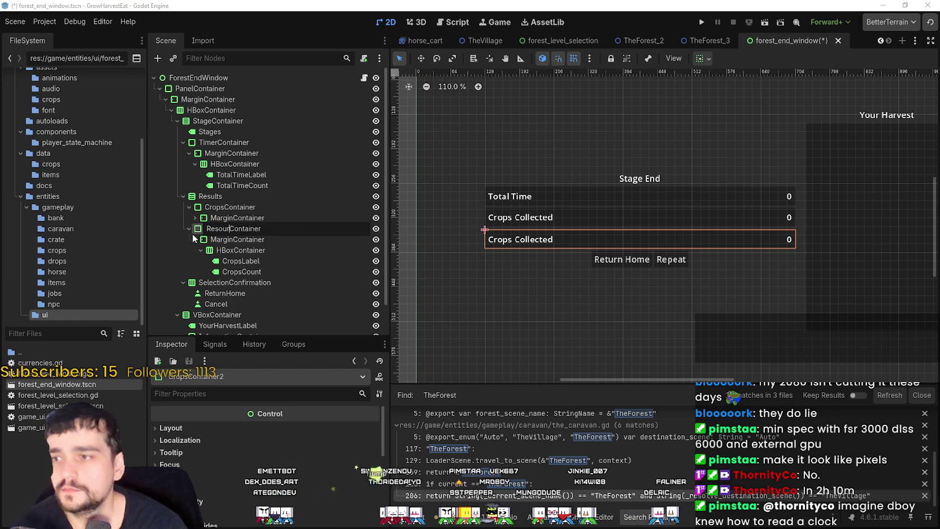
type("ces")
key("Return")
Rename the copied label and count nodes to ResourcesLabel and ResourcesCount
double_click(242, 260)
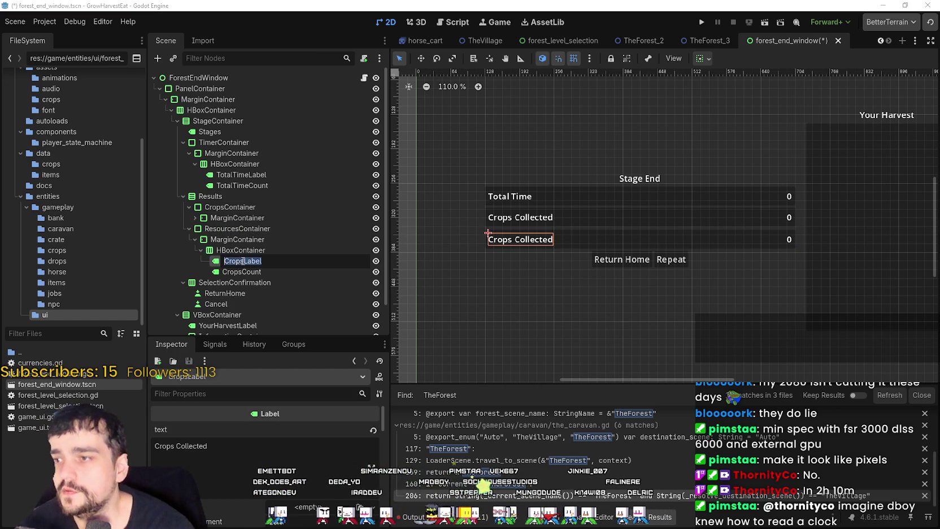
key("BackSpace")
key("BackSpace")
key("BackSpace")
type("Resource")
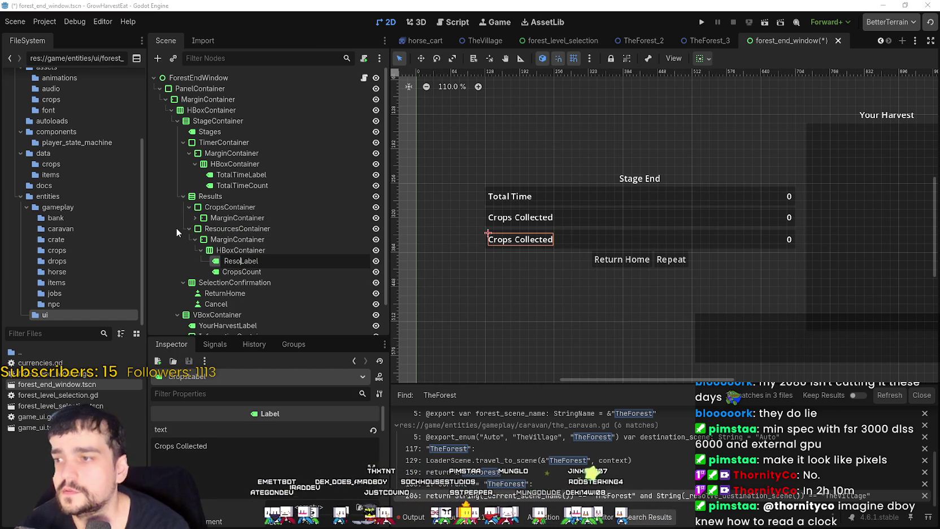
key("Return")
left_click(265, 270)
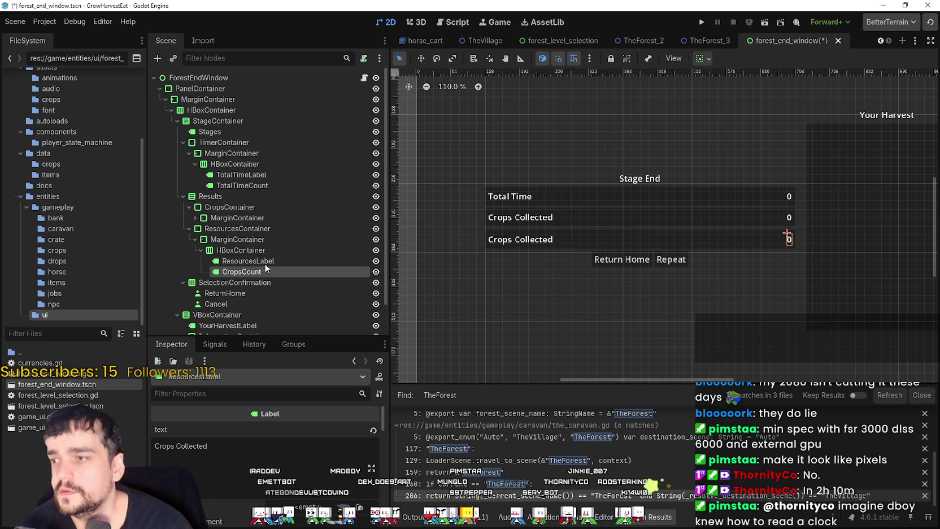
left_click(252, 273)
type("R")
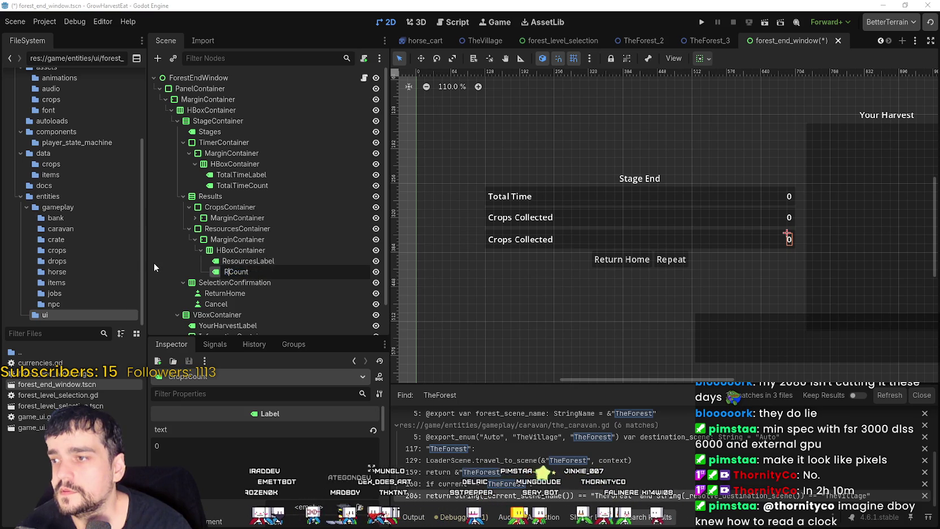
type("esources")
key("Return")
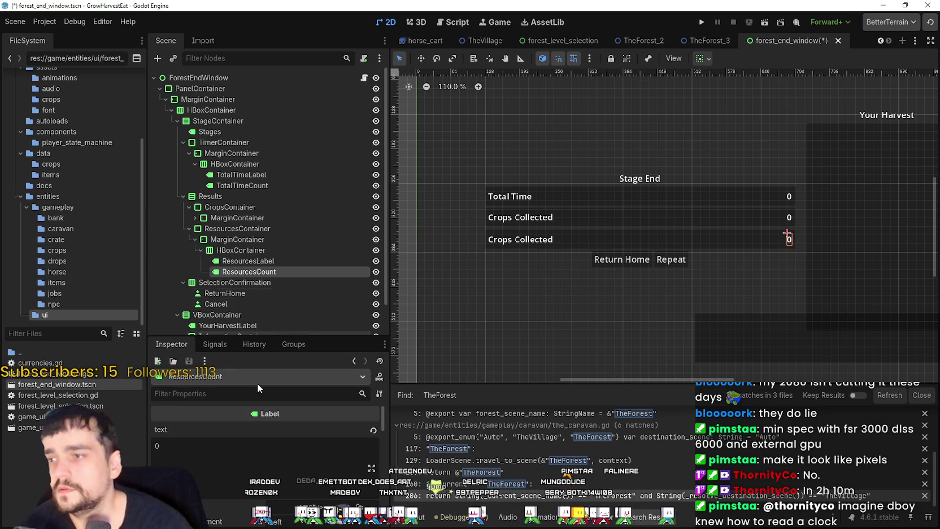
Set ResourcesLabel's text to Wood Collected and save the forest_end_window scene
left_click(223, 465)
left_click(254, 261)
type("Wood Collected")
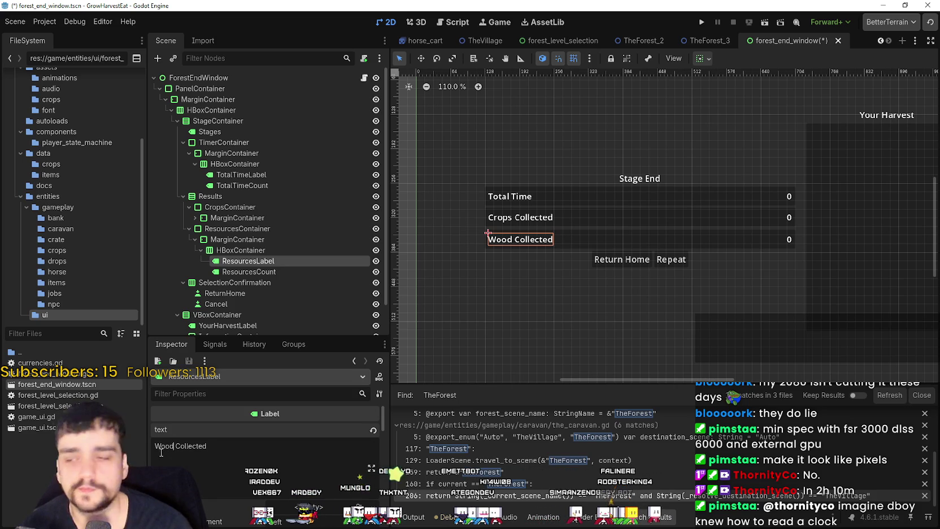
key("ctrl+s")
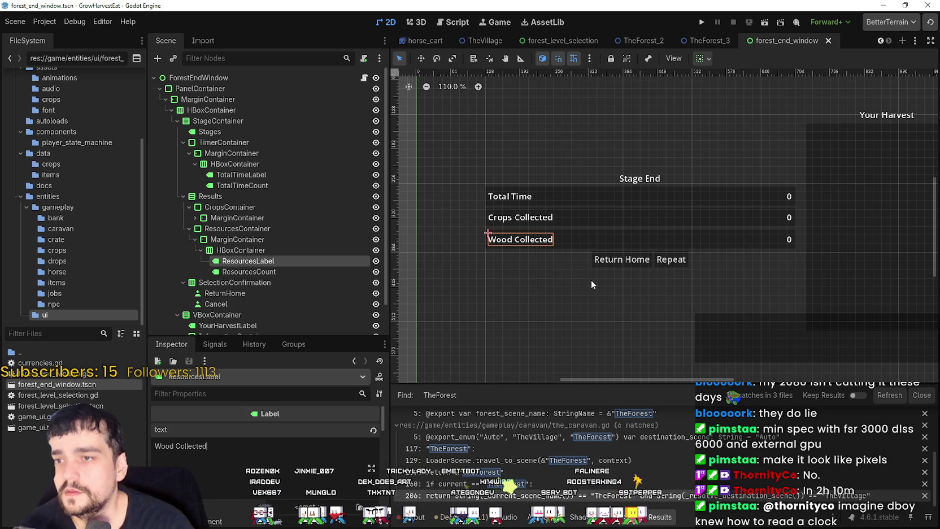
Collapse the ResourcesContainer and CropsContainer branches, then select the Results node
scroll(618, 228, "up", 4)
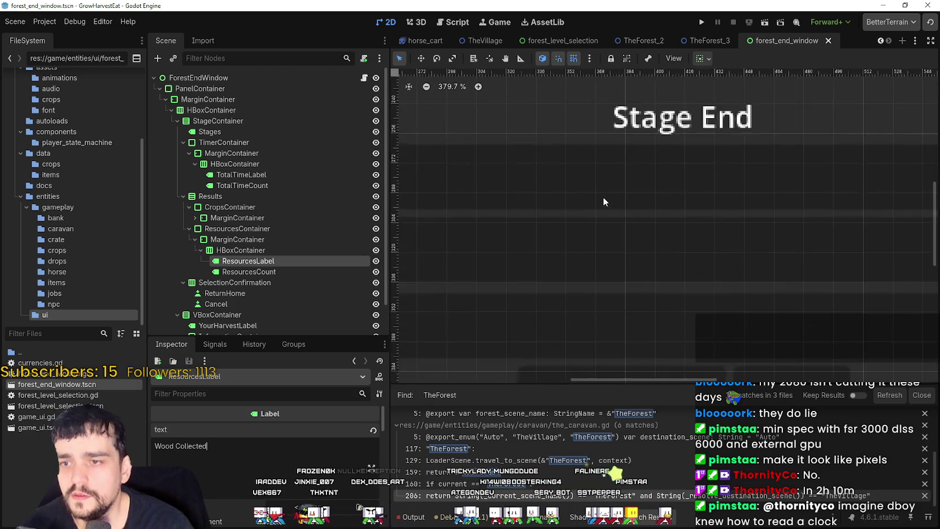
scroll(602, 197, "down", 1)
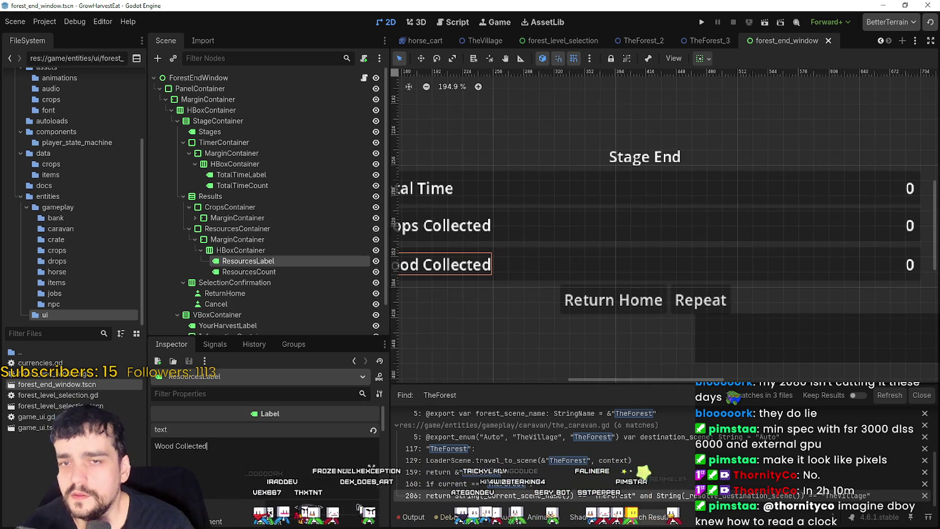
left_click(189, 228)
left_click(188, 206)
left_click(206, 196)
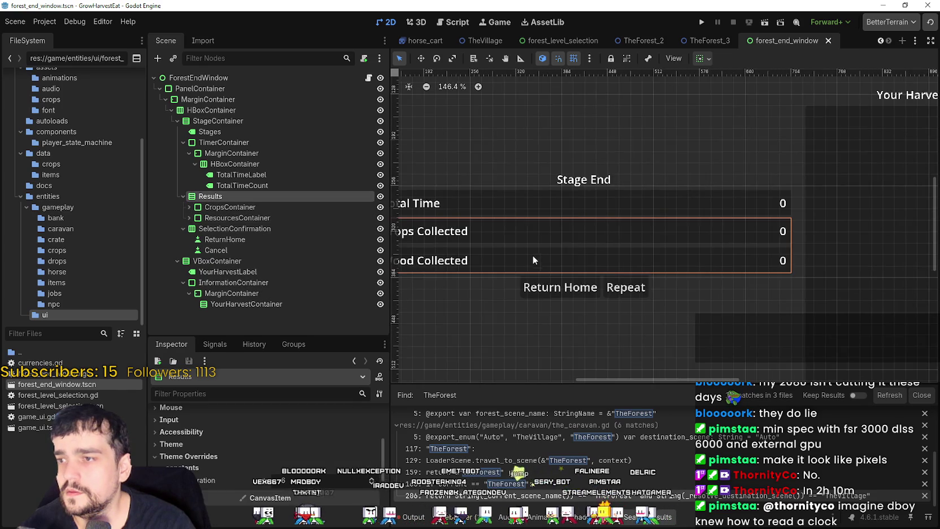
Fold and re-unfold the HBoxContainer branch while zooming the canvas to inspect the panel
scroll(532, 255, "down", 3)
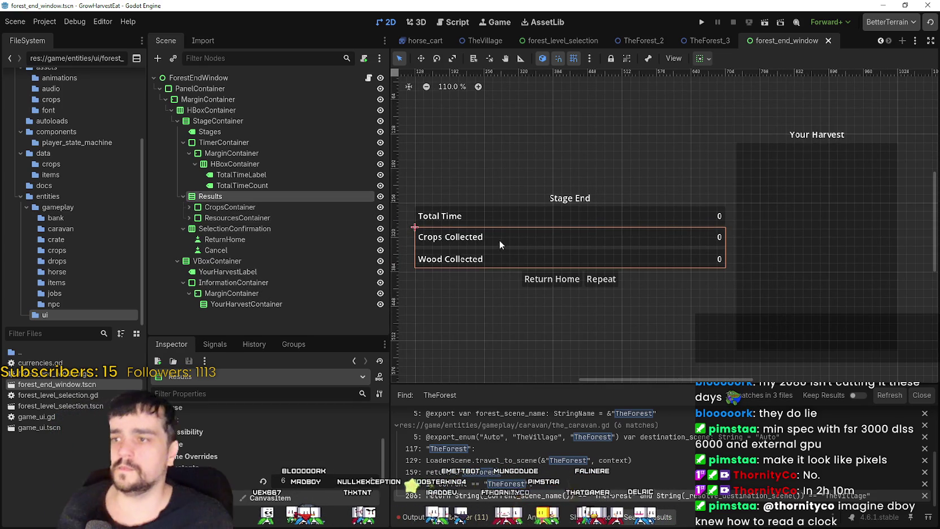
left_click(171, 110)
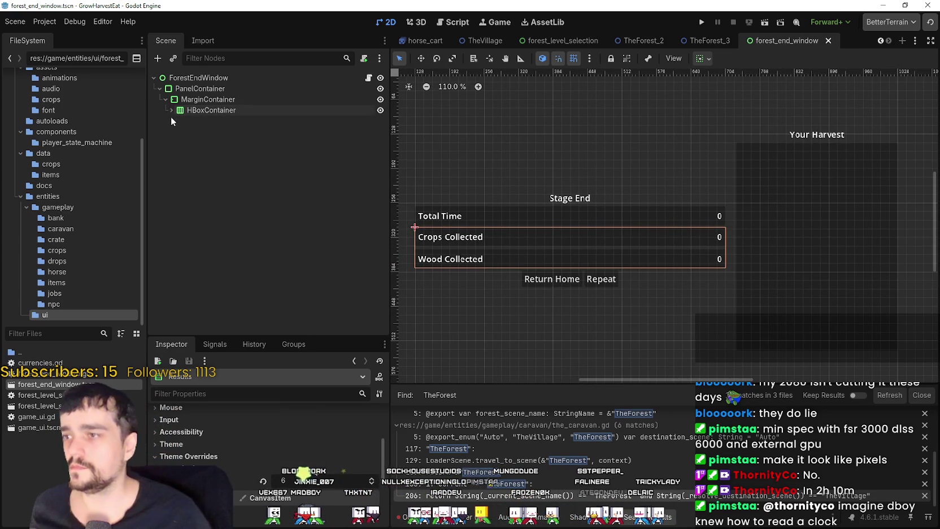
left_click(171, 112)
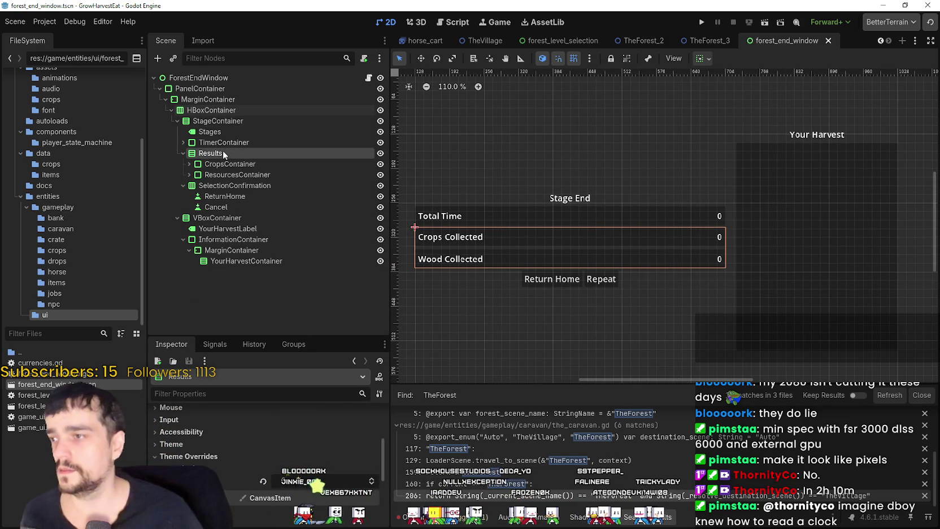
scroll(739, 266, "down", 2)
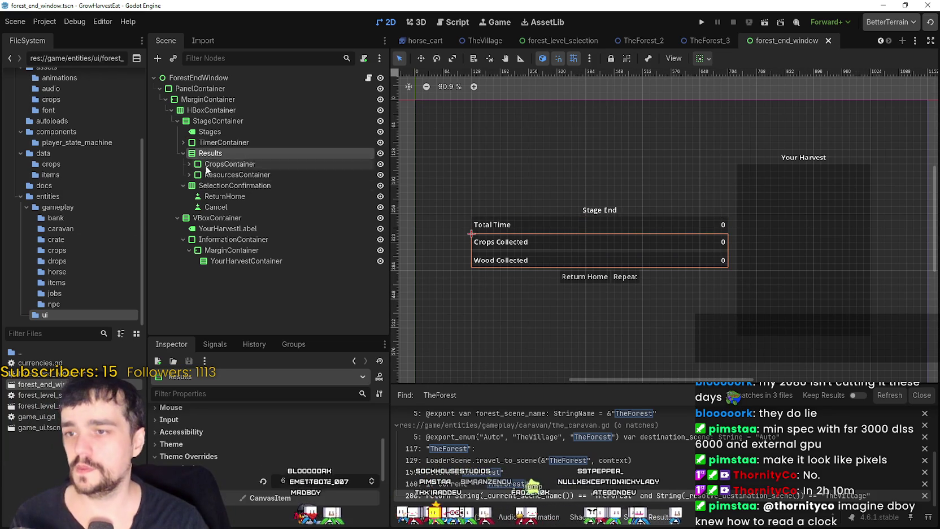
scroll(569, 253, "up", 4)
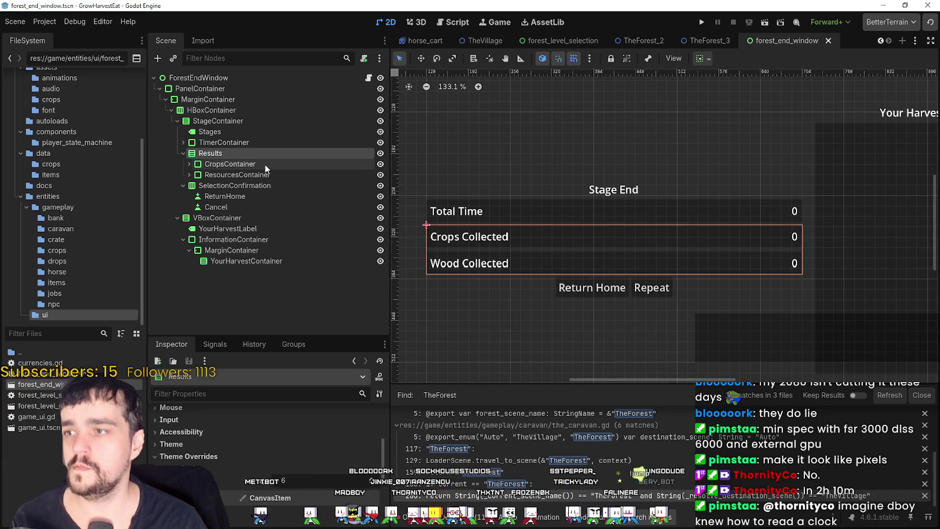
scroll(623, 267, "down", 5)
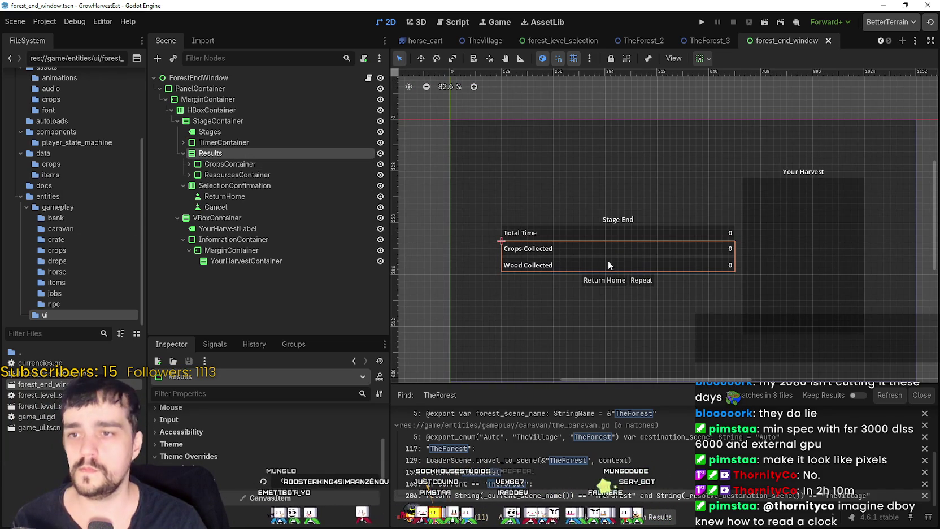
Refold and unfold StageContainer, comparing Results and TimerContainer outlines before settling on TimerContainer
left_click(177, 121)
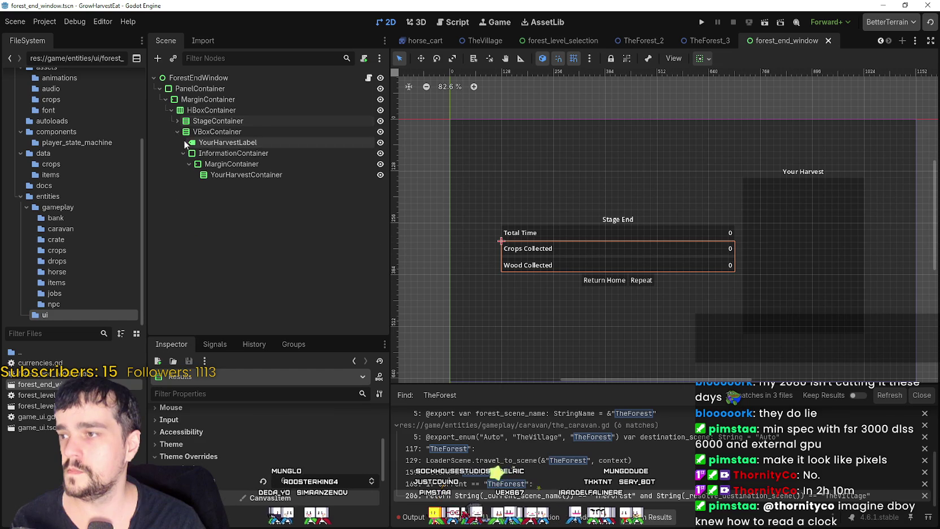
left_click(195, 110)
left_click(196, 121)
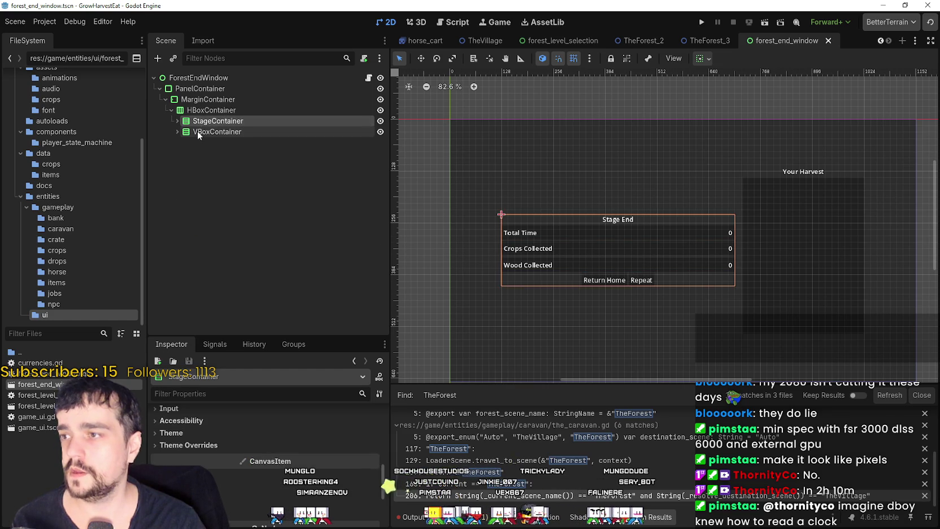
left_click(200, 130)
left_click(201, 124)
left_click(177, 121)
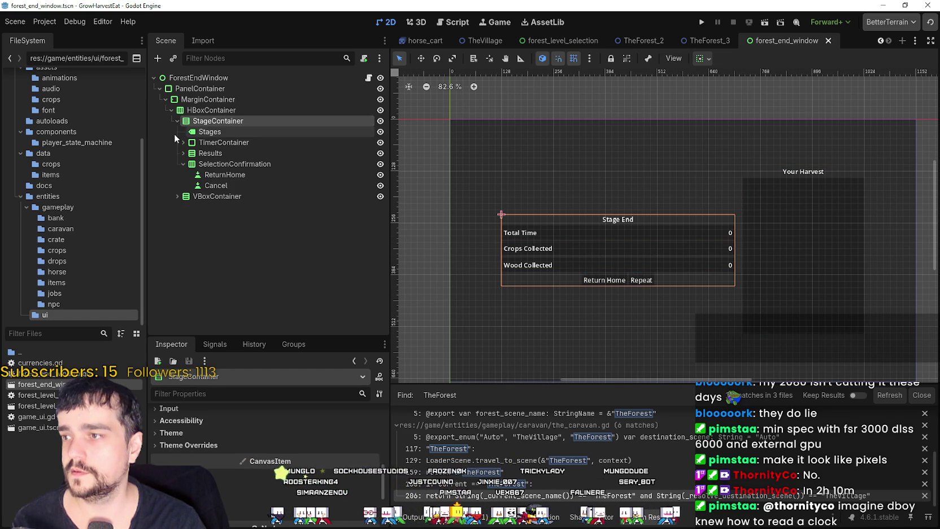
left_click(199, 133)
left_click(206, 143)
left_click(214, 153)
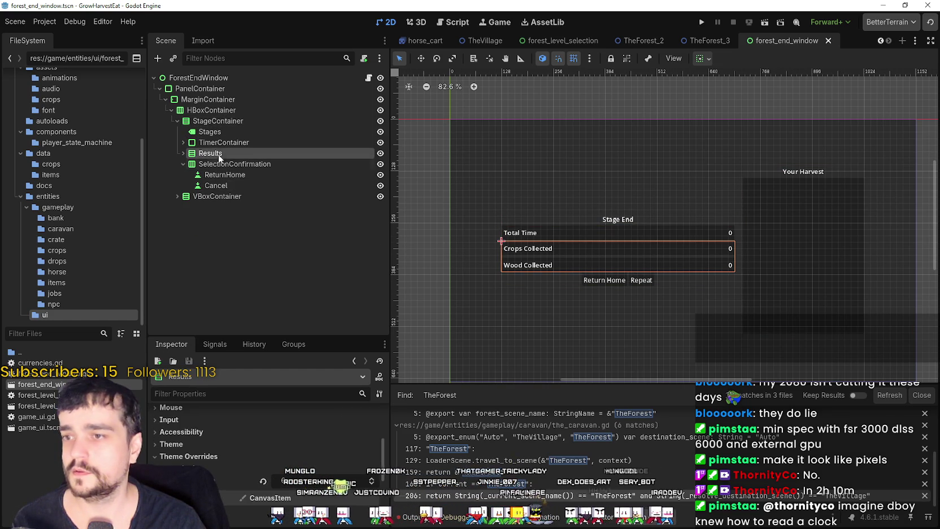
left_click(217, 147)
left_click(214, 153)
left_click(223, 143)
left_click(222, 153)
left_click(229, 144)
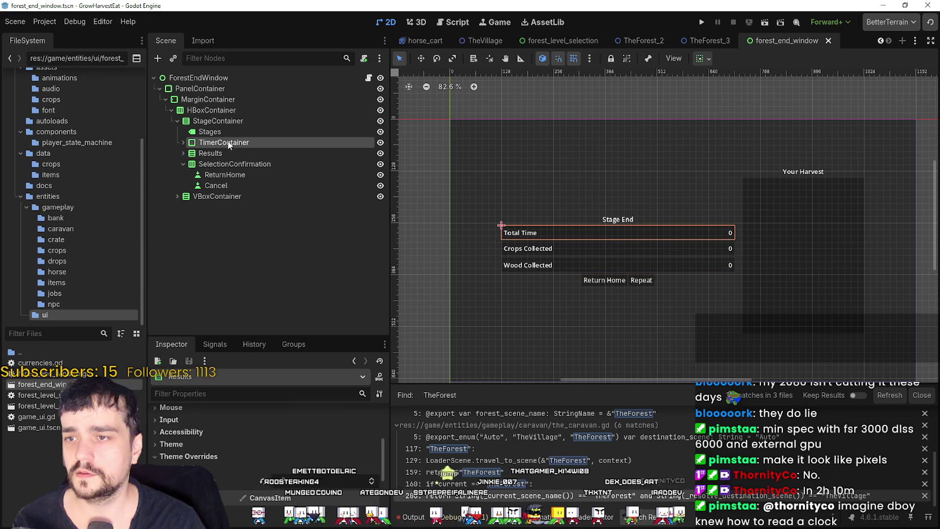
Check the container sizing options for TimerContainer and Results without changing them
left_click(702, 58)
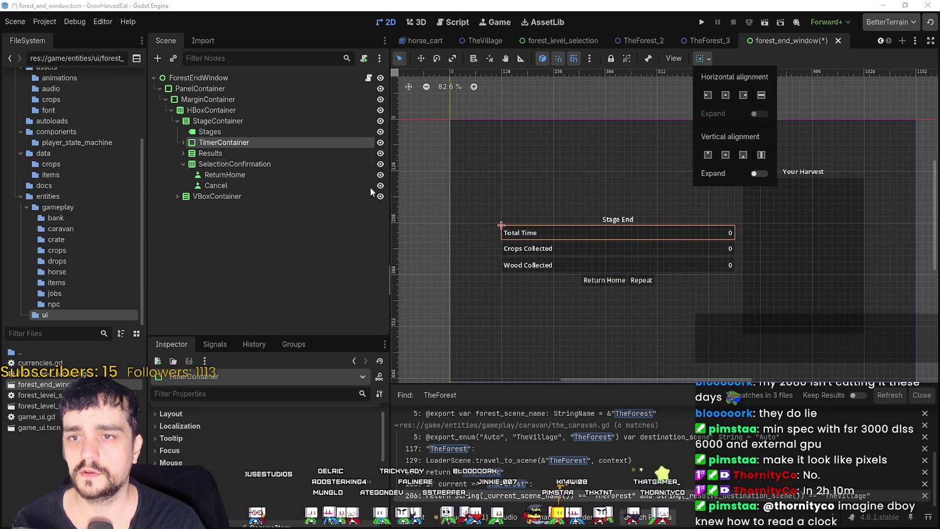
left_click(306, 154)
left_click(268, 152)
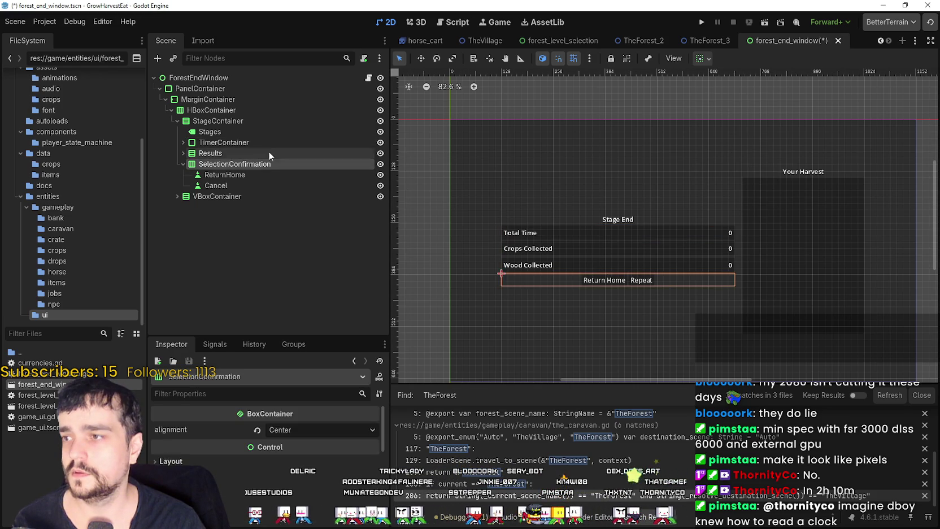
left_click(700, 58)
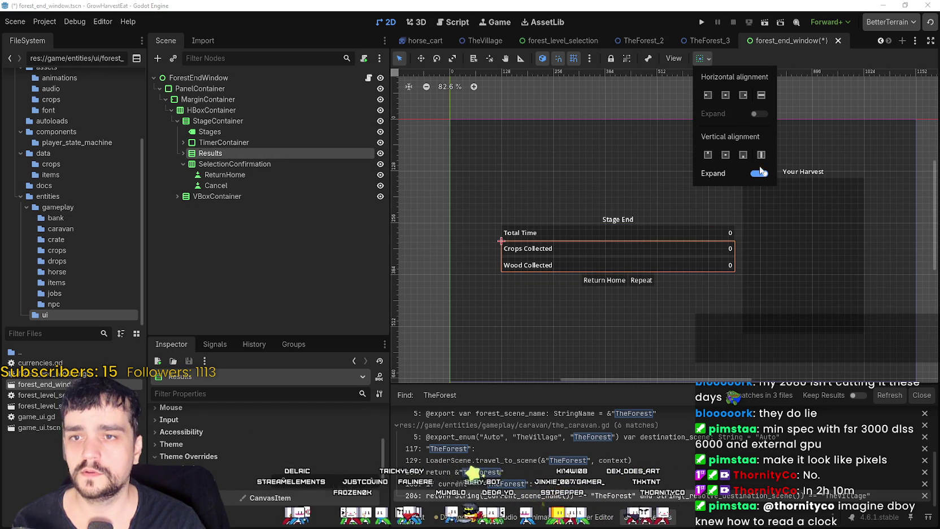
left_click(220, 139)
Set StageContainer's vertical sizing to Fill so the Stage End panel spans the full height
left_click(218, 121)
left_click(221, 111)
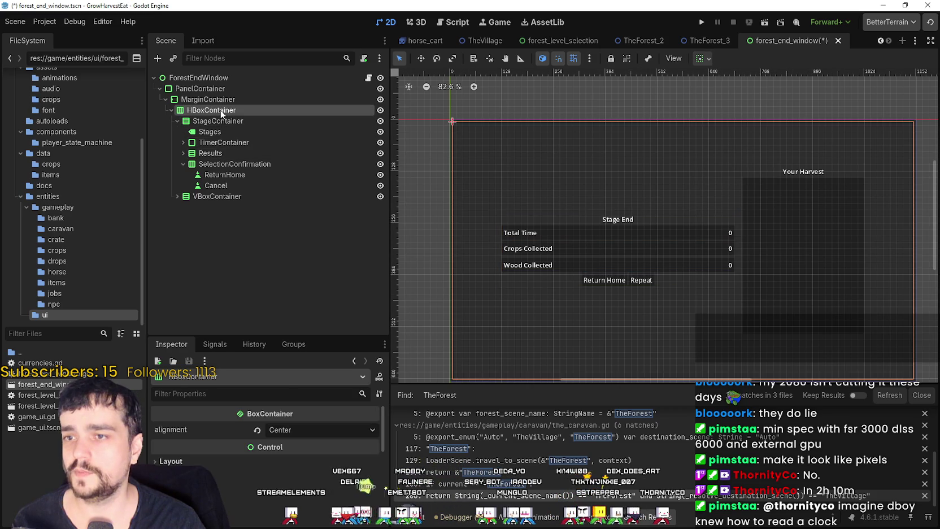
left_click(232, 121)
left_click(703, 58)
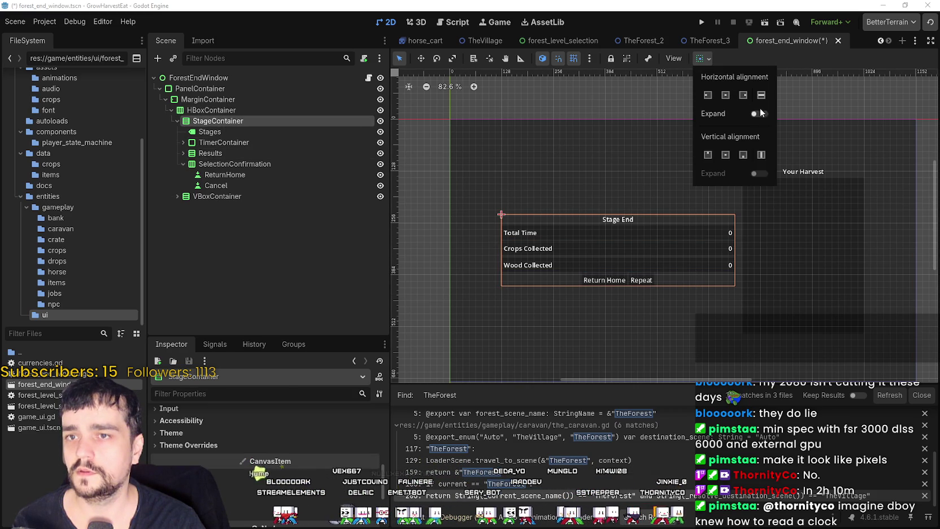
left_click(764, 154)
left_click(808, 61)
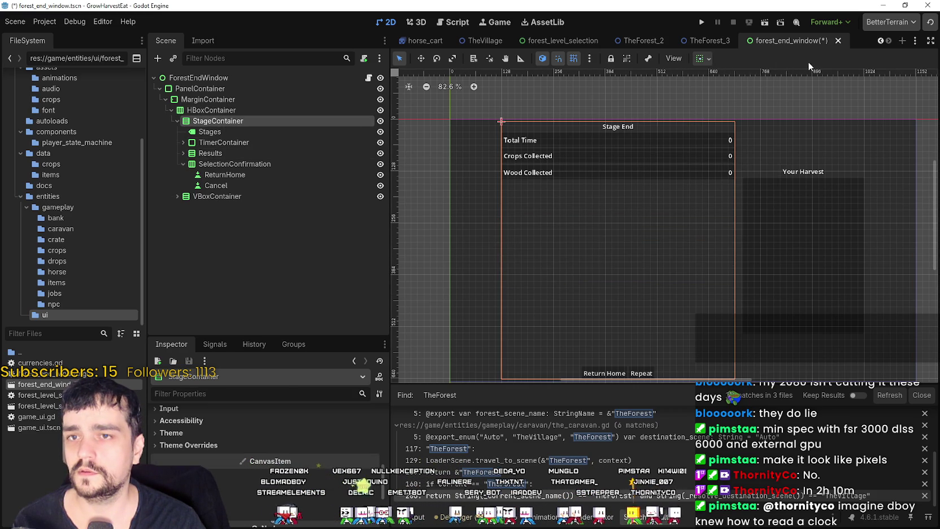
Leave vertical Expand turned off for the Results node after trying it on and off
left_click(215, 153)
left_click(225, 164)
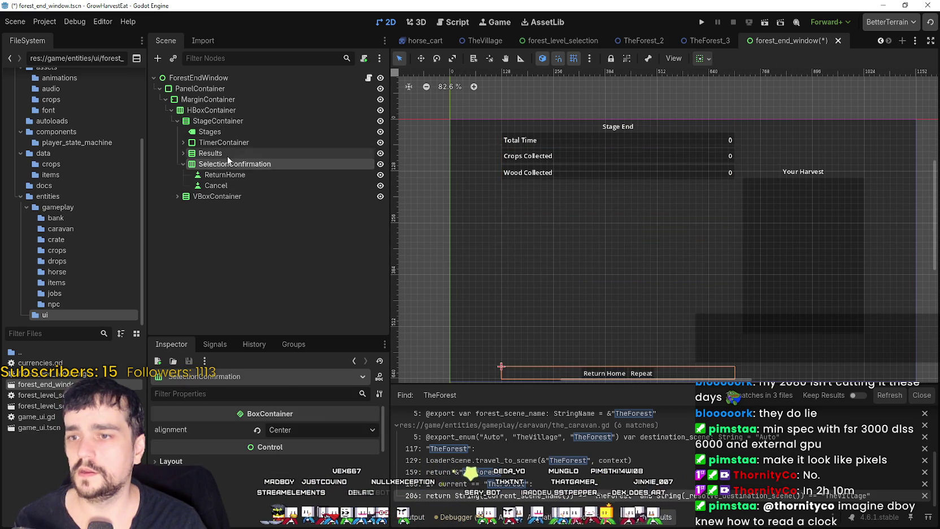
left_click(210, 153)
left_click(705, 59)
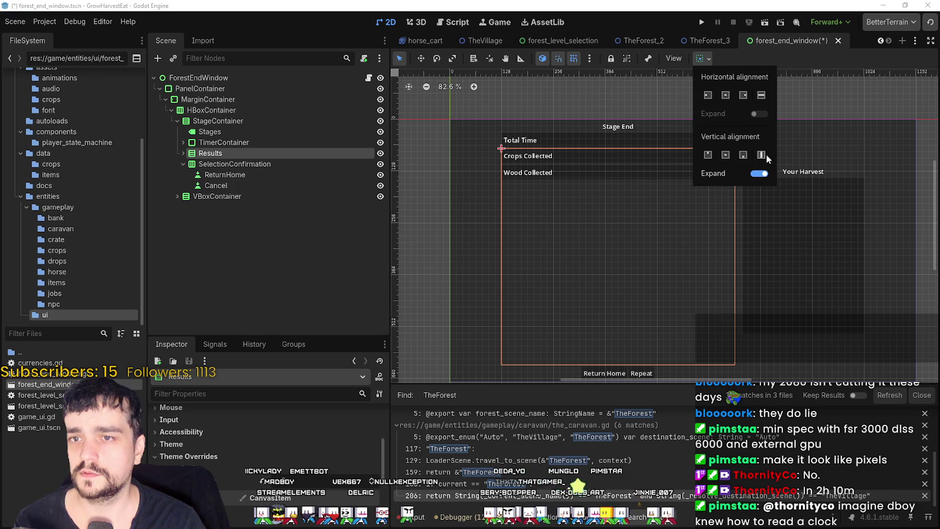
left_click(762, 174)
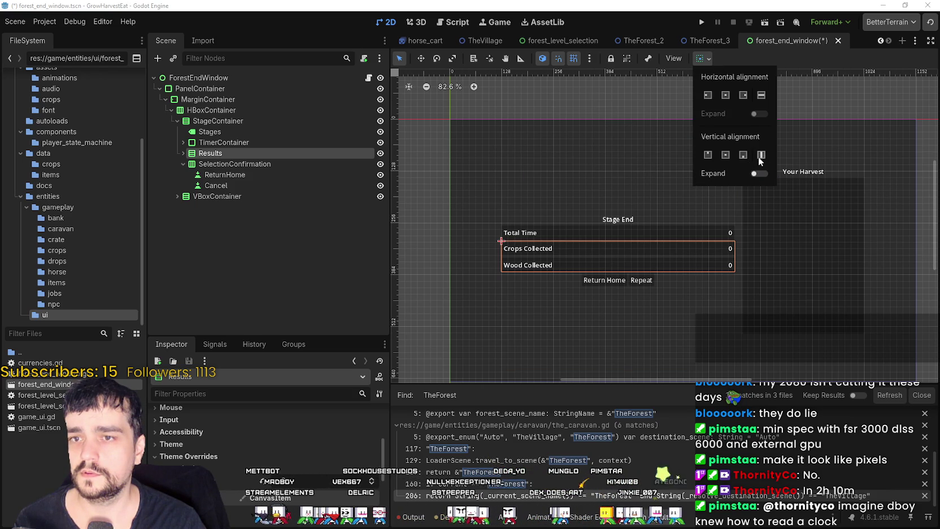
left_click(758, 173)
left_click(757, 173)
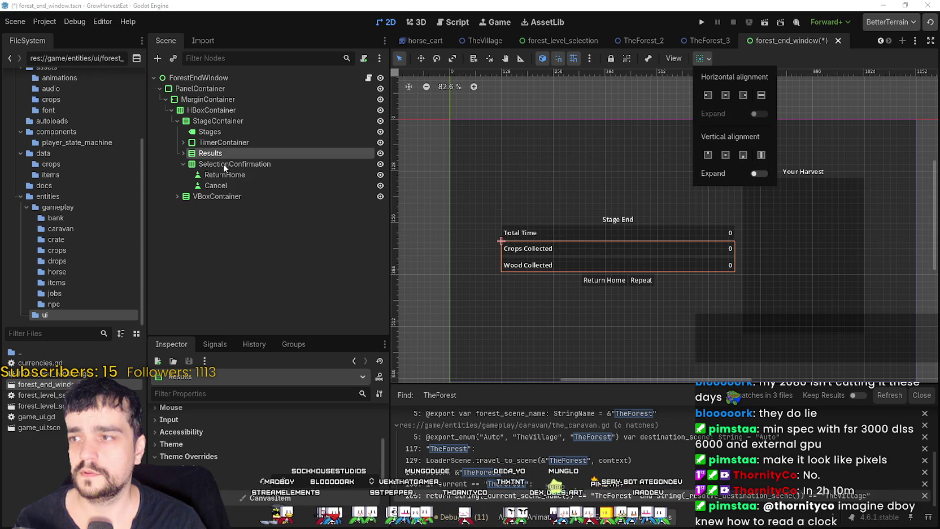
left_click(226, 147)
Give TimerContainer vertical Expand with Top alignment, keeping Total Time at the top
left_click(228, 146)
left_click(701, 58)
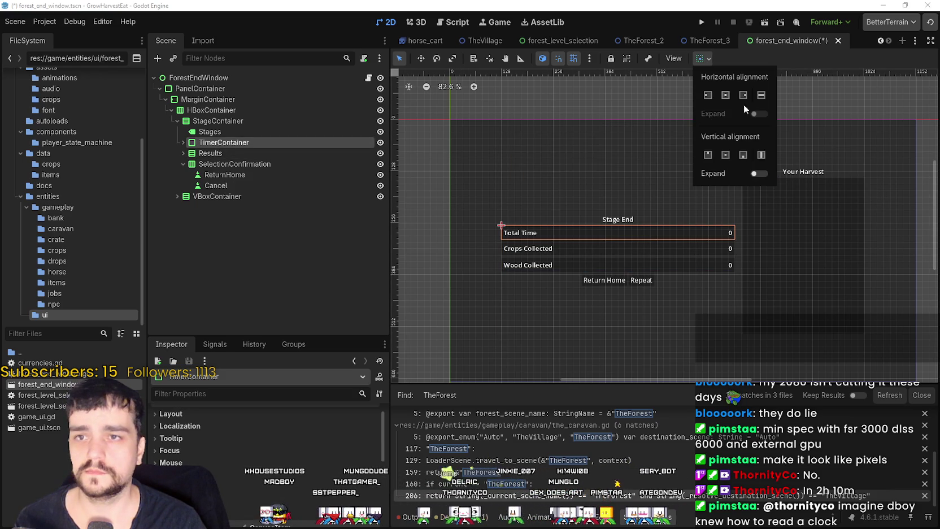
left_click(760, 174)
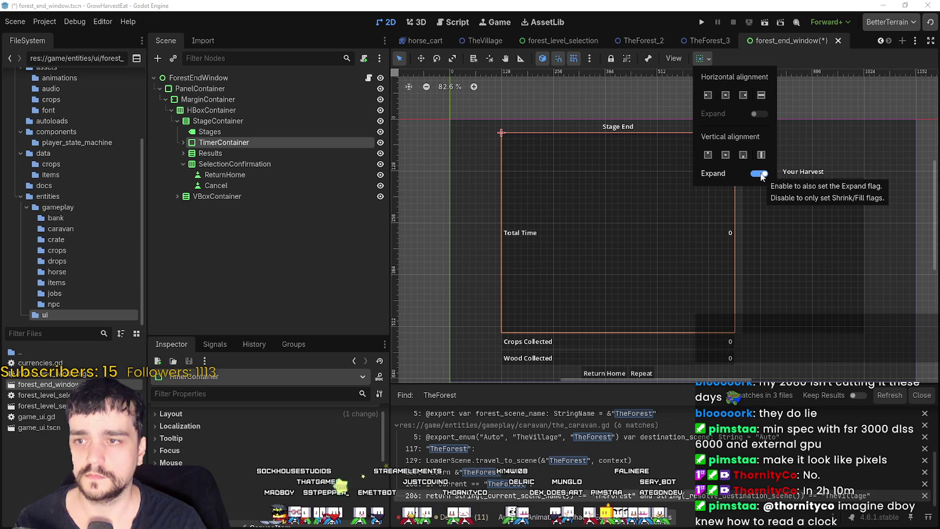
left_click(707, 155)
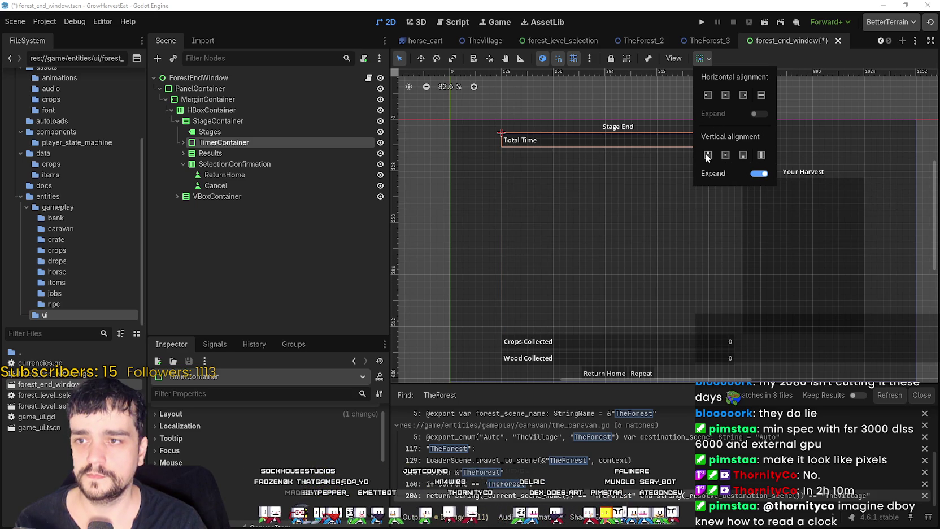
left_click(738, 61)
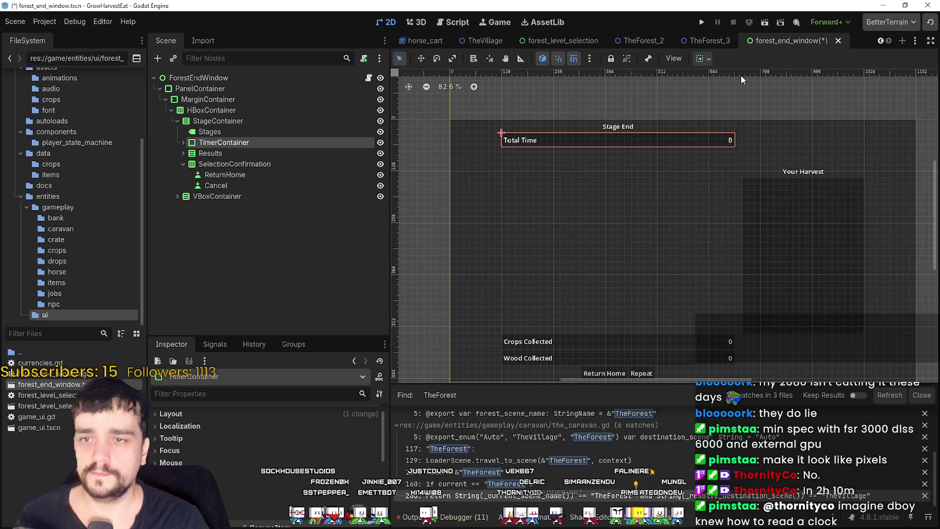
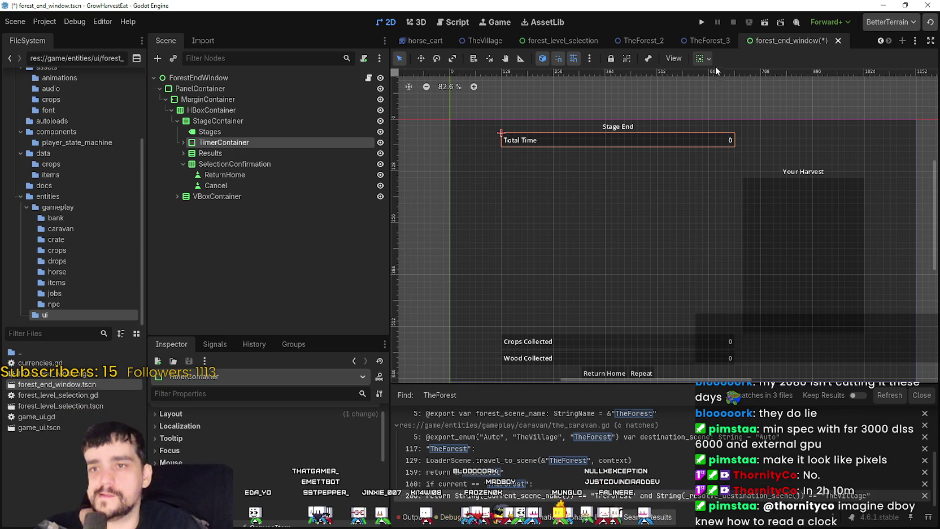
Turn off vertical Expand on TimerContainer's container sizing and save the scene
left_click(703, 58)
left_click(726, 155)
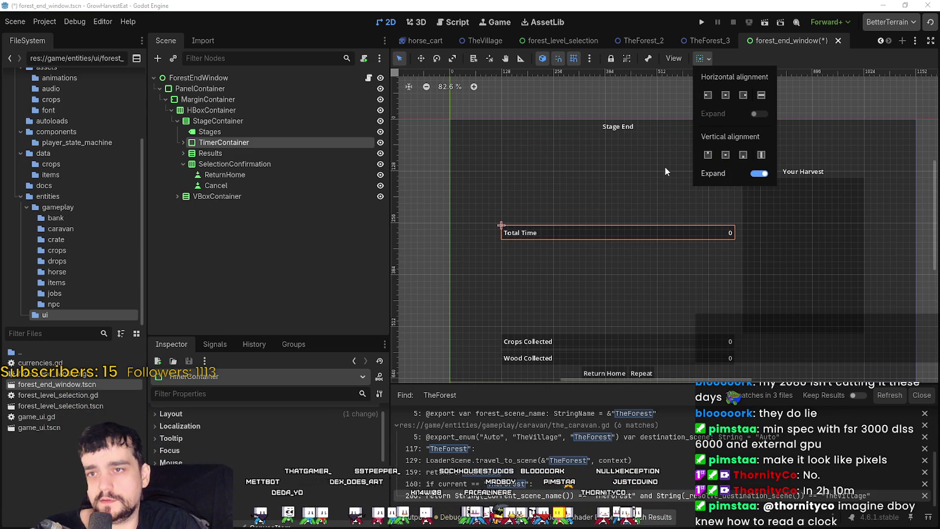
scroll(641, 240, "down", 2)
key("Escape")
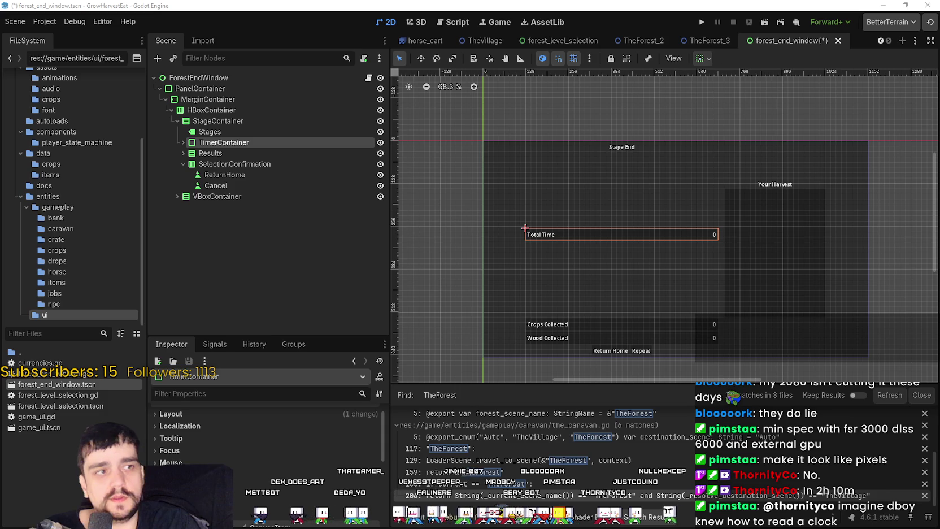
scroll(605, 336, "down", 1)
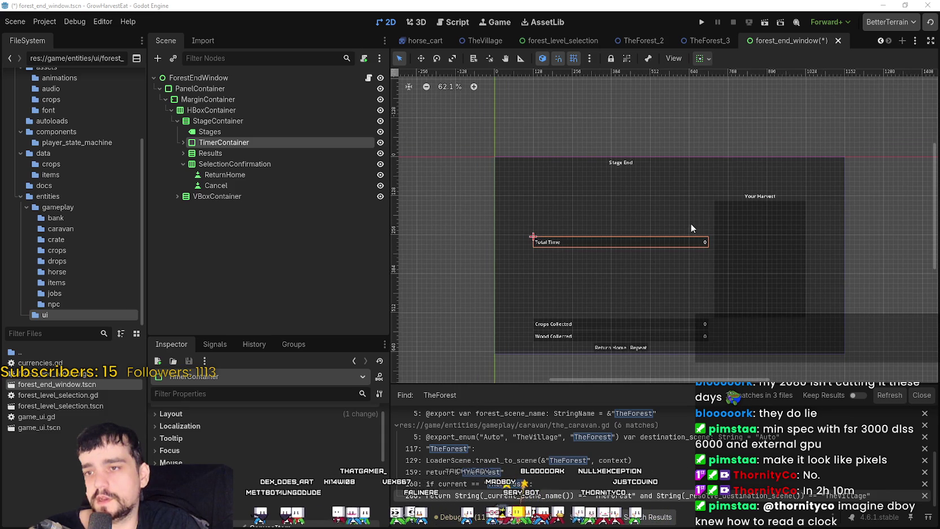
left_click(709, 60)
left_click(757, 174)
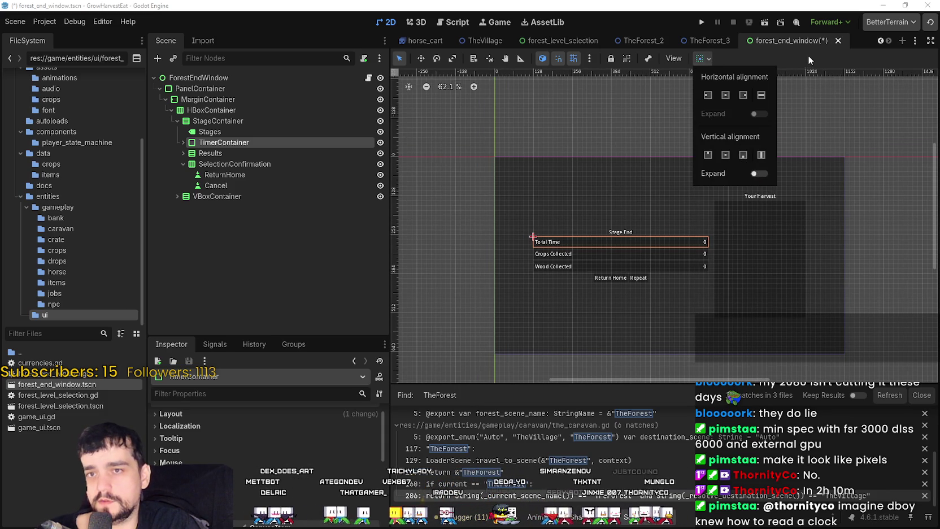
scroll(646, 184, "down", 3)
scroll(558, 334, "up", 11)
key("ctrl+s")
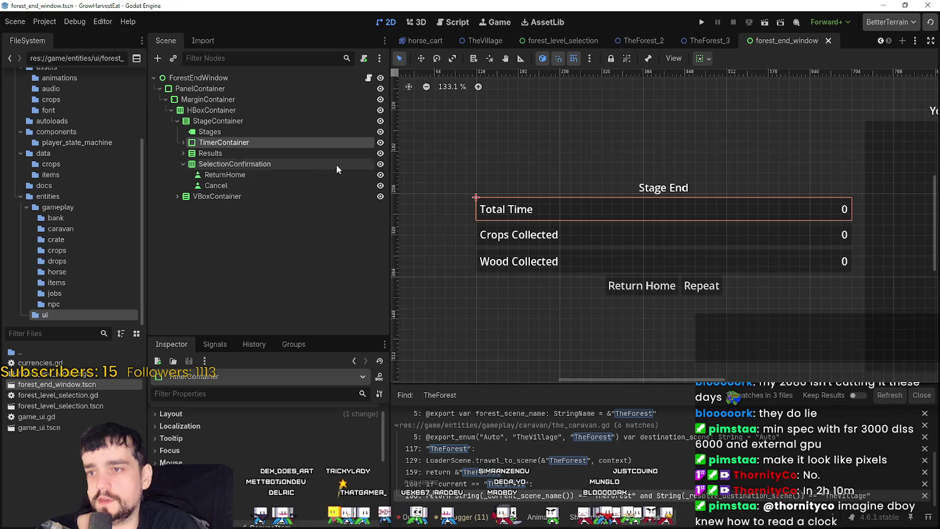
Set StageContainer's vertical alignment to Center
left_click(222, 124)
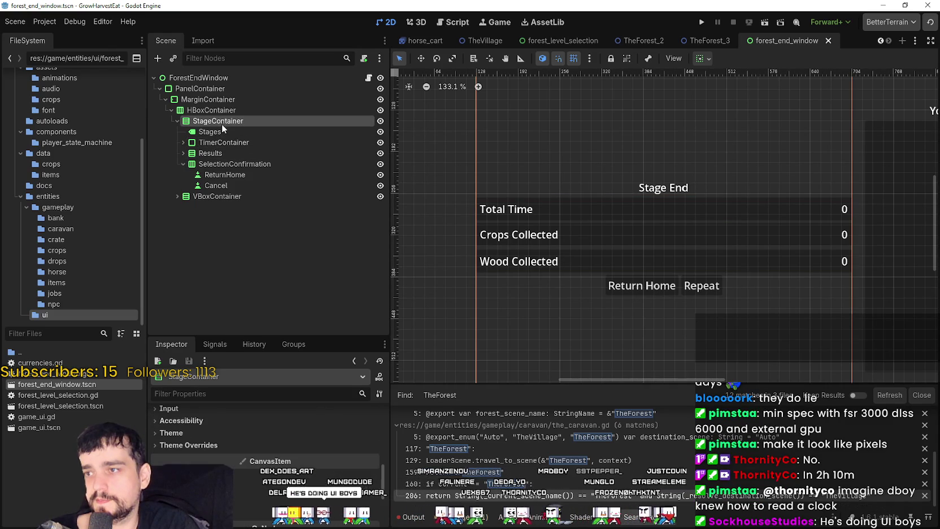
scroll(636, 203, "down", 7)
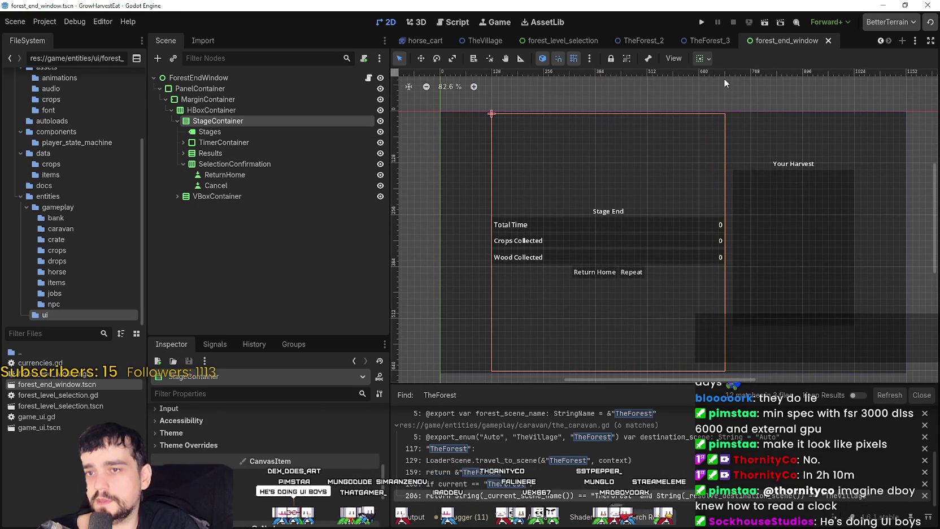
left_click(702, 59)
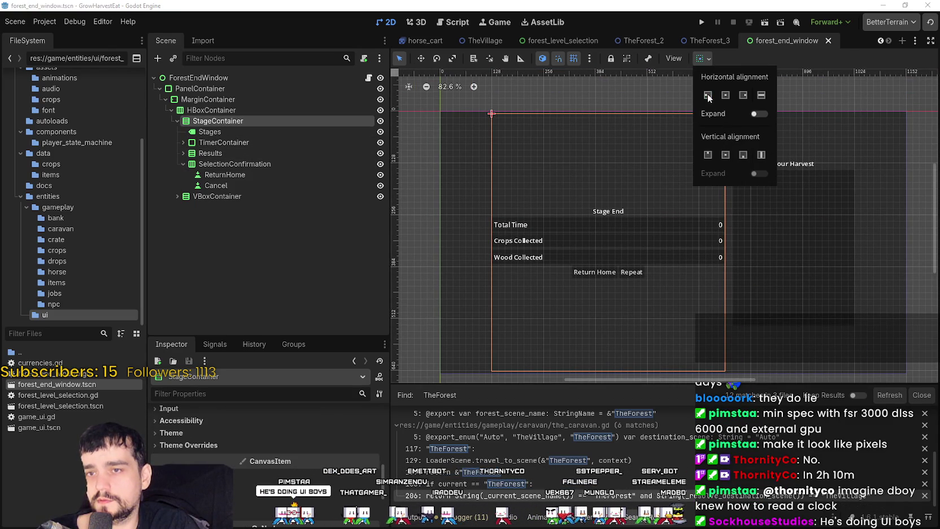
left_click(708, 155)
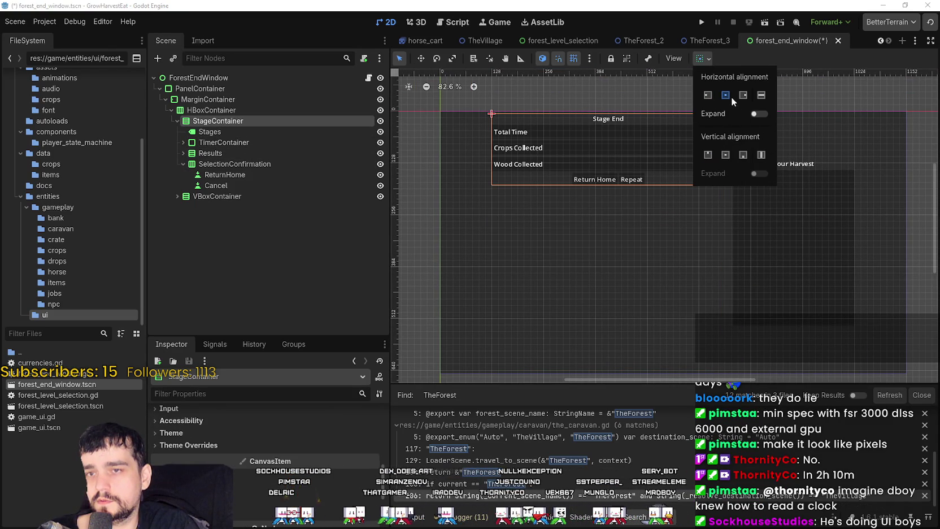
left_click(726, 155)
left_click(223, 142)
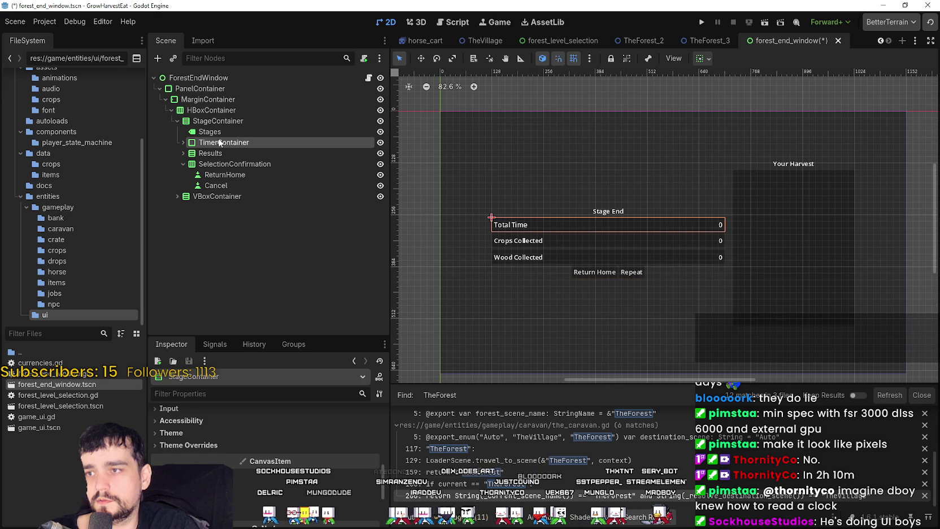
left_click(215, 152)
left_click(217, 139)
Add a VSplitContainer child to StageContainer, placed between the timer and results rows
right_click(229, 121)
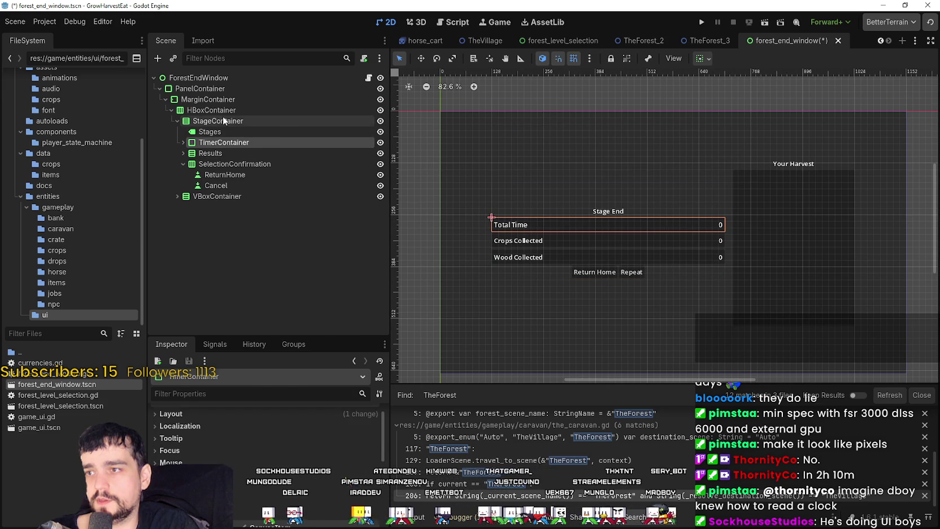
left_click(265, 129)
type("spl")
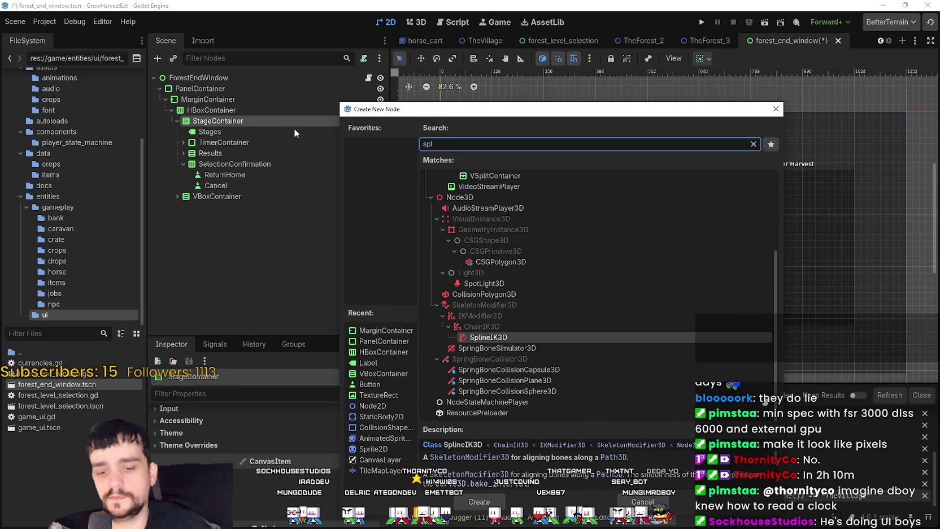
type("itt")
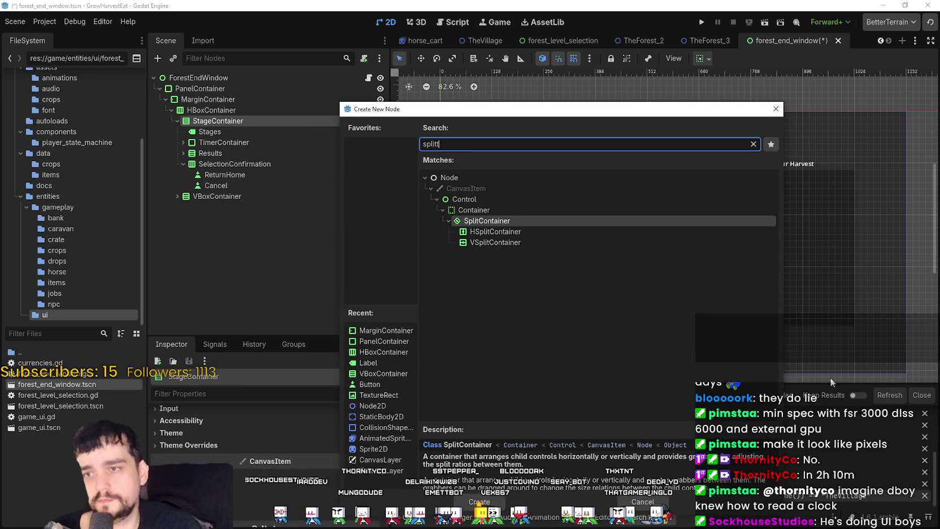
left_click(494, 241)
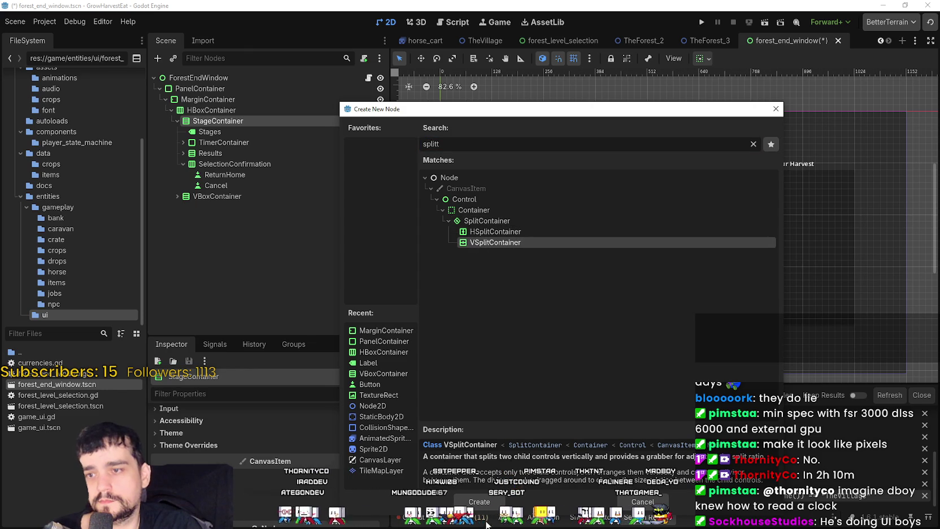
left_click(479, 501)
mouse_move(226, 196)
left_mouse_down()
mouse_move(246, 155)
mouse_move(234, 170)
mouse_move(236, 151)
left_mouse_up()
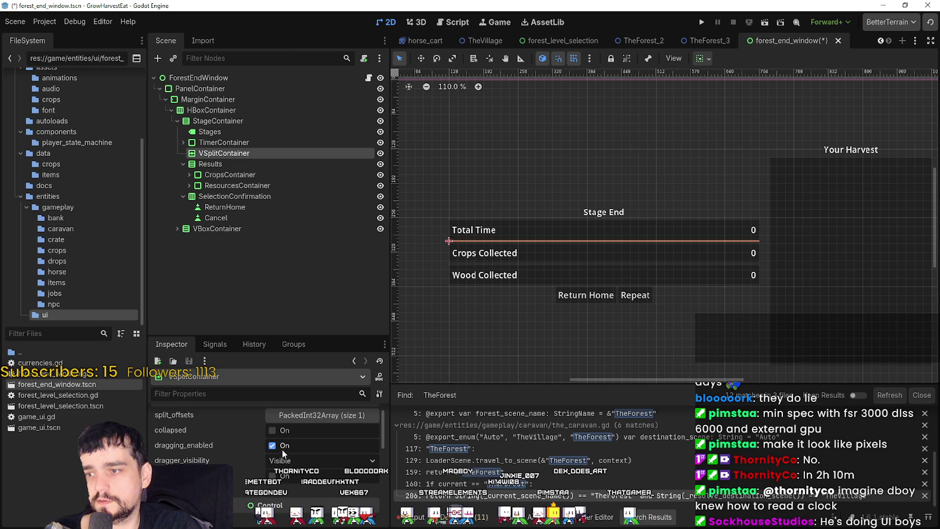
Hide the VSplitContainer's split dragger and disable dragging on it
left_click(281, 459)
left_click(283, 486)
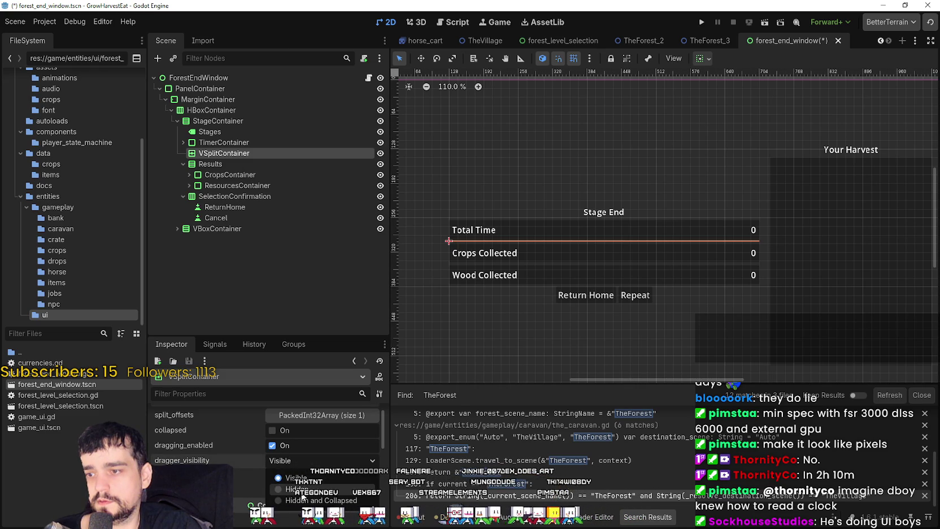
scroll(580, 236, "up", 2)
scroll(575, 231, "down", 2)
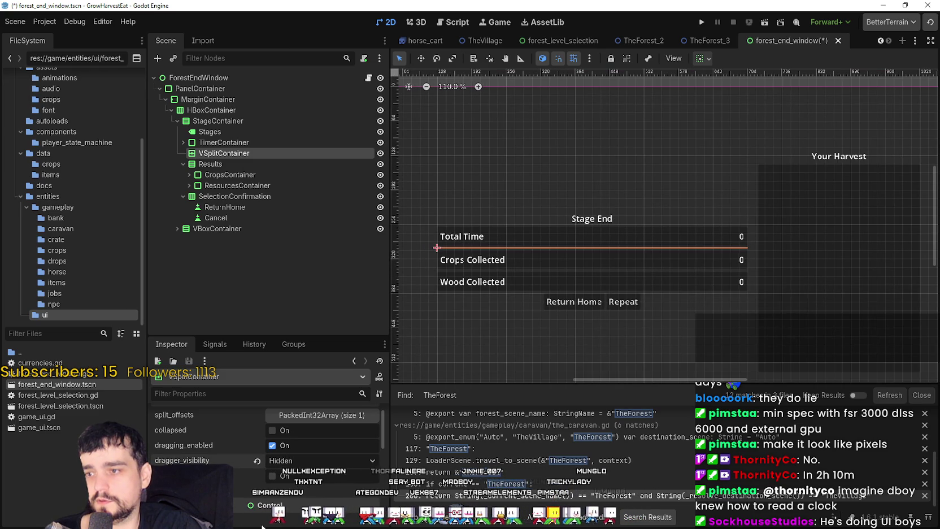
left_click(270, 446)
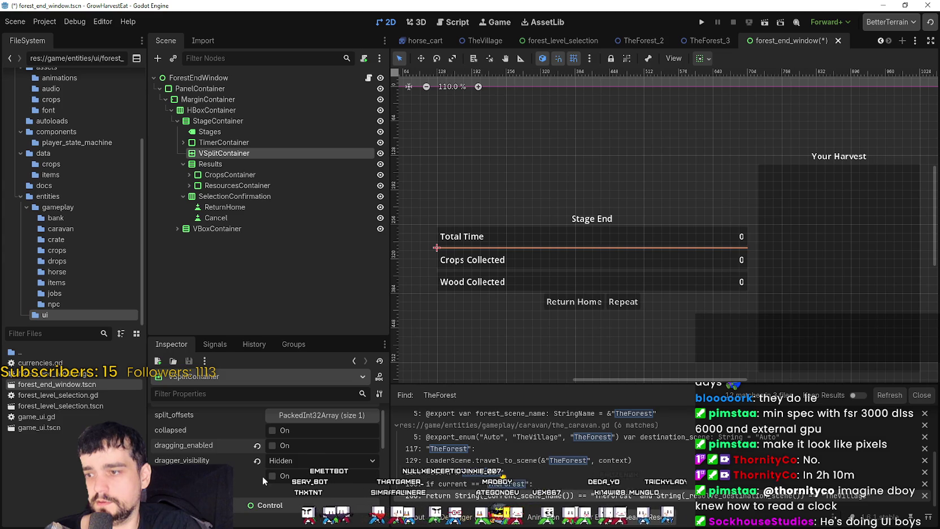
scroll(223, 447, "down", 10)
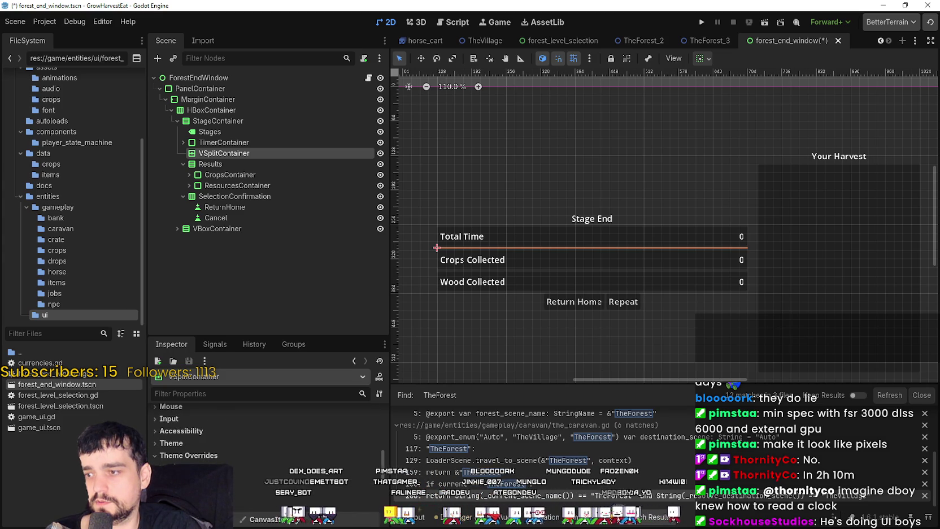
scroll(265, 440, "down", 2)
Try a larger separation override on the spacer, then reset it to default
left_click_drag(294, 451, 367, 450)
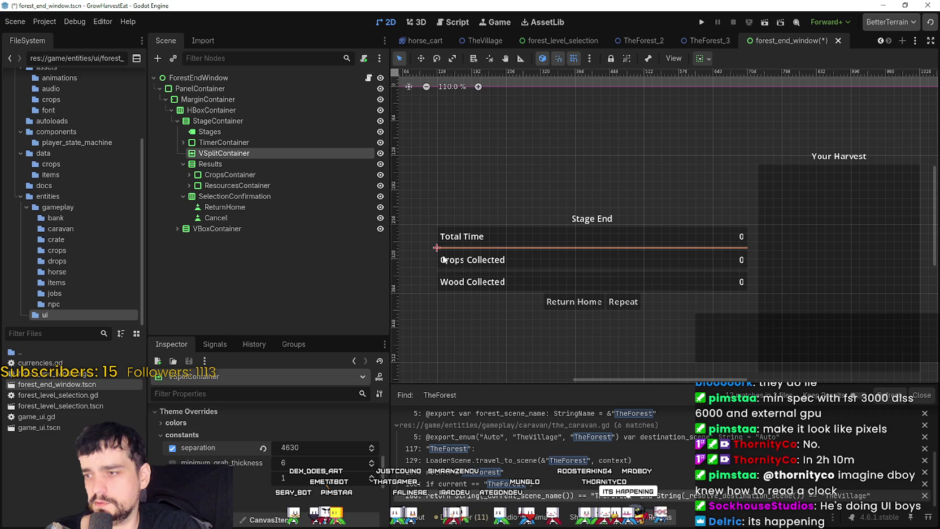
scroll(552, 257, "up", 5)
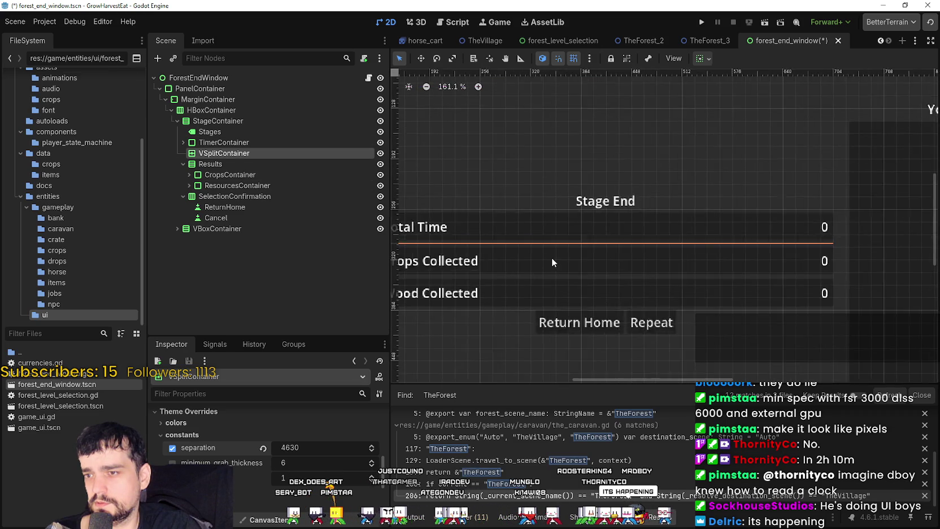
scroll(550, 258, "down", 3)
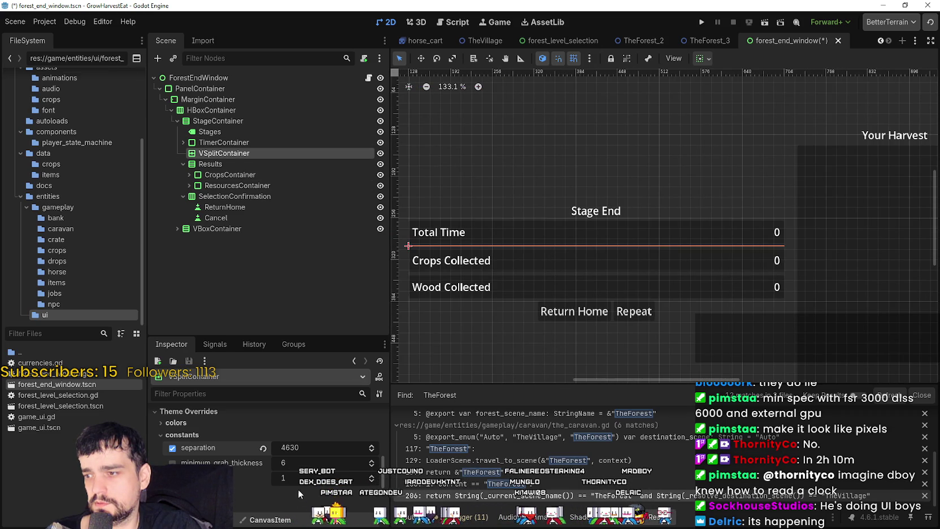
left_click(262, 447)
scroll(255, 492, "up", 5)
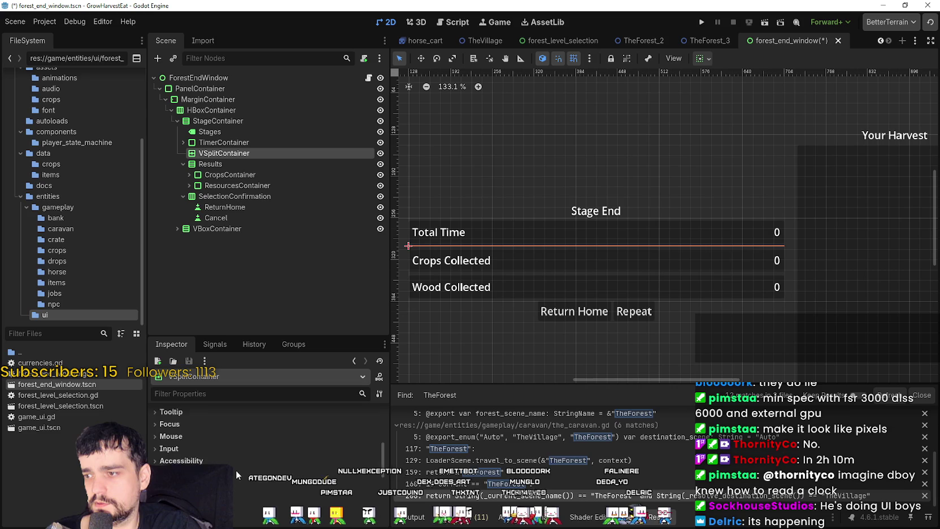
scroll(236, 469, "up", 4)
scroll(259, 463, "up", 2)
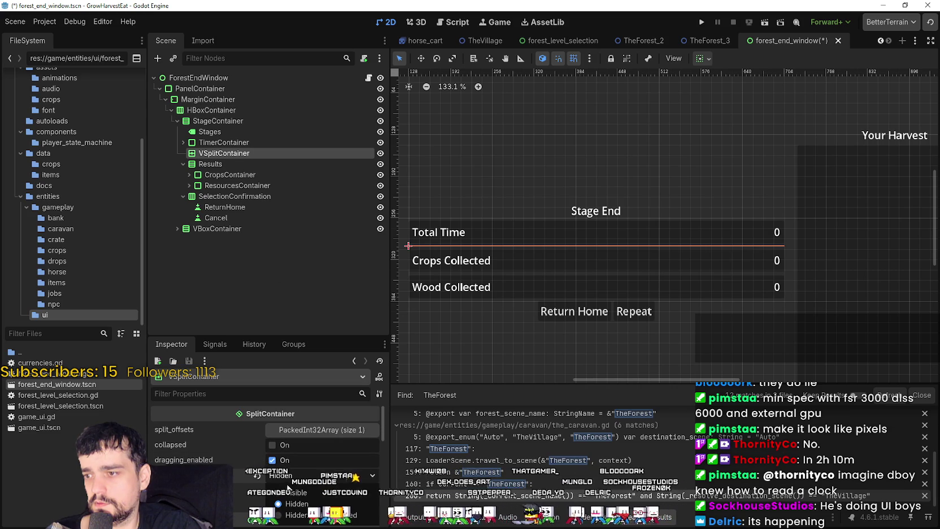
scroll(587, 254, "up", 4)
scroll(520, 295, "down", 8)
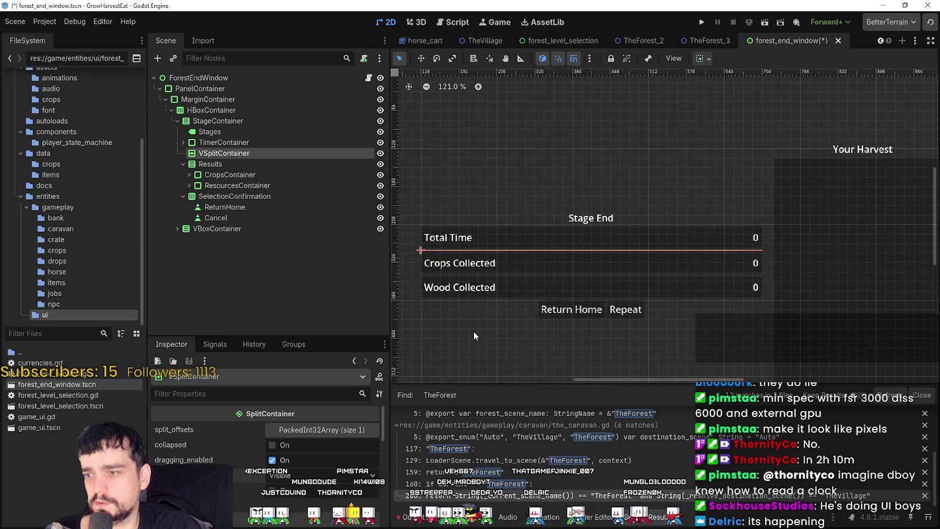
Enable vertical Expand on the VSplitContainer and try split_offsets values, leaving it at 0
left_click(702, 59)
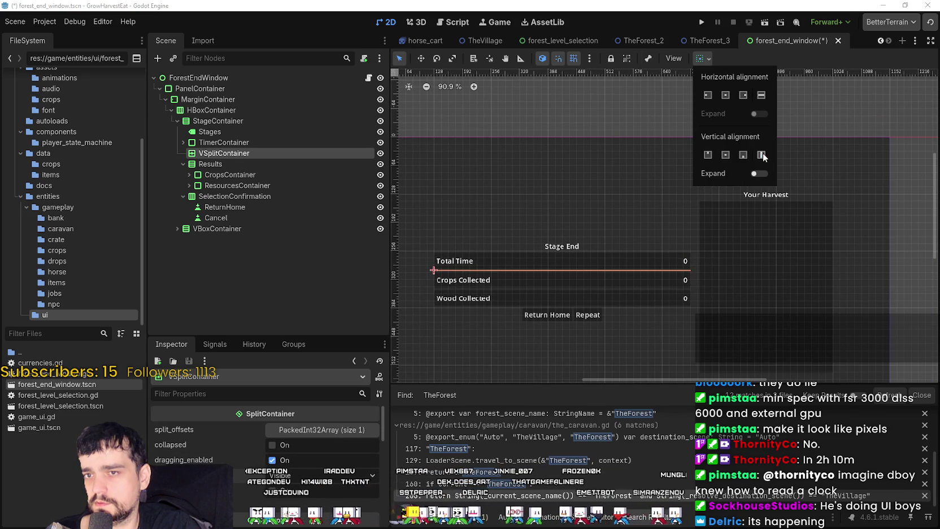
left_click(760, 174)
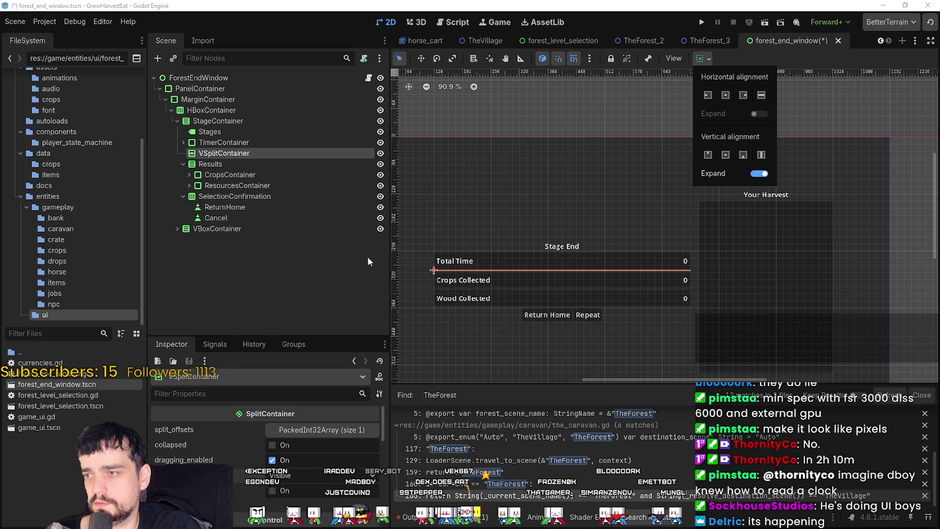
left_click(305, 432)
left_click(306, 432)
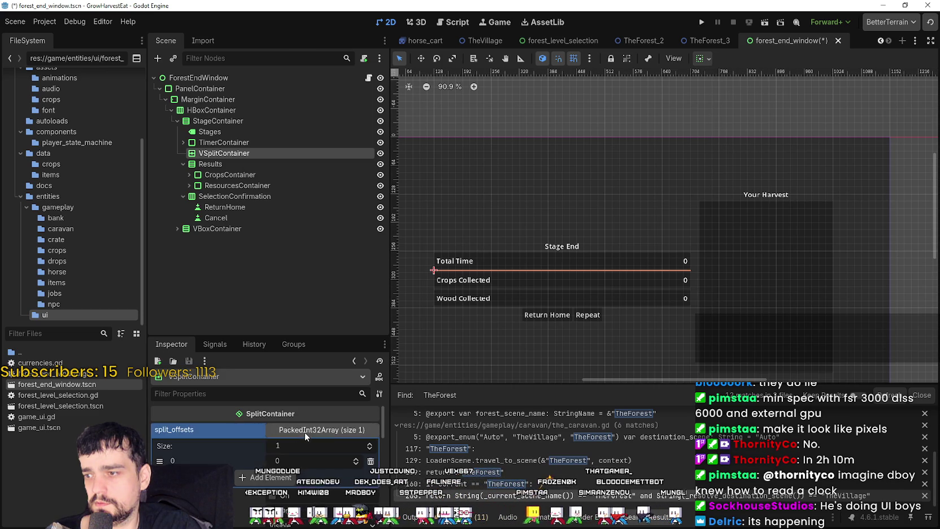
left_click(357, 459)
left_click(356, 459)
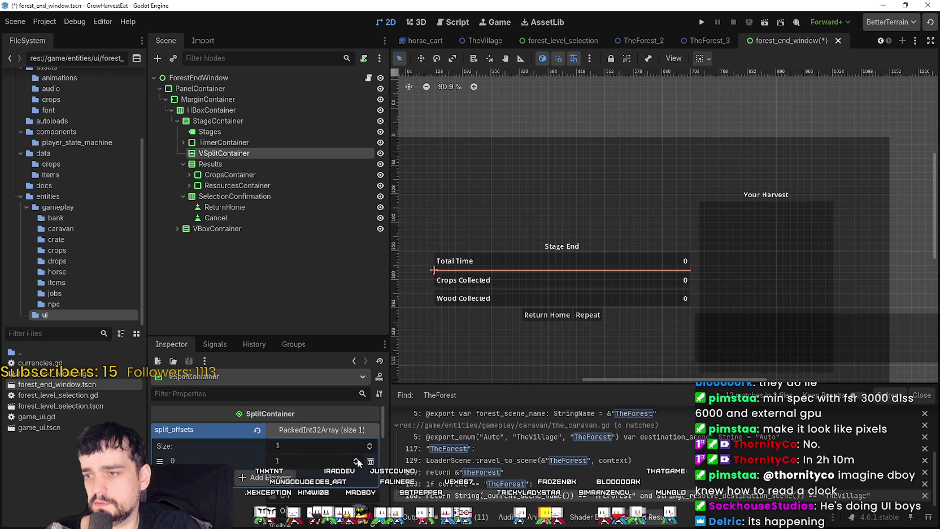
left_click(357, 458)
left_click(357, 459)
left_click(356, 459)
left_click(357, 459)
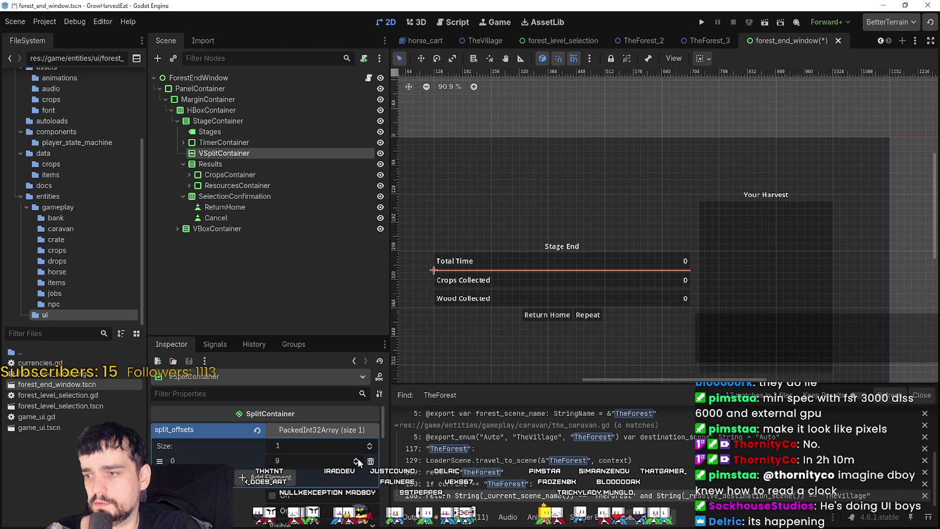
left_click(356, 459)
left_click(356, 458)
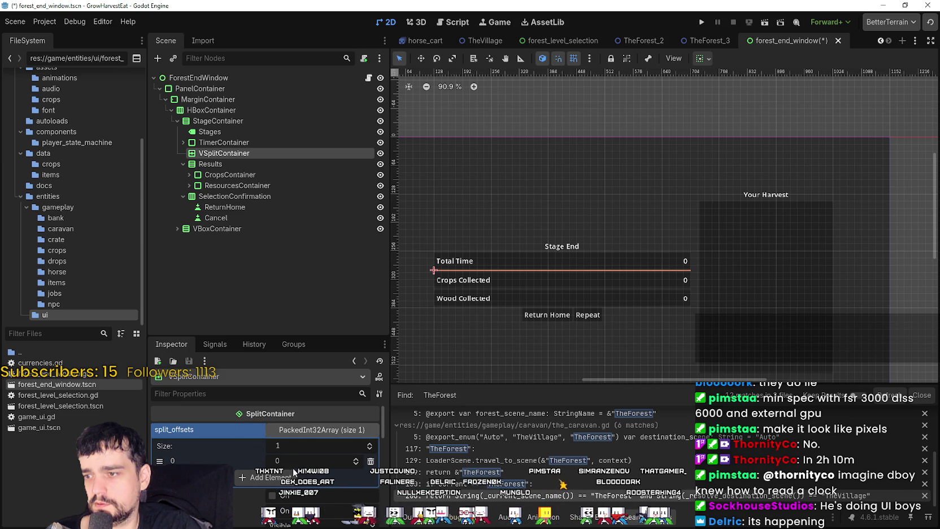
scroll(293, 475, "down", 3)
scroll(261, 467, "up", 5)
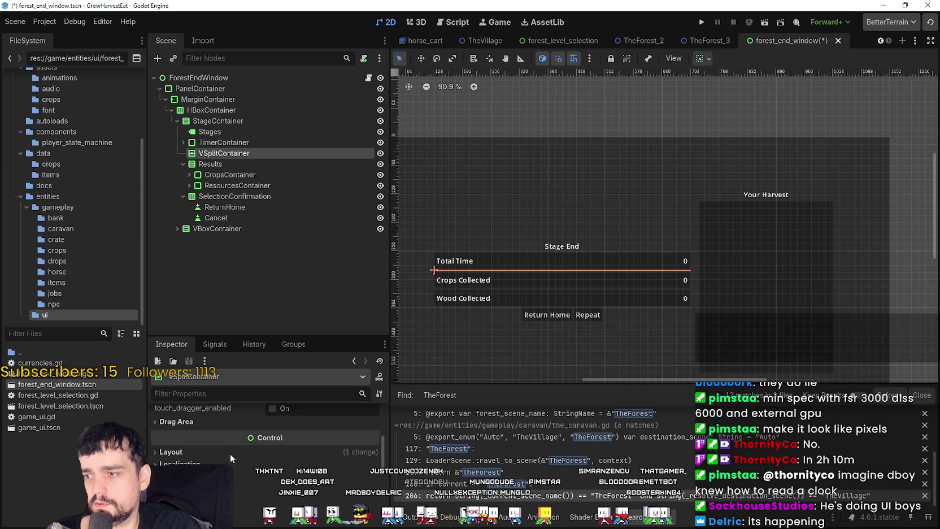
Set the VSplitContainer's custom_minimum_size y to 75 px, opening a gap below Total Time
mouse_move(285, 458)
left_mouse_down()
mouse_move(297, 455)
mouse_move(282, 455)
mouse_move(299, 470)
mouse_move(370, 469)
mouse_move(347, 470)
mouse_move(359, 470)
left_mouse_up()
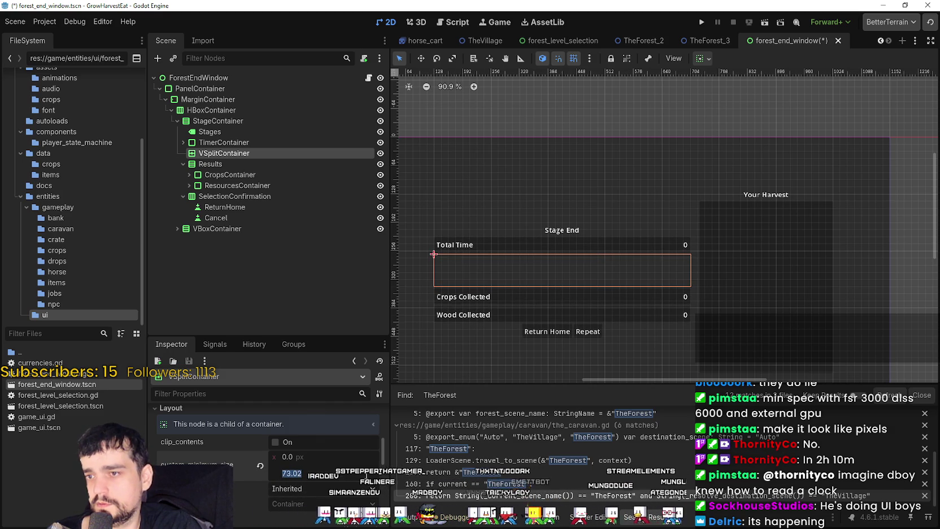
type("75")
key("Return")
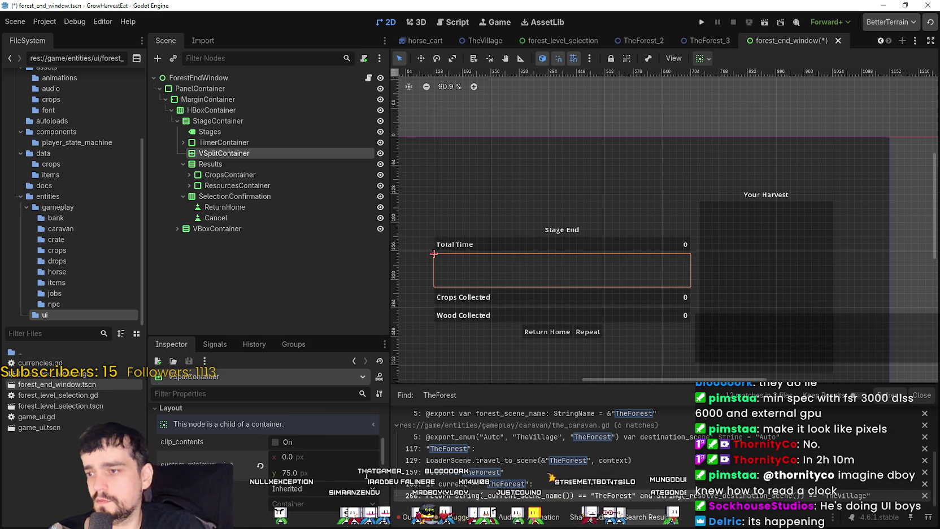
scroll(658, 219, "up", 5)
scroll(686, 194, "down", 3)
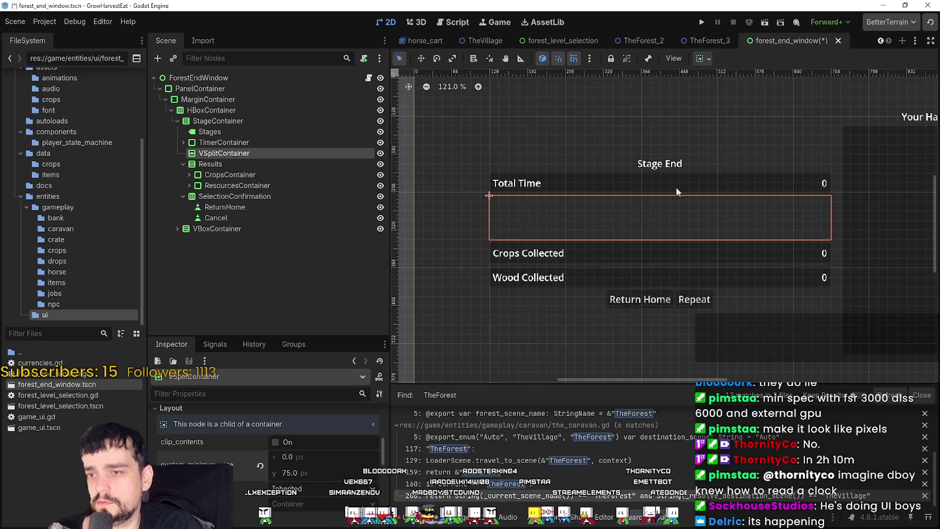
left_click_drag(660, 203, 628, 254)
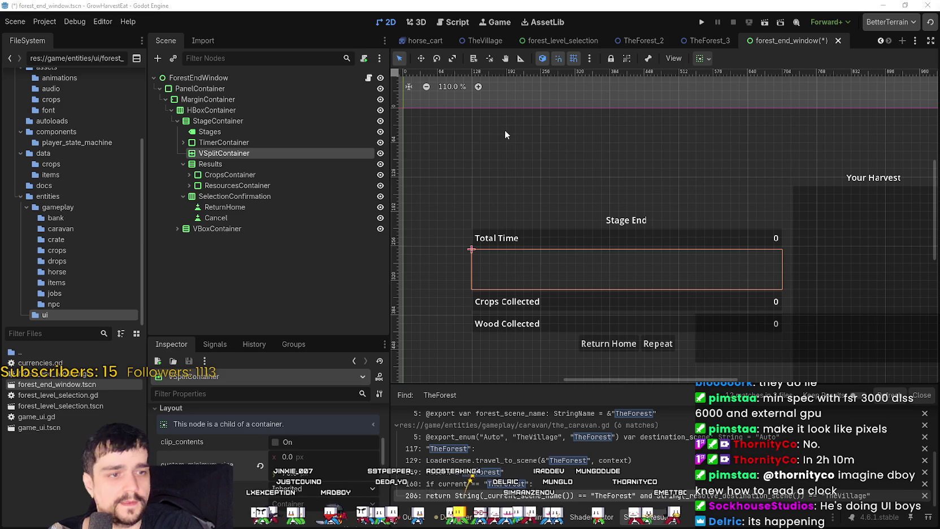
scroll(530, 163, "down", 1)
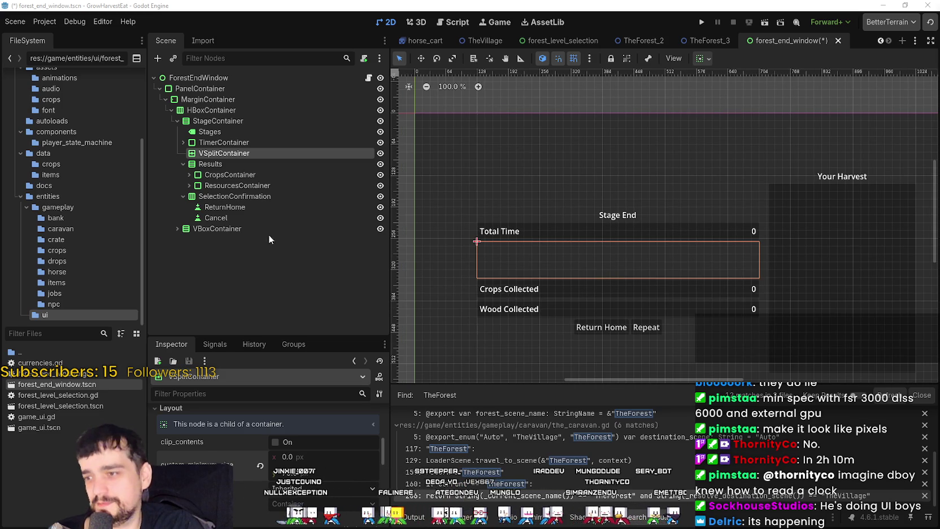
Duplicate the VSplitContainer and move VSplitContainer2 above TimerContainer
key("ctrl+d")
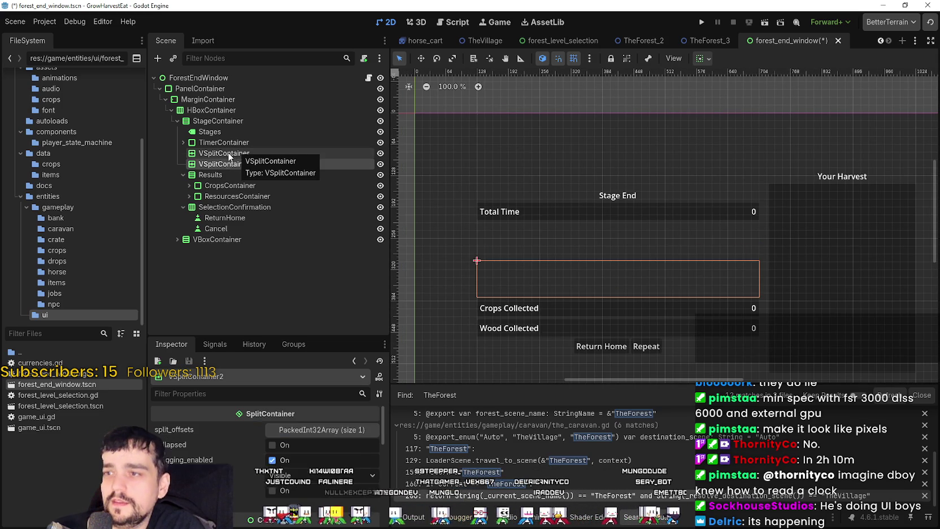
left_click_drag(226, 163, 245, 142)
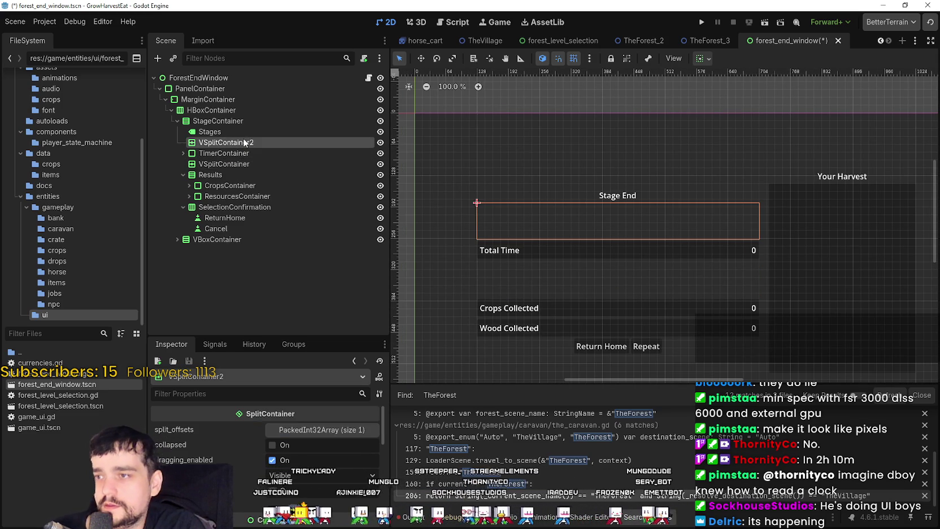
scroll(567, 267, "down", 2)
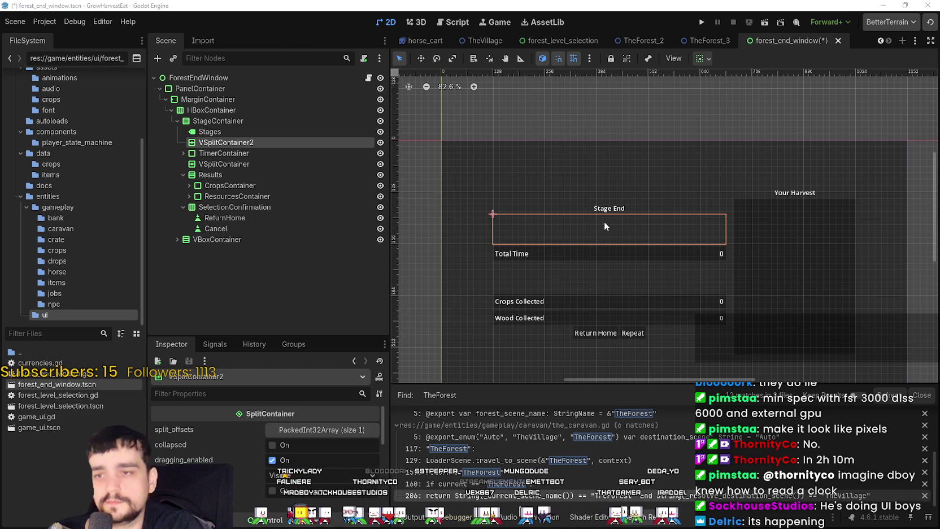
scroll(603, 225, "up", 5)
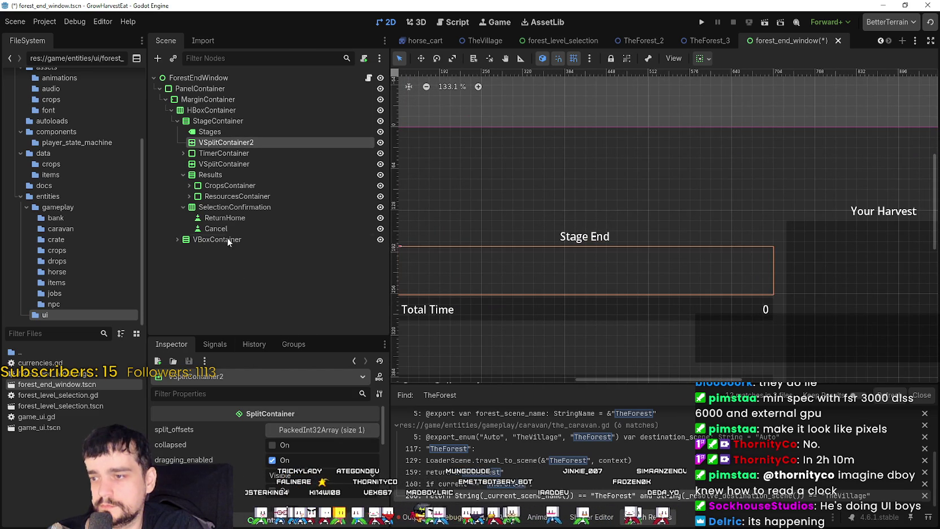
scroll(263, 468, "down", 5)
scroll(209, 432, "up", 2)
Set VSplitContainer2's custom_minimum_size y to 105 in the Layout section
left_click(200, 449)
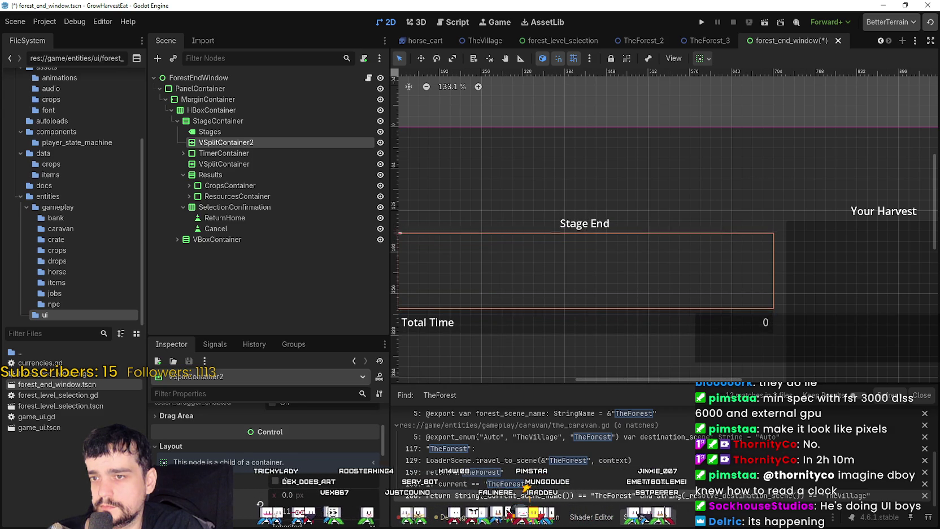
scroll(604, 220, "up", 11)
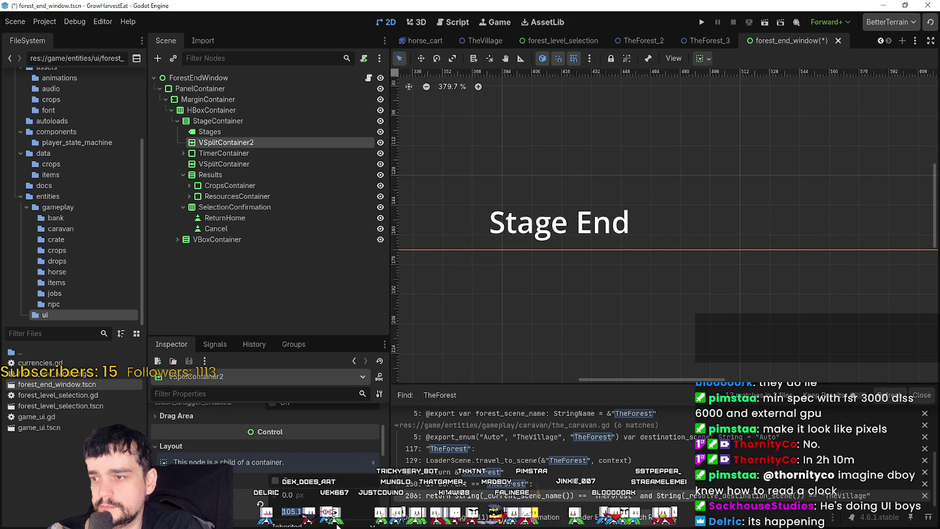
type("105")
key("Return")
scroll(275, 477, "down", 2)
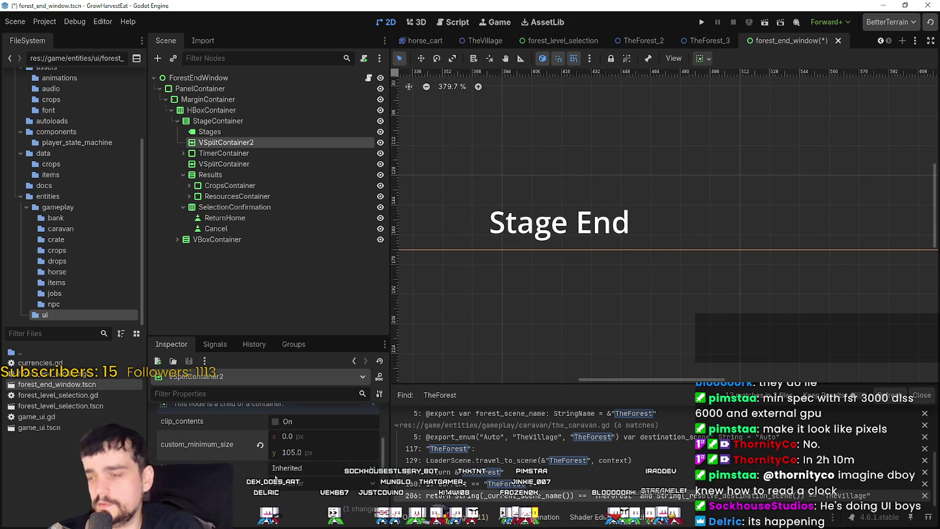